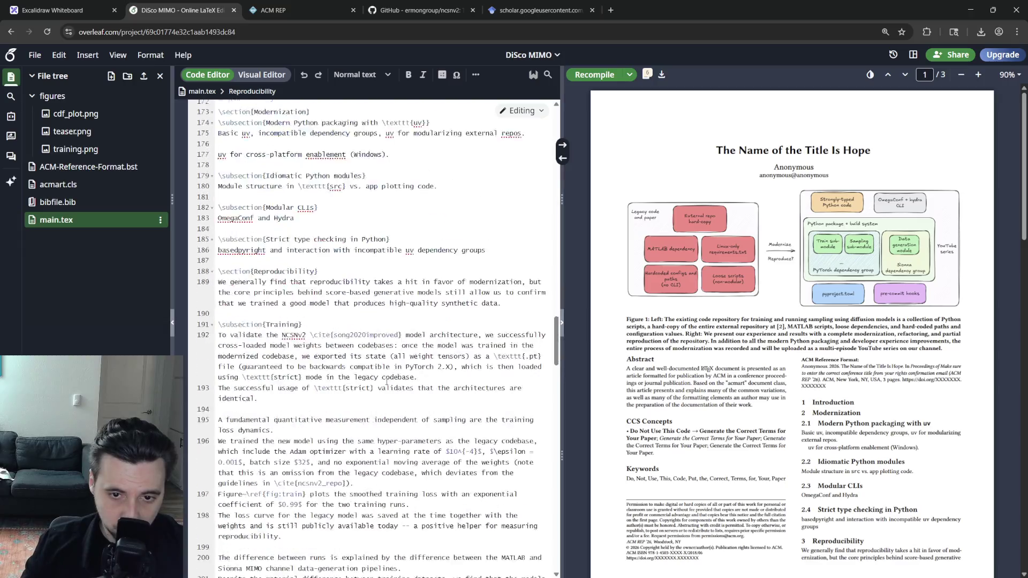
{"action": "scroll", "coordinate": [387, 382], "scroll_direction": "up", "scroll_amount": 5}
{"action": "scroll", "coordinate": [791, 321], "scroll_direction": "down", "scroll_amount": 8}
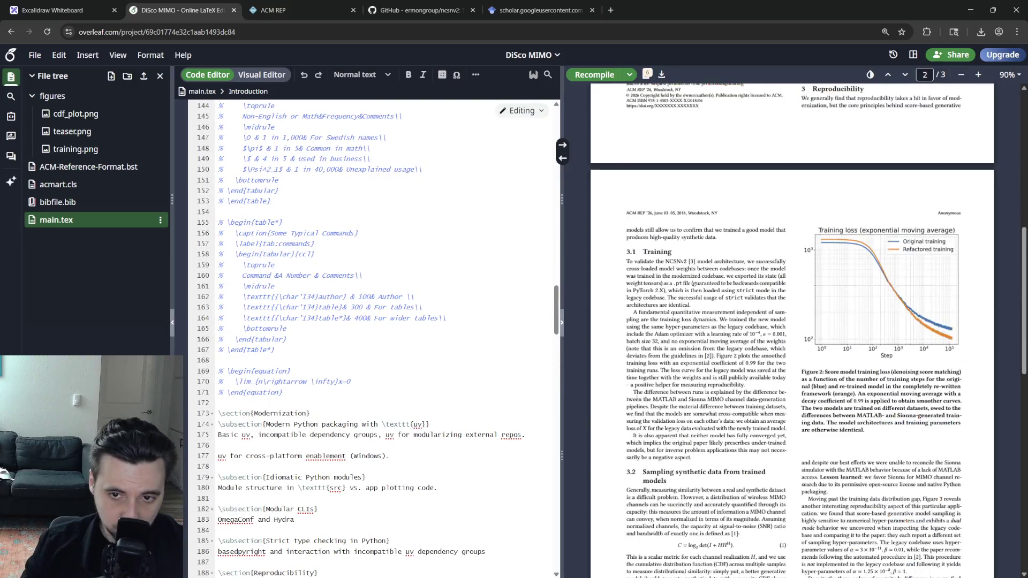
{"action": "scroll", "coordinate": [791, 321], "scroll_direction": "down", "scroll_amount": 8}
{"action": "scroll", "coordinate": [792, 321], "scroll_direction": "down", "scroll_amount": 4}
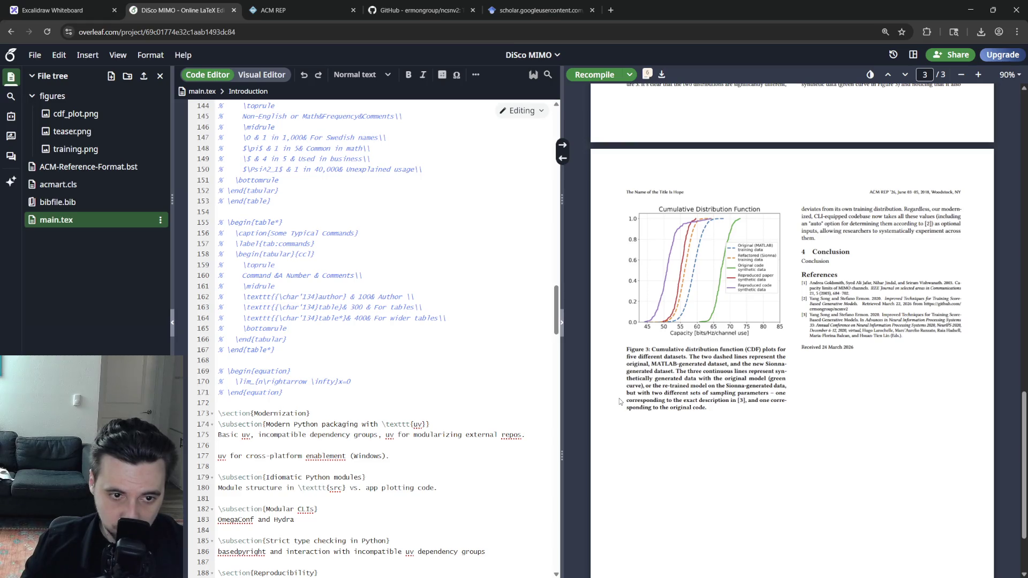
{"action": "scroll", "coordinate": [387, 380], "scroll_direction": "down", "scroll_amount": 5}
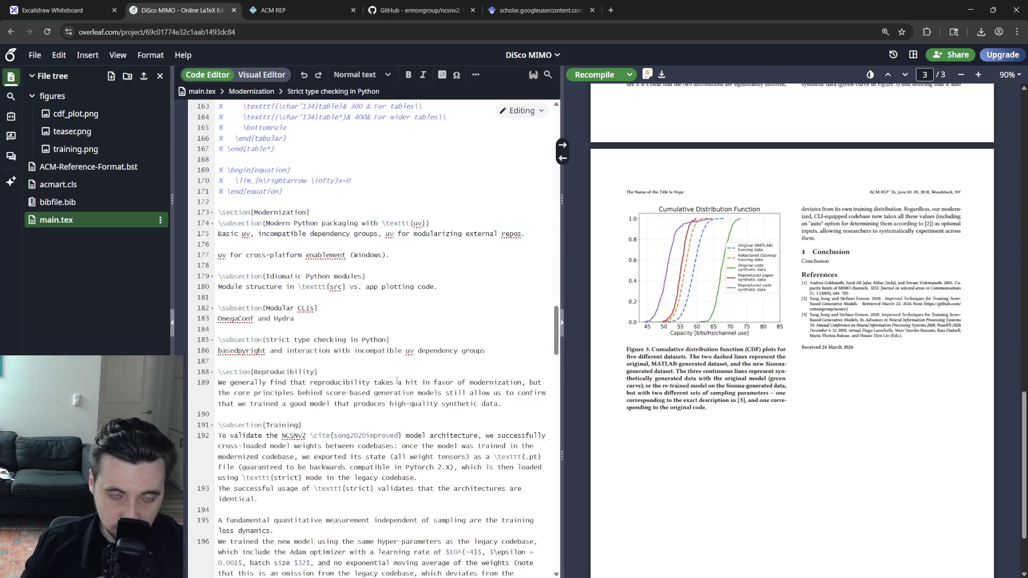
{"action": "scroll", "coordinate": [387, 381], "scroll_direction": "up", "scroll_amount": 3}
Start a new paragraph directly under the \section{Modernization} heading.
{"action": "left_click", "coordinate": [329, 394]}
{"action": "double_click", "coordinate": [282, 363]}
{"action": "left_click", "coordinate": [329, 374]}
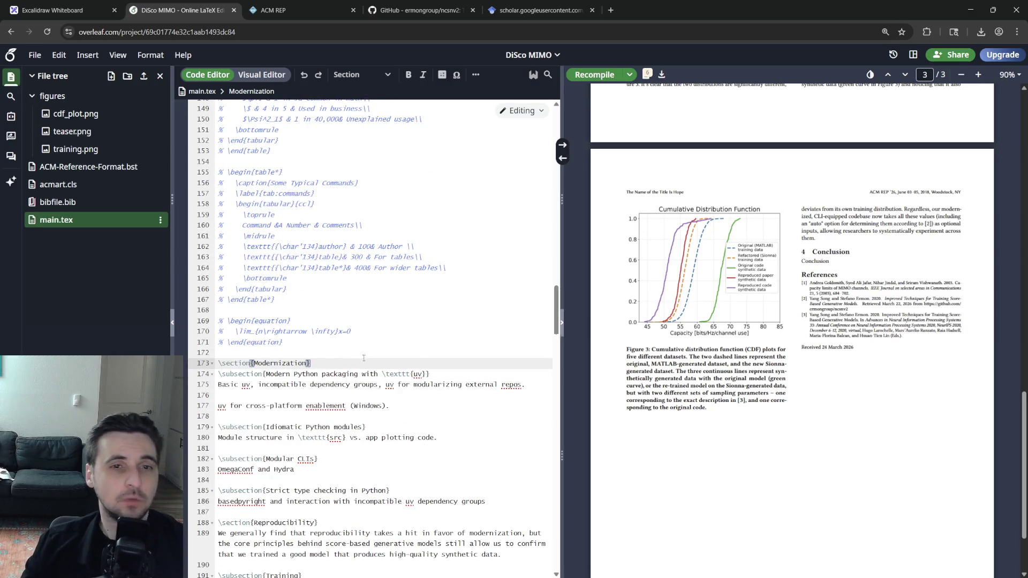
{"action": "scroll", "coordinate": [354, 354], "scroll_direction": "up", "scroll_amount": 2}
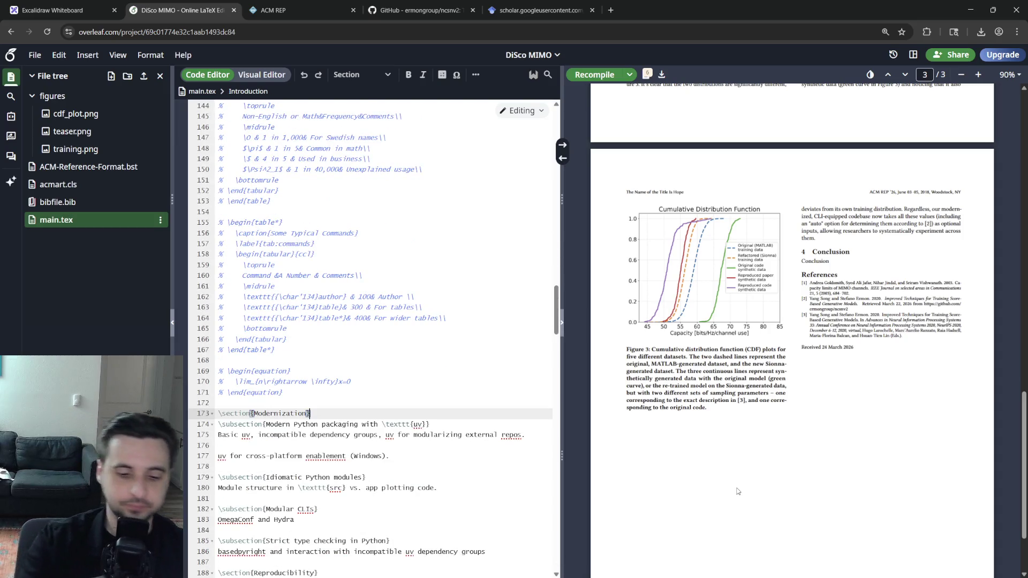
{"action": "key", "text": "Return"}
{"action": "type", "text": "Our primary goal "}
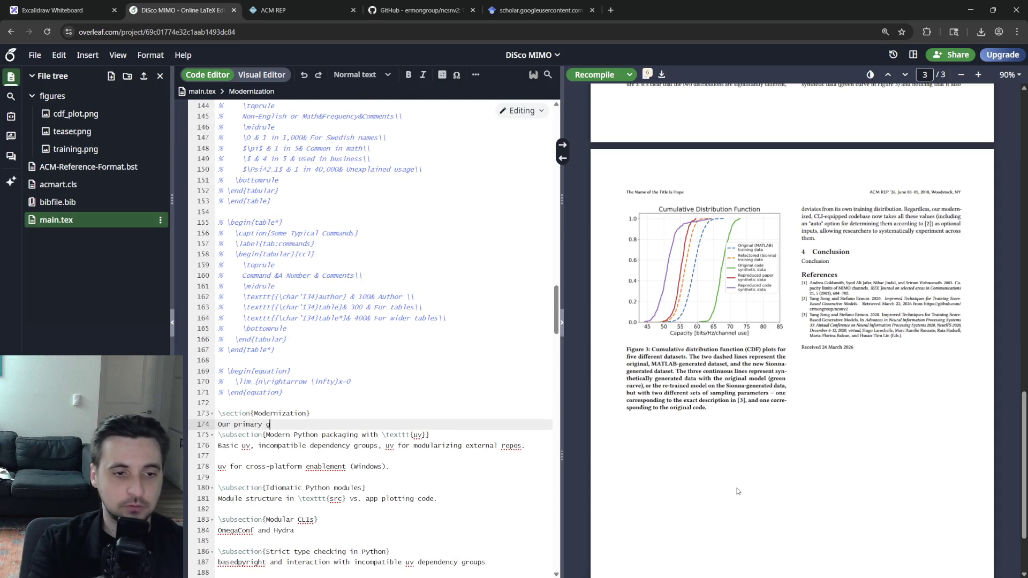
{"action": "type", "text": "is to moder"}
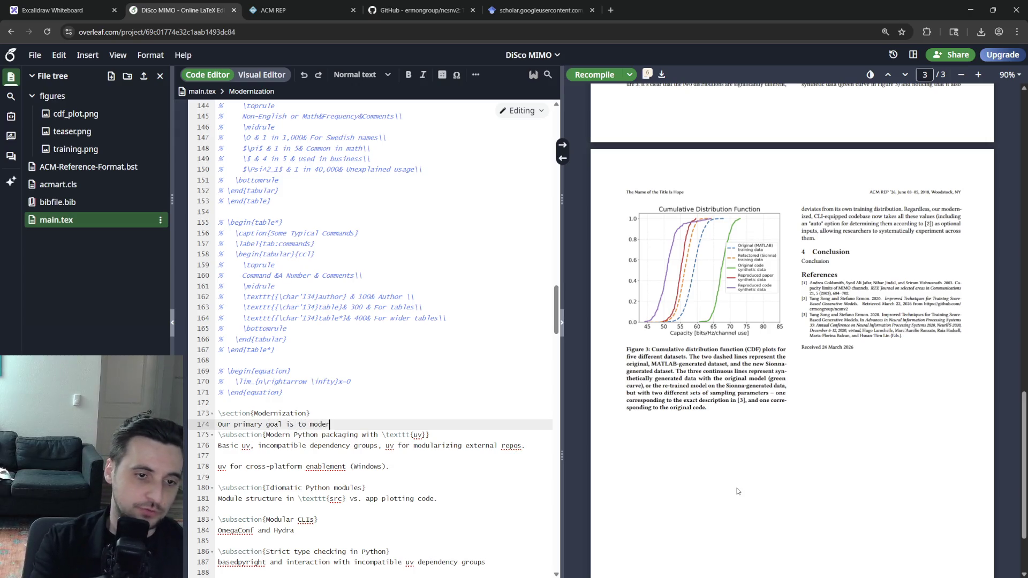
{"action": "type", "text": "nize the codebas"}
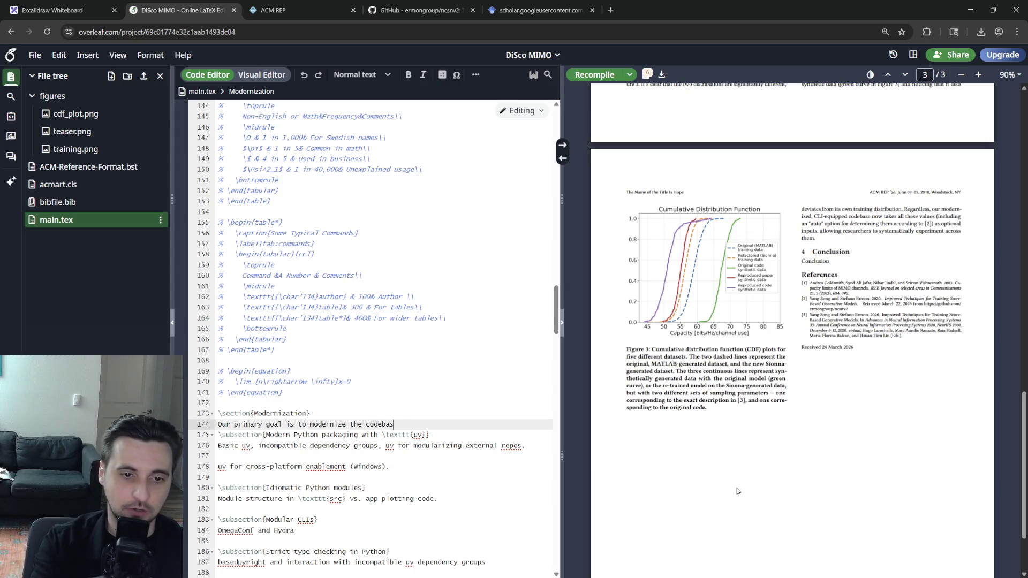
{"action": "type", "text": "e and make it "}
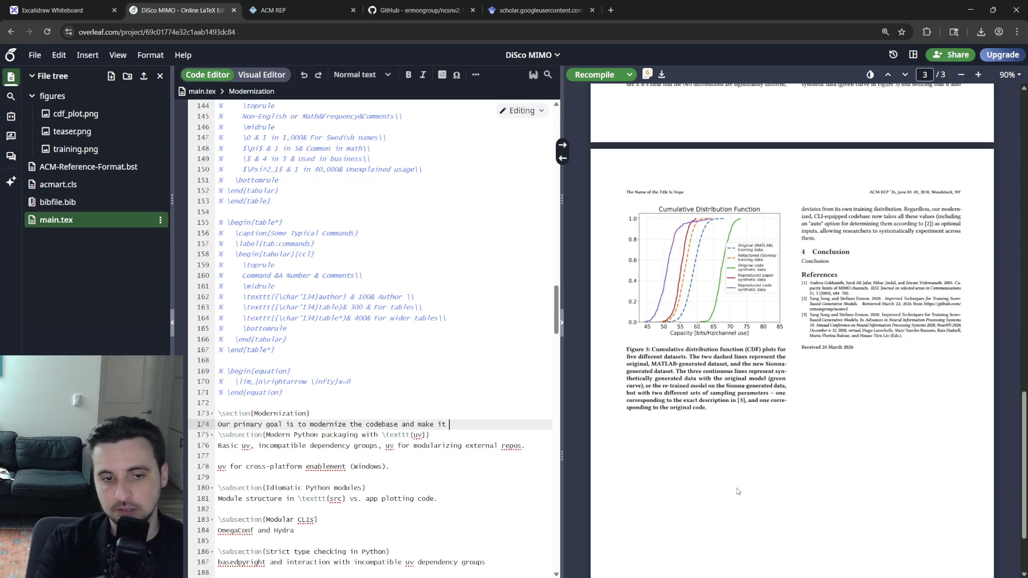
{"action": "type", "text": "significantly more"}
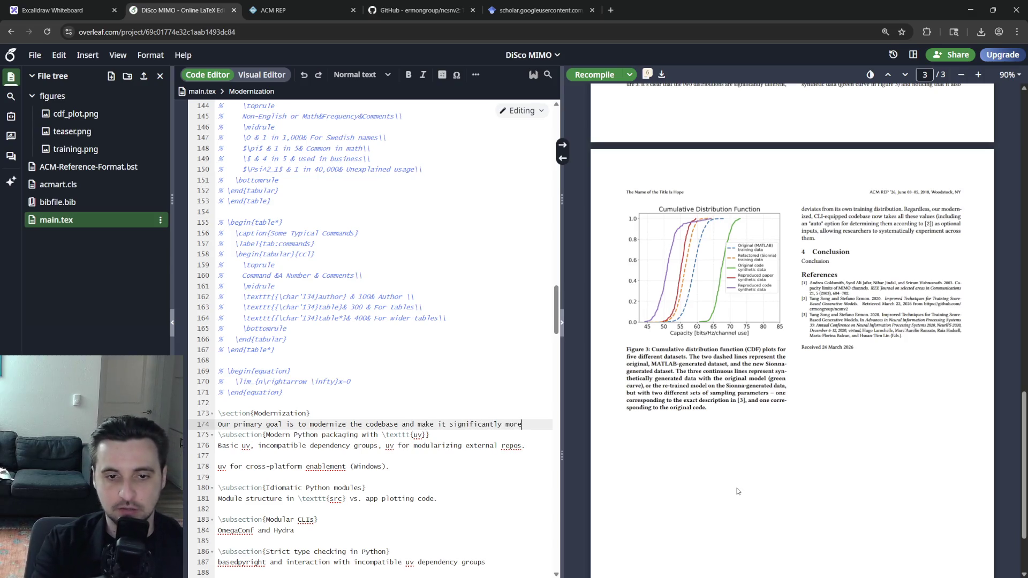
{"action": "type", "text": " accessible to resear"}
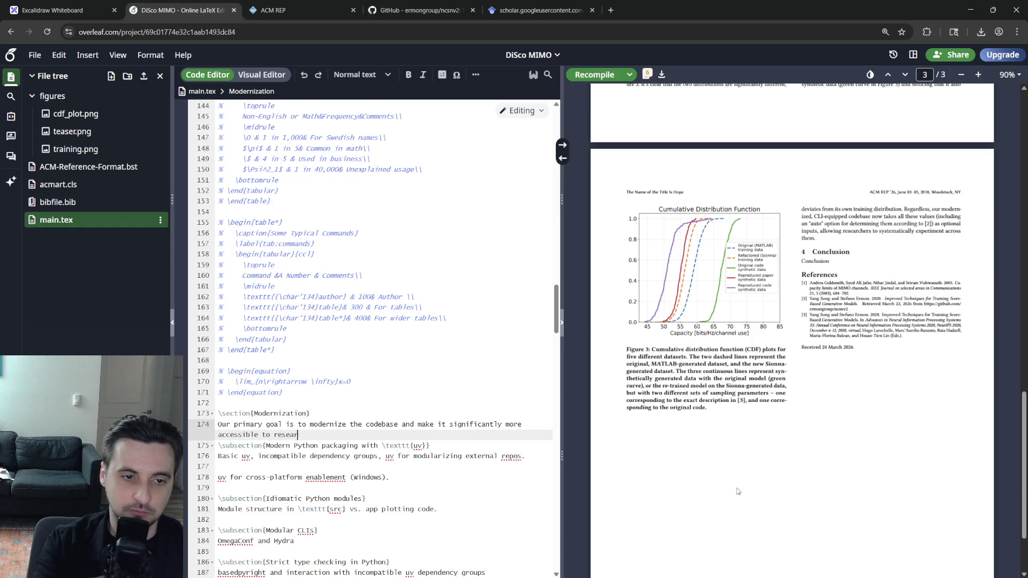
{"action": "type", "text": "chers."}
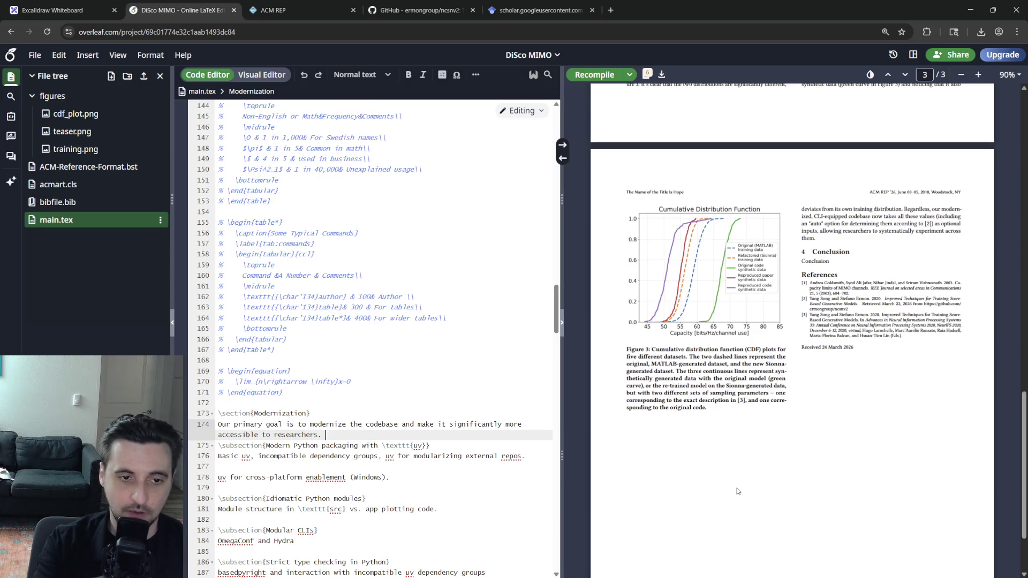
Write the intro on making the codebase accessible, ending 'We identified the following high-level desiderata:'.
{"action": "key", "text": "Return"}
{"action": "type", "text": "W"}
{"action": "type", "text": "tify and"}
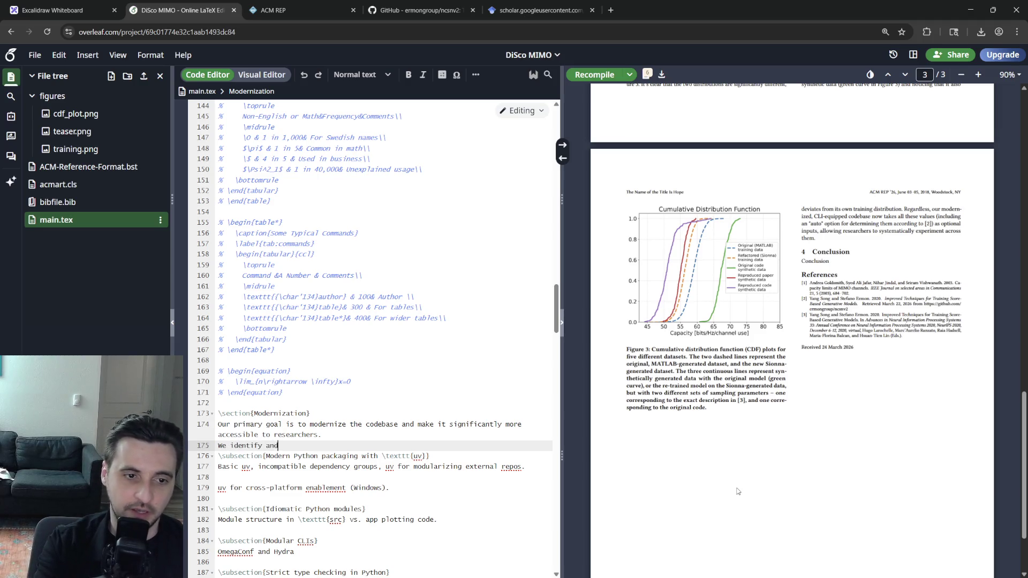
{"action": "key", "text": "BackSpace"}
{"action": "key", "text": "BackSpace"}
{"action": "key", "text": "BackSpace"}
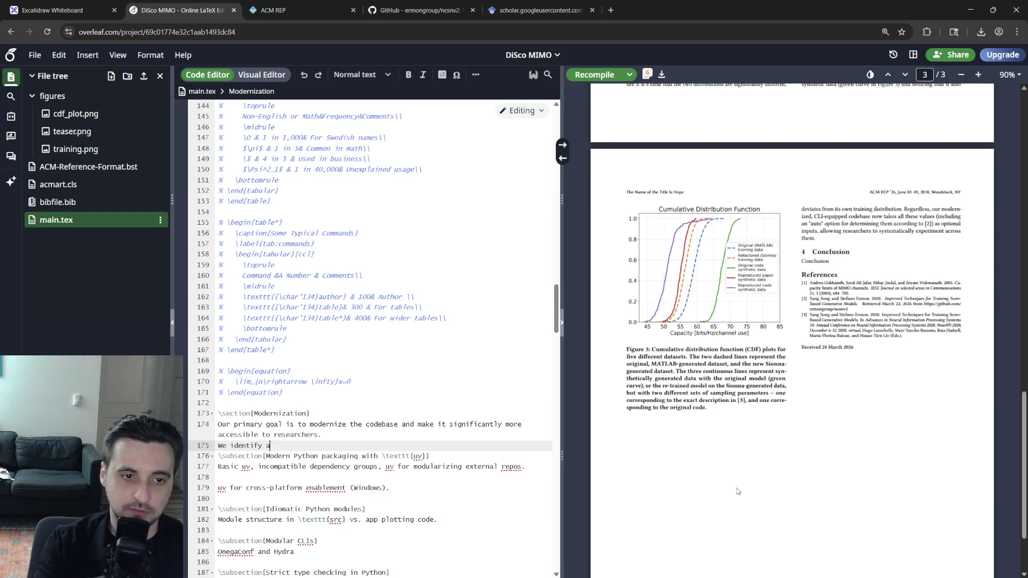
{"action": "type", "text": "ied the following hi"}
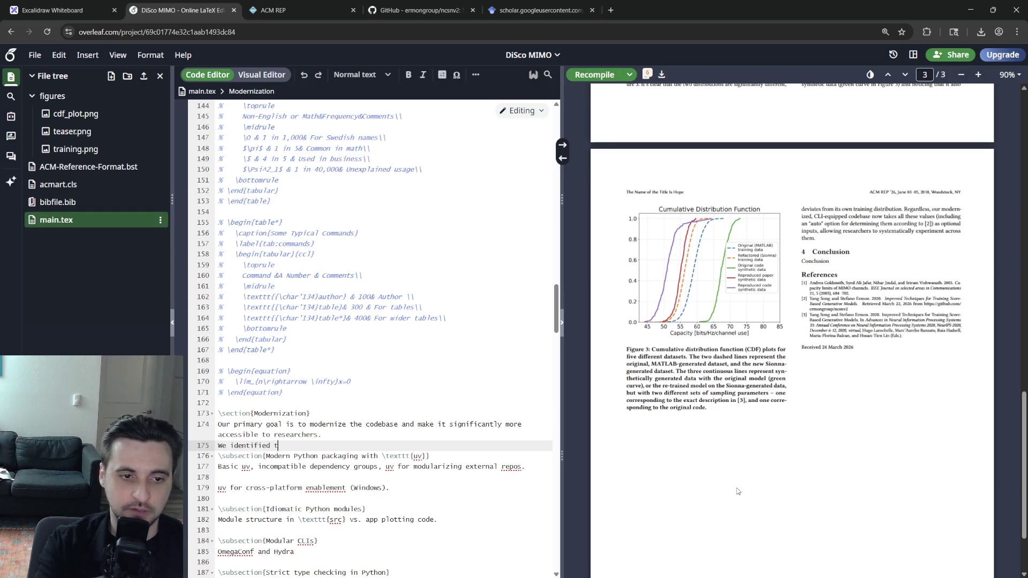
{"action": "type", "text": "gh-level desi"}
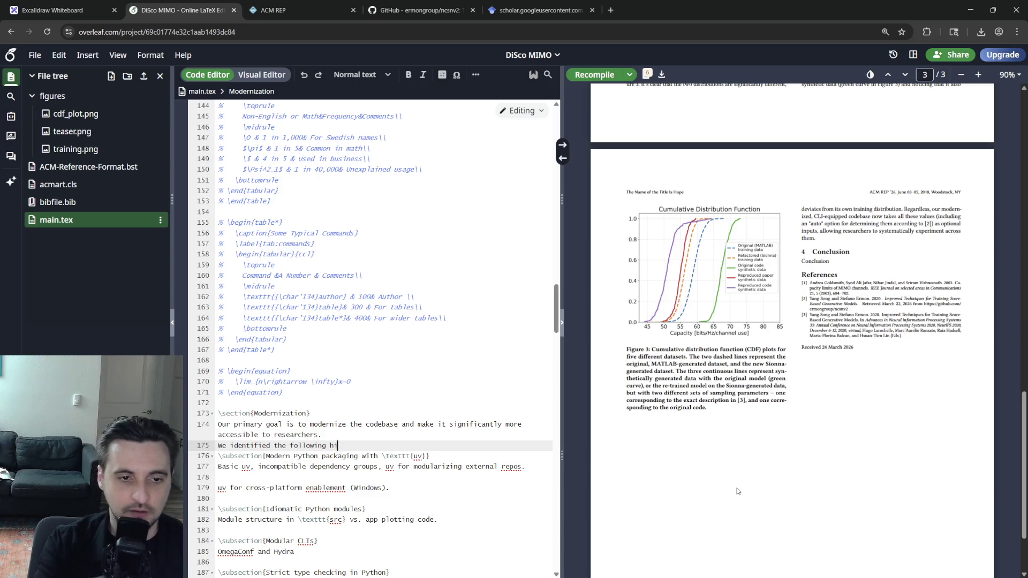
{"action": "type", "text": "derata:"}
{"action": "key", "text": "Return"}
{"action": "type", "text": "\\"}
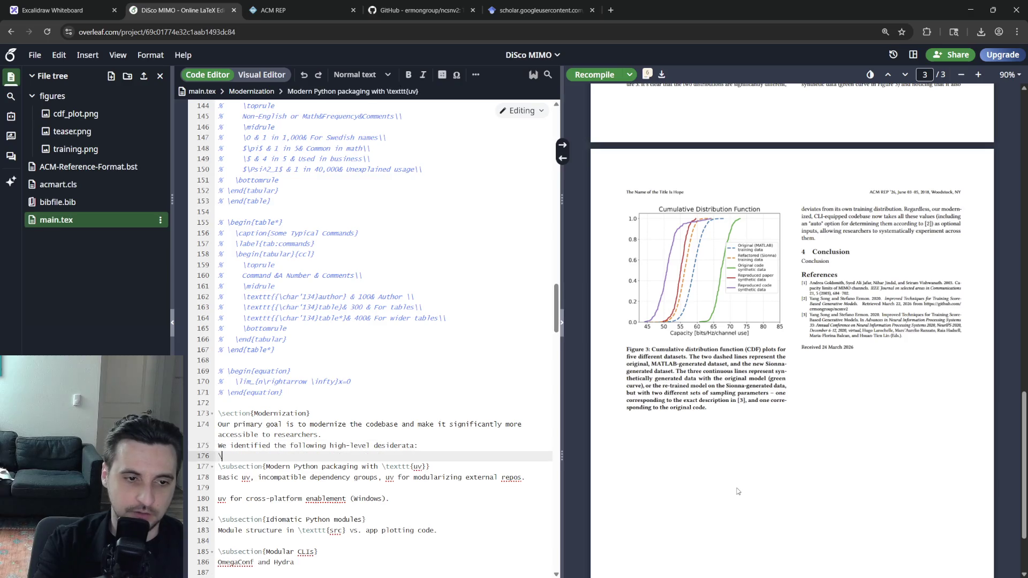
{"action": "type", "text": "begin{itemi"}
Insert an itemize list and revise the wording before 'the following high-level desiderata'.
{"action": "key", "text": "Return"}
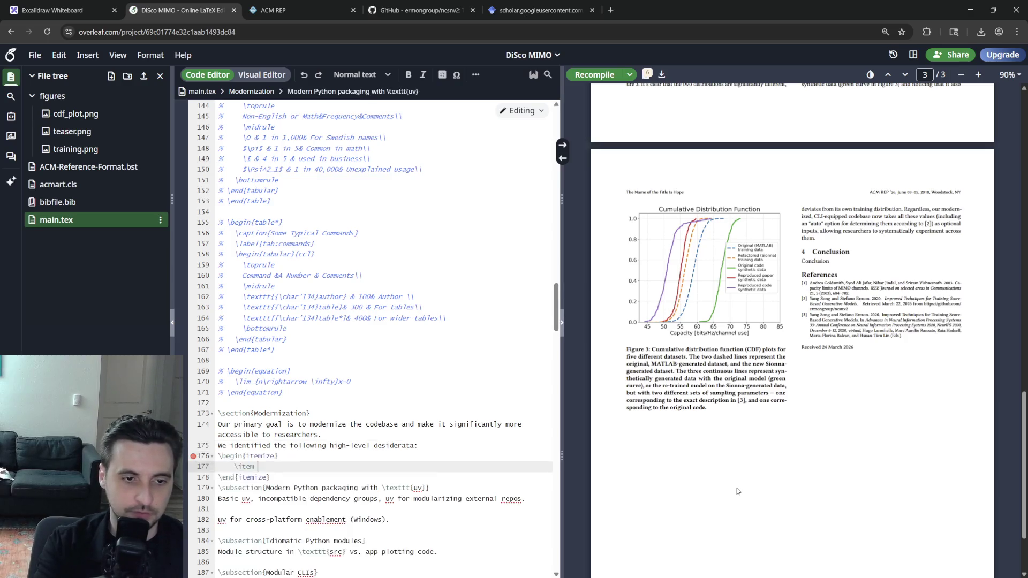
{"action": "key", "text": "Up"}
{"action": "key", "text": "Up"}
{"action": "left_click", "coordinate": [274, 445]}
{"action": "type", "text": "and tackled"}
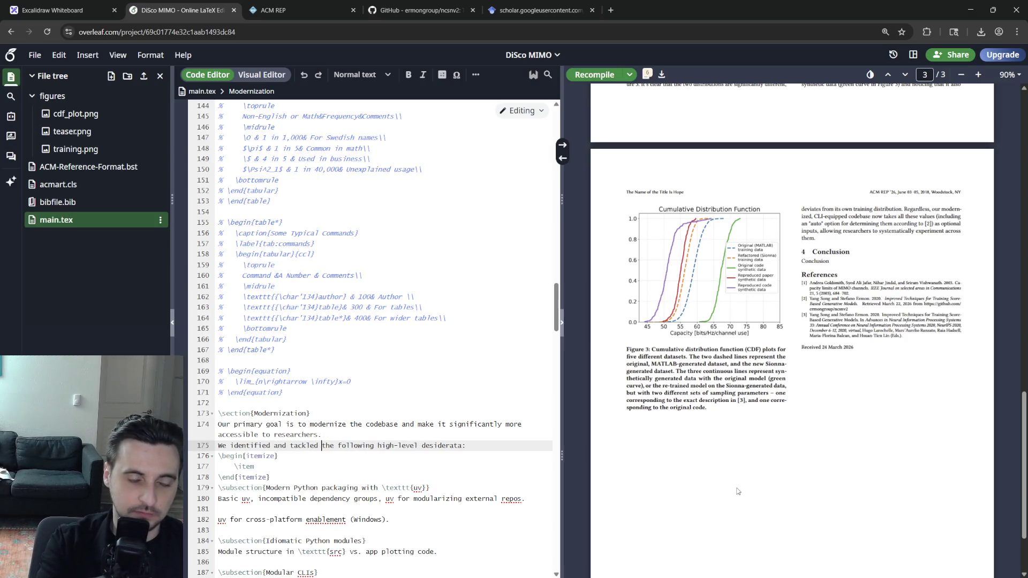
{"action": "key", "text": "Down"}
{"action": "key", "text": "Down"}
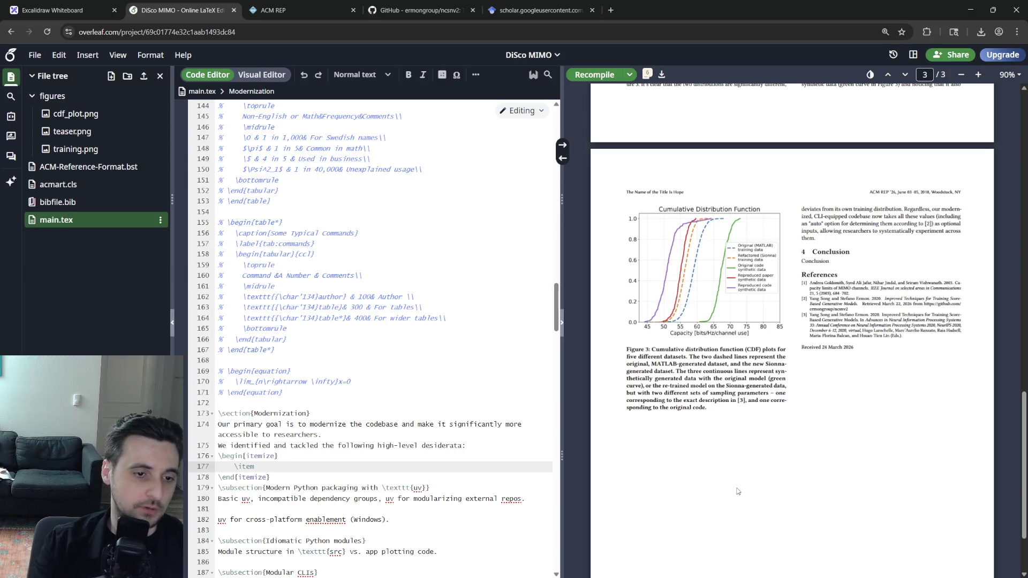
{"action": "type", "text": "We need to get "}
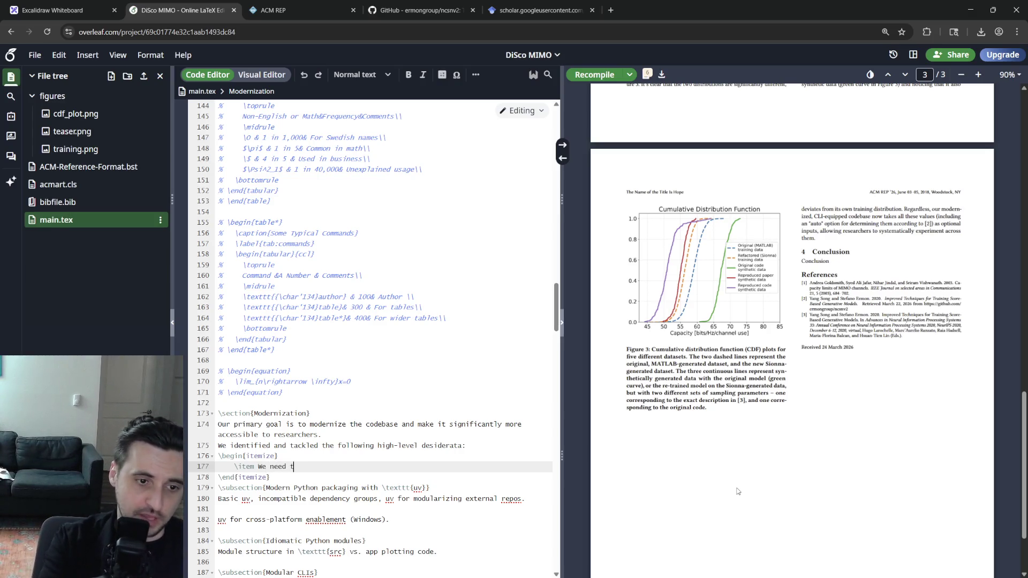
{"action": "type", "text": "rid of "}
{"action": "type", "text": "AB"}
{"action": "type", "text": "the "}
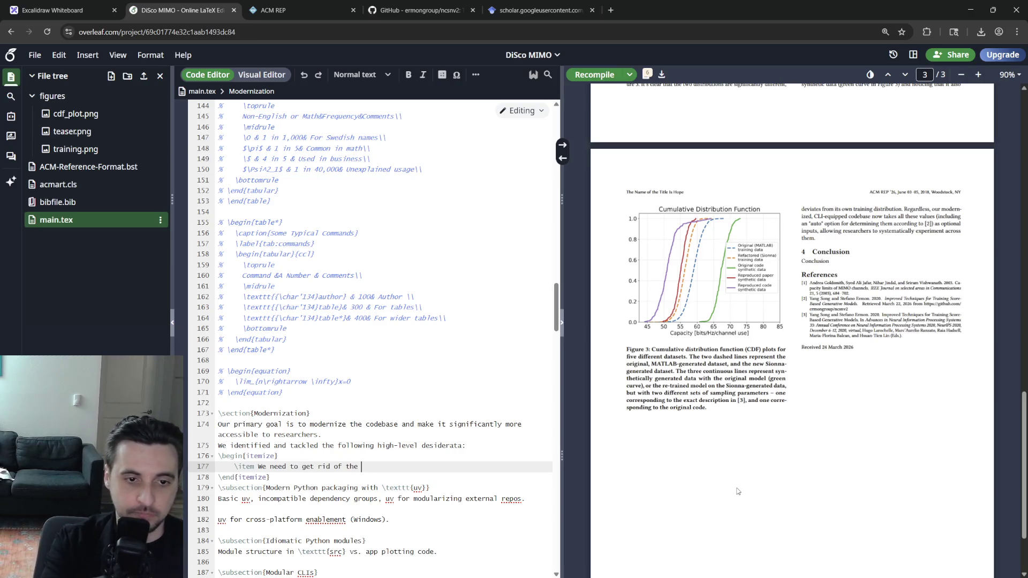
{"action": "type", "text": "MATLAependency a"}
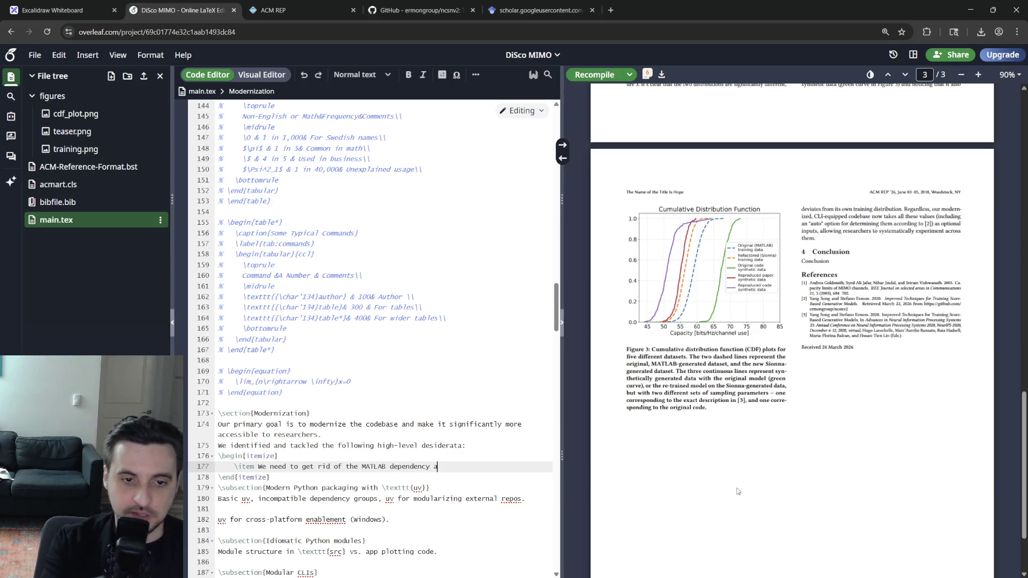
{"action": "type", "text": "nd move to a full Python solutio"}
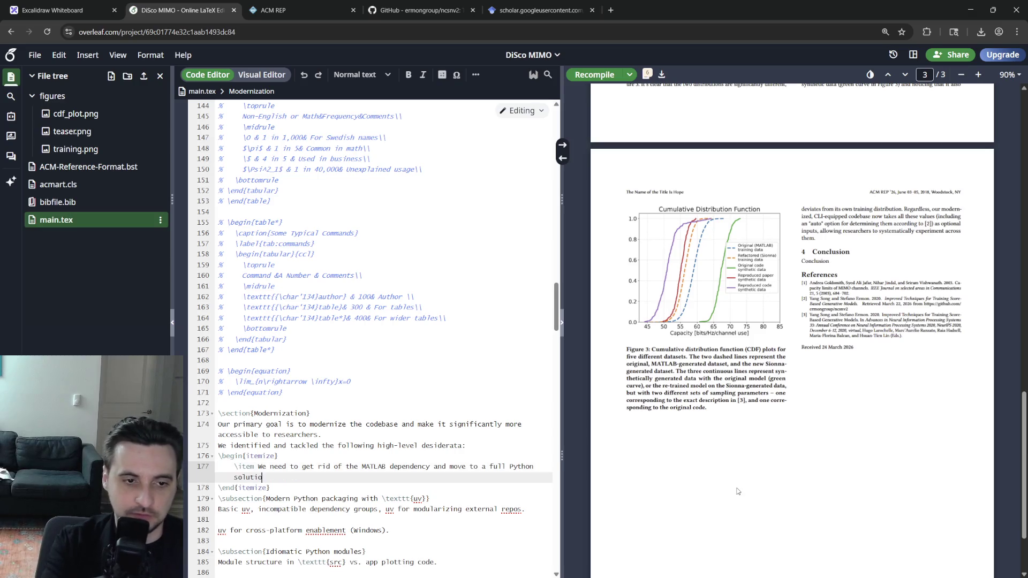
{"action": "type", "text": "n."}
Write the first item on replacing MATLAB with a full Python solution, with 'need' in bold.
{"action": "key", "text": "ctrl+b"}
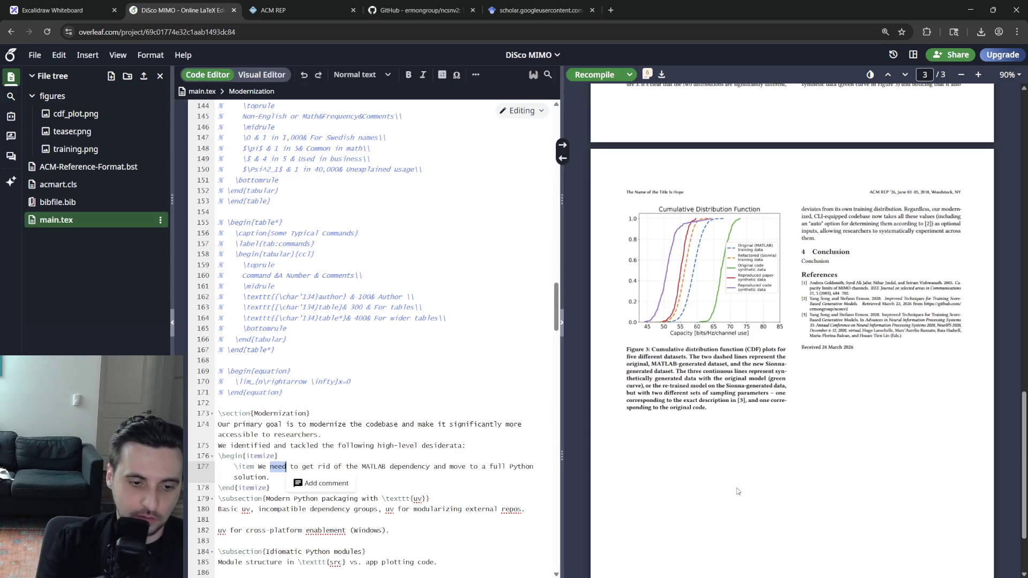
{"action": "left_click", "coordinate": [309, 467]}
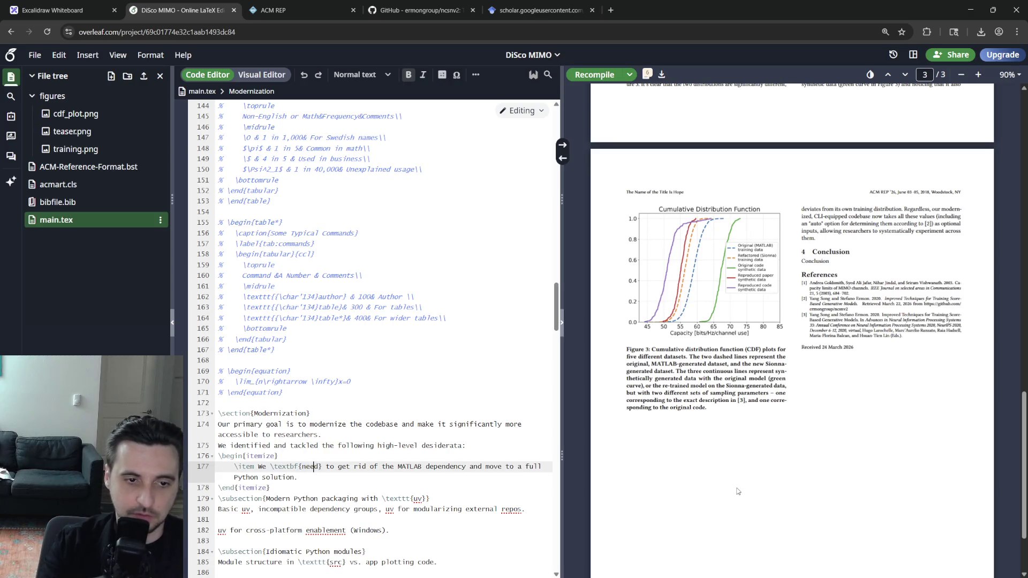
{"action": "key", "text": "End"}
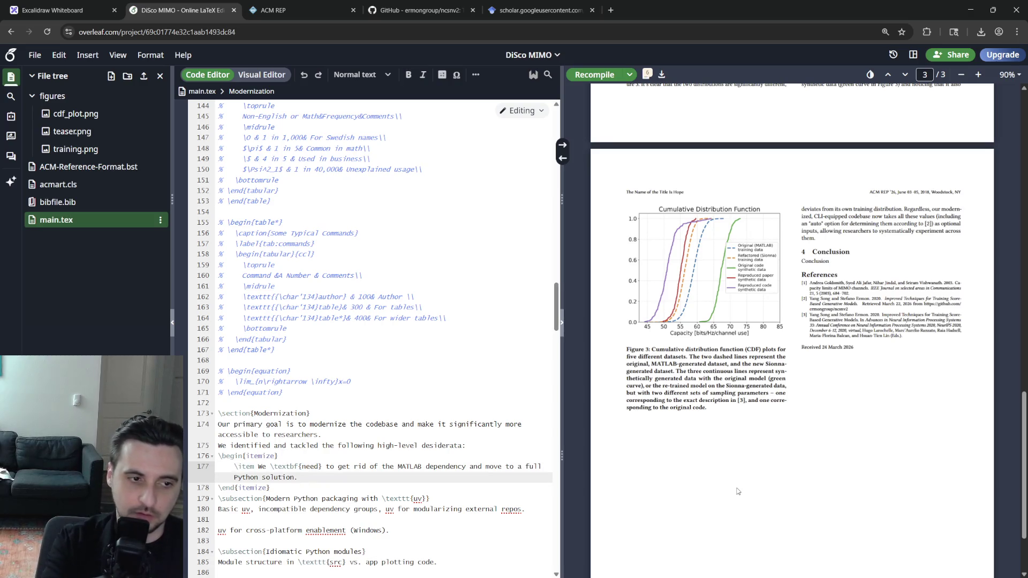
{"action": "type", "text": "hat MATLAB has no official Python bindings, and "}
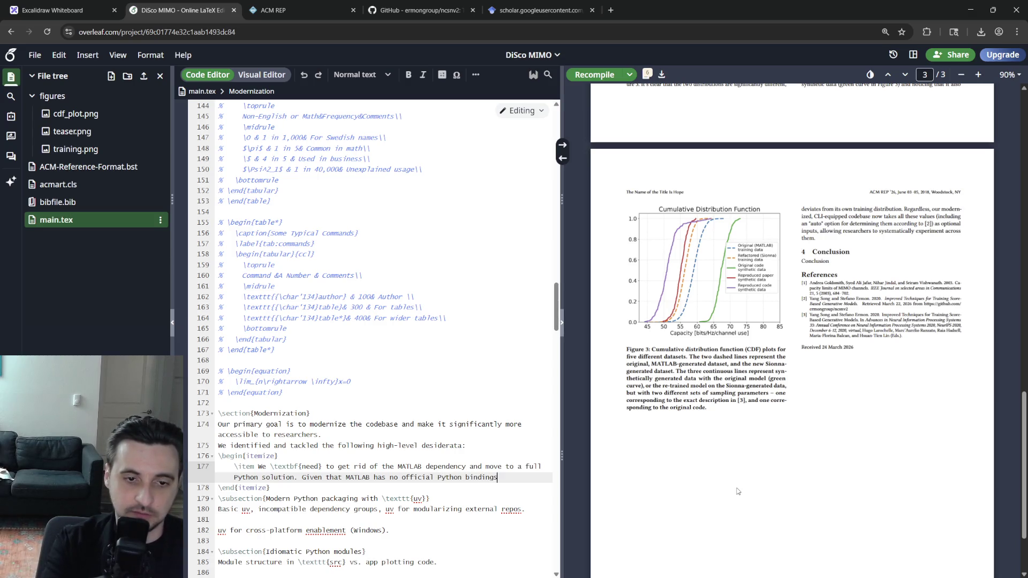
{"action": "type", "text": "its e"}
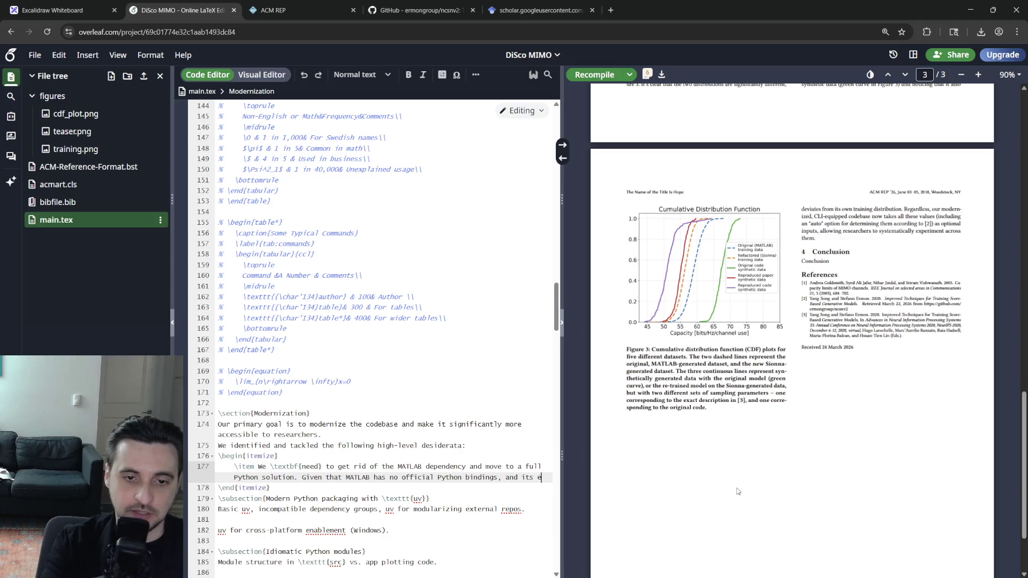
{"action": "type", "text": "xpensive licensing costs,"}
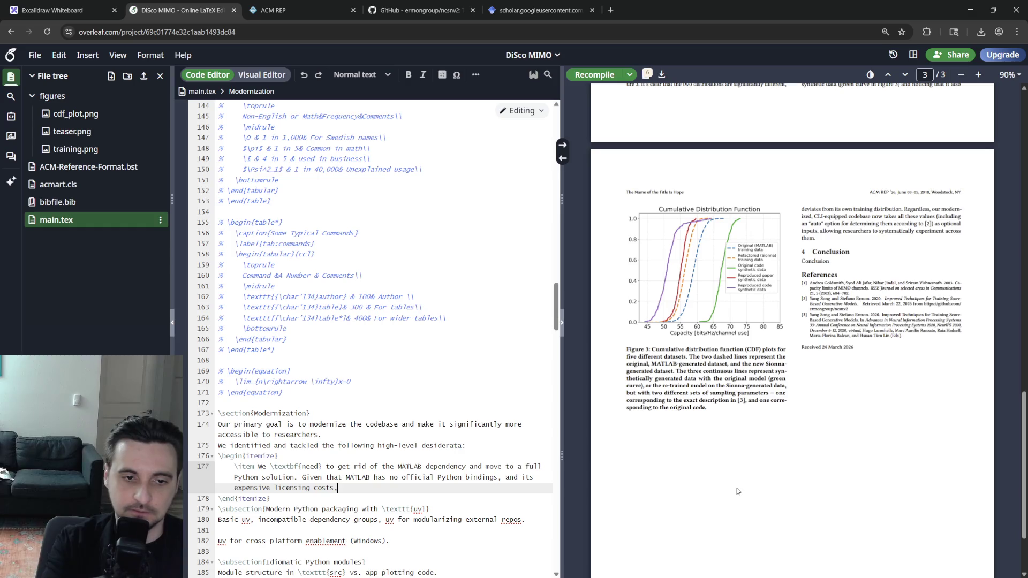
{"action": "type", "text": "rongl"}
{"action": "key", "text": "BackSpace"}
{"action": "key", "text": "BackSpace"}
{"action": "key", "text": "BackSpace"}
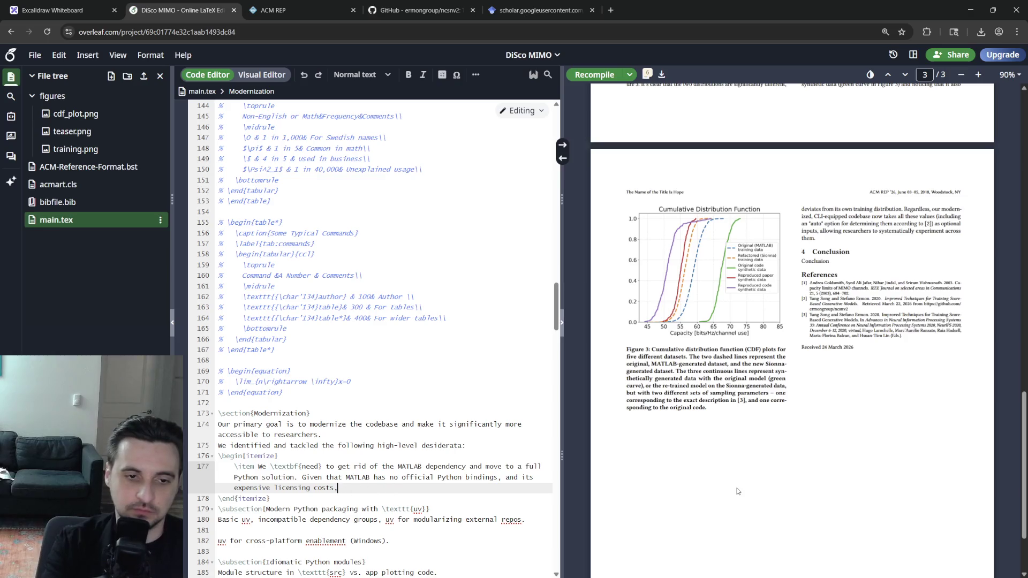
Delete the trailing MATLAB bindings and licensing-costs sentence, then start a new browser tab.
{"action": "key", "text": "shift+Up"}
{"action": "key", "text": "shift+Home"}
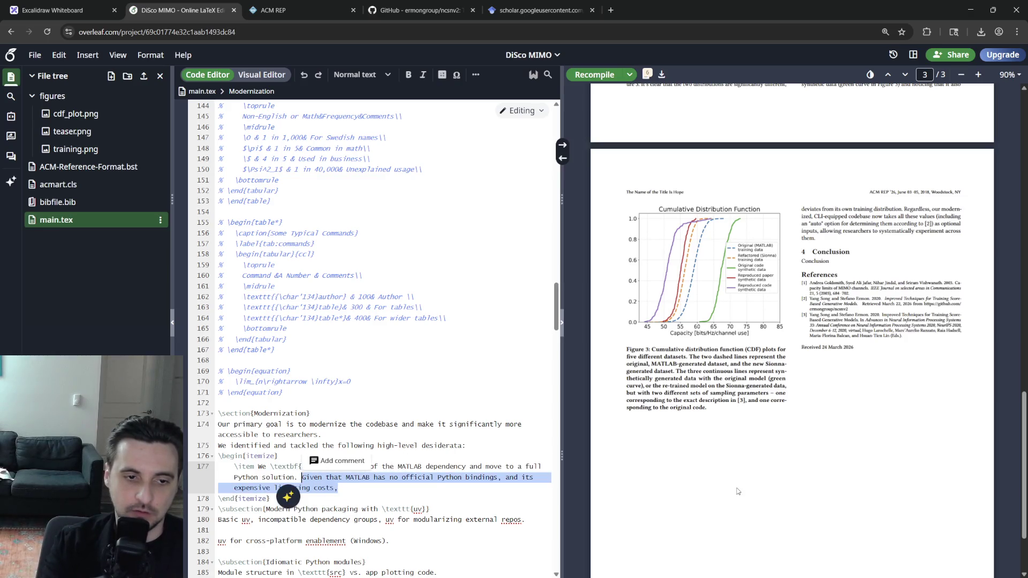
{"action": "key", "text": "BackSpace"}
{"action": "key", "text": "ctrl+t"}
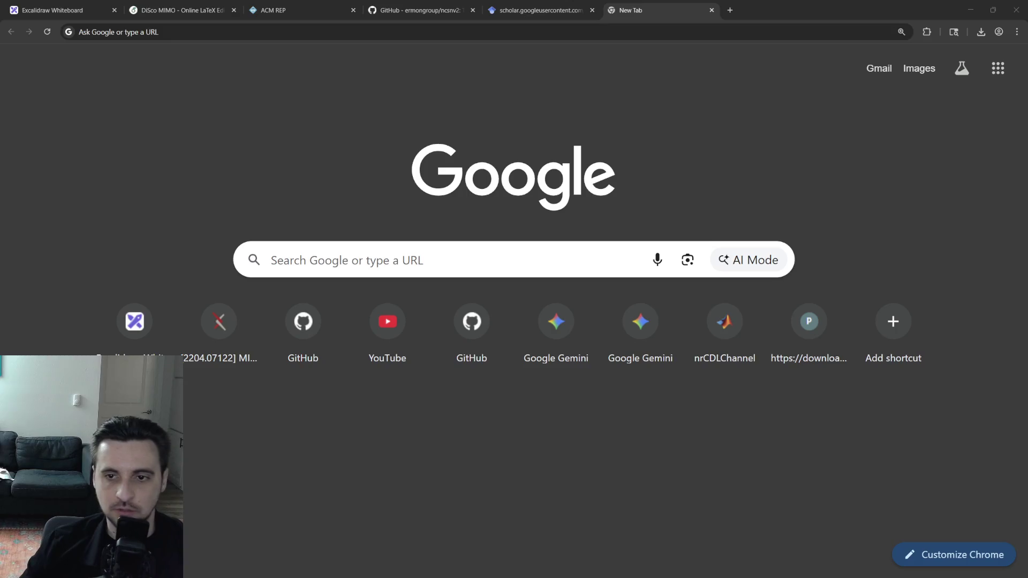
{"action": "type", "text": "matlab python"}
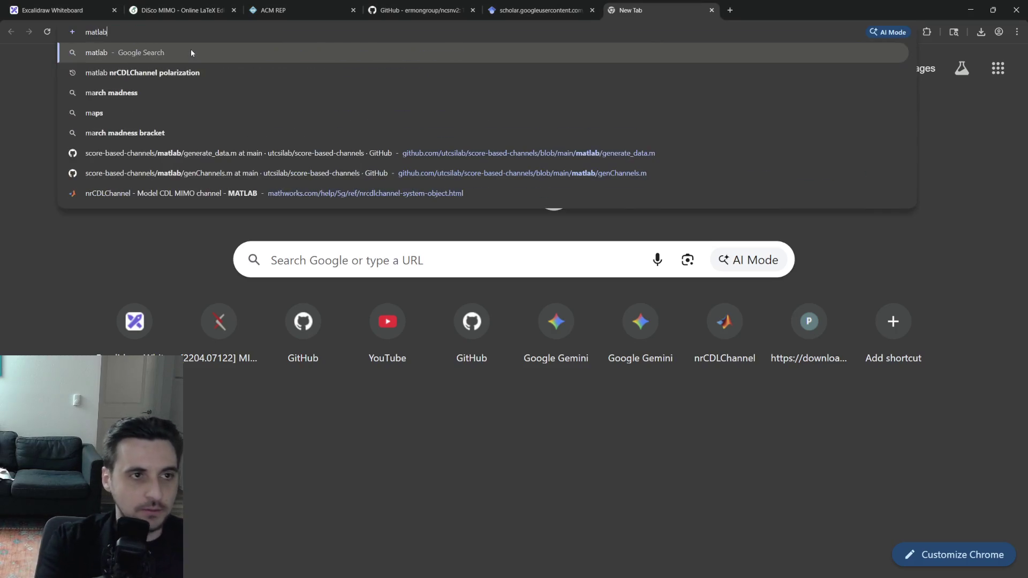
Search Google for 'matlab python' and open the MathWorks 'MATLAB with Python' result.
{"action": "key", "text": "Return"}
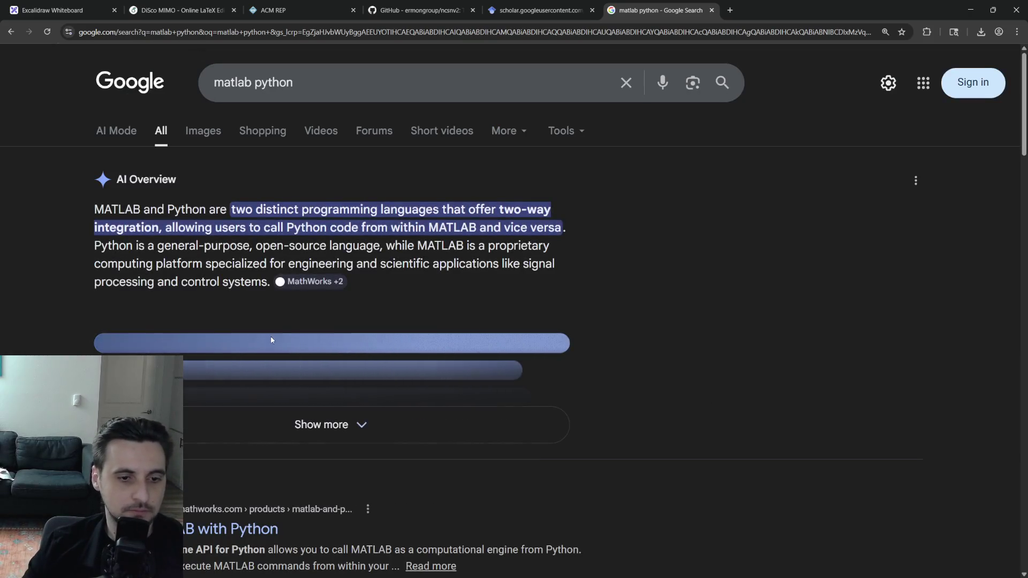
{"action": "scroll", "coordinate": [311, 290], "scroll_direction": "down", "scroll_amount": 2}
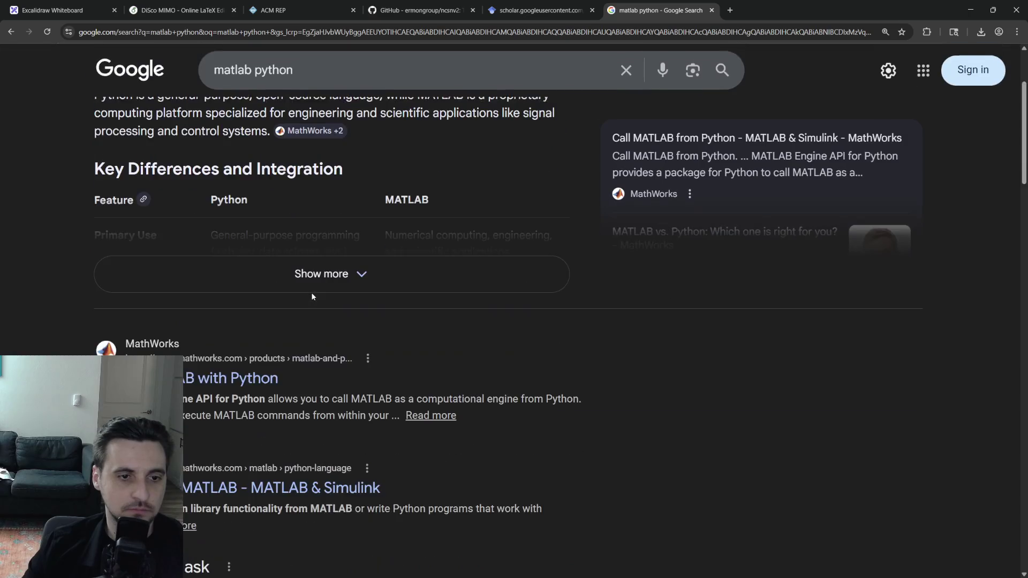
{"action": "left_click", "coordinate": [226, 381]}
{"action": "scroll", "coordinate": [456, 297], "scroll_direction": "down", "scroll_amount": 3}
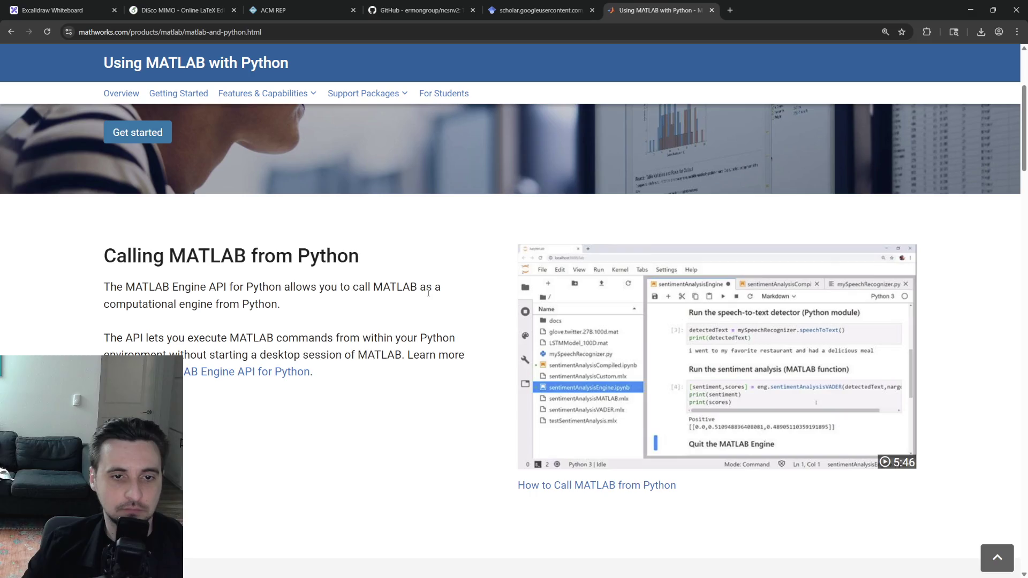
{"action": "scroll", "coordinate": [429, 293], "scroll_direction": "down", "scroll_amount": 2}
{"action": "scroll", "coordinate": [427, 293], "scroll_direction": "down", "scroll_amount": 3}
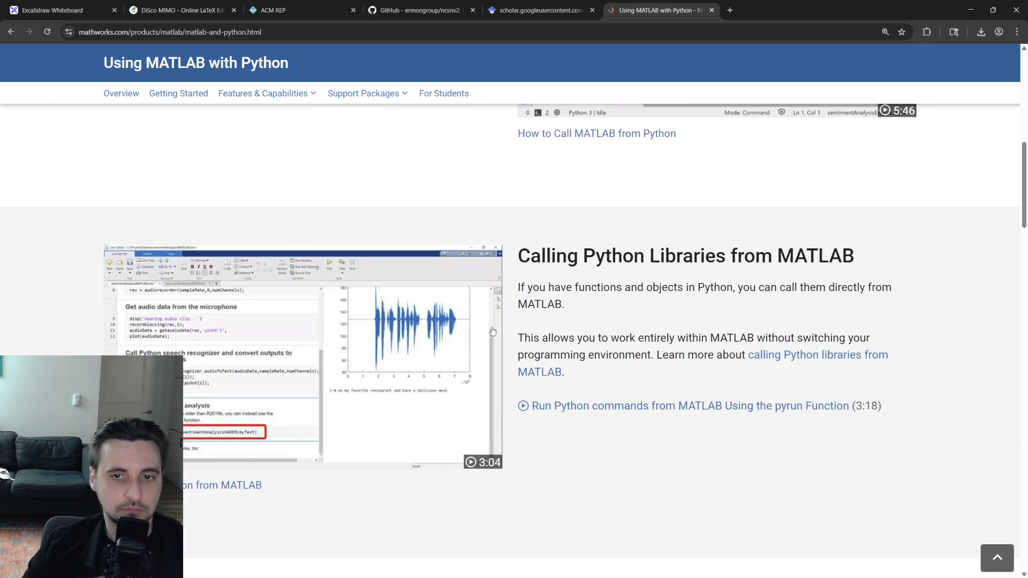
{"action": "scroll", "coordinate": [492, 331], "scroll_direction": "up", "scroll_amount": 5}
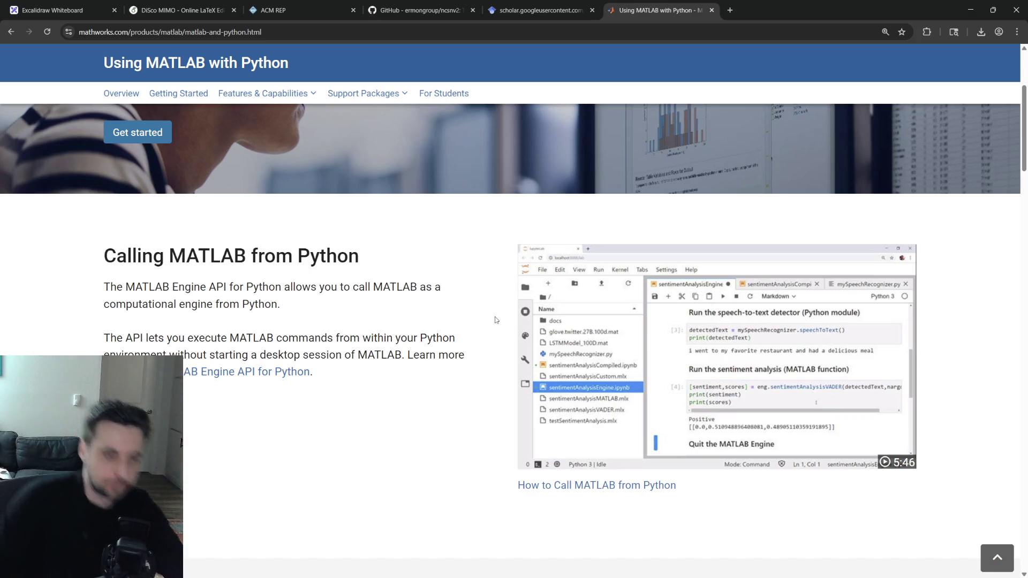
After reading the MathWorks page, return via the scholar and ACM REP tabs to the DiSco MIMO project.
{"action": "left_click", "coordinate": [541, 9]}
{"action": "left_click", "coordinate": [274, 10]}
{"action": "left_click", "coordinate": [181, 10]}
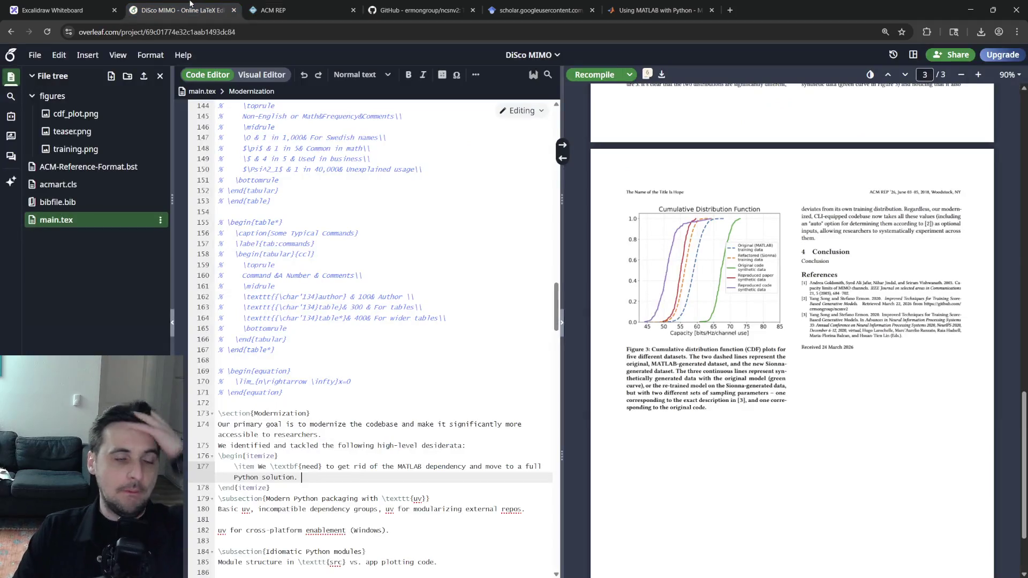
Add a first item wanting a cross-platform, lockfile-based dependency approach with fully resolved, exact versions.
{"action": "left_click", "coordinate": [387, 455]}
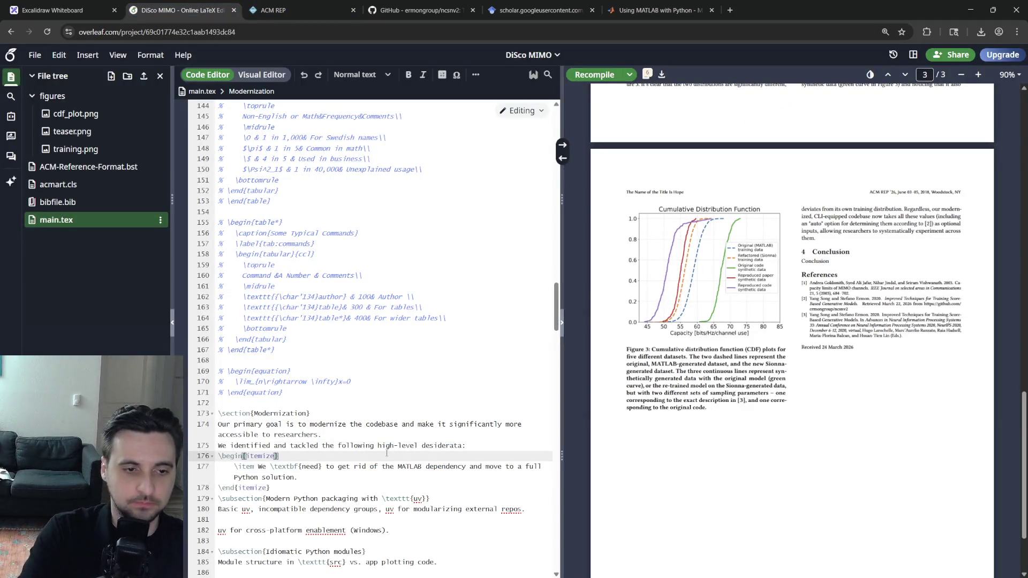
{"action": "key", "text": "Return"}
{"action": "type", "text": "\\i"}
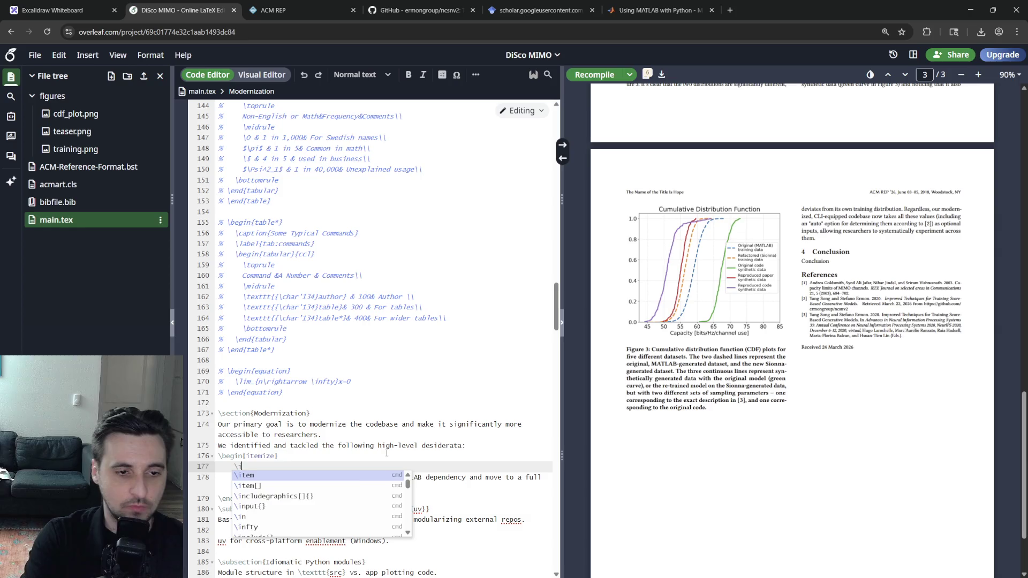
{"action": "type", "text": "tem We want a cros"}
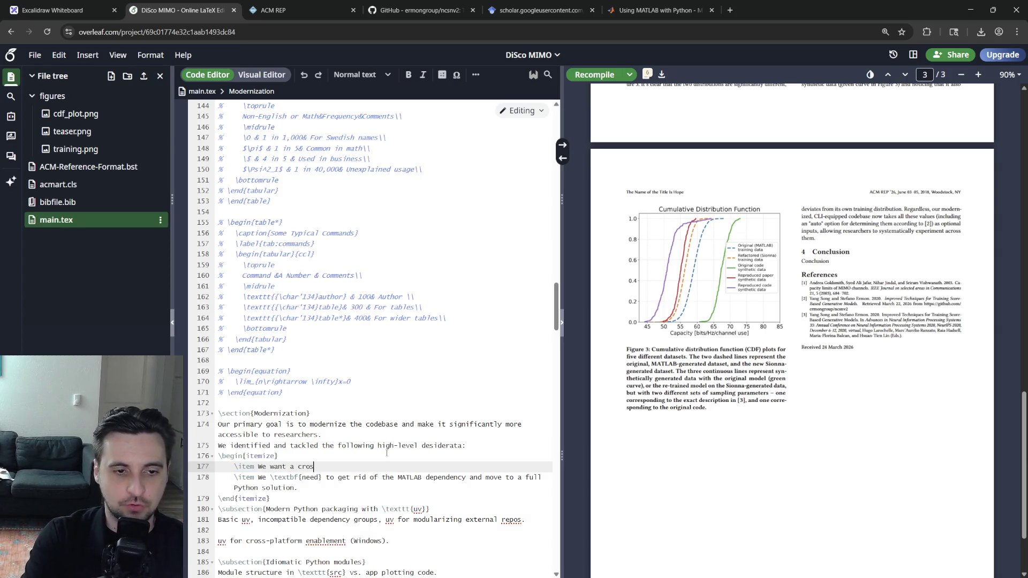
{"action": "type", "text": "s-platform"}
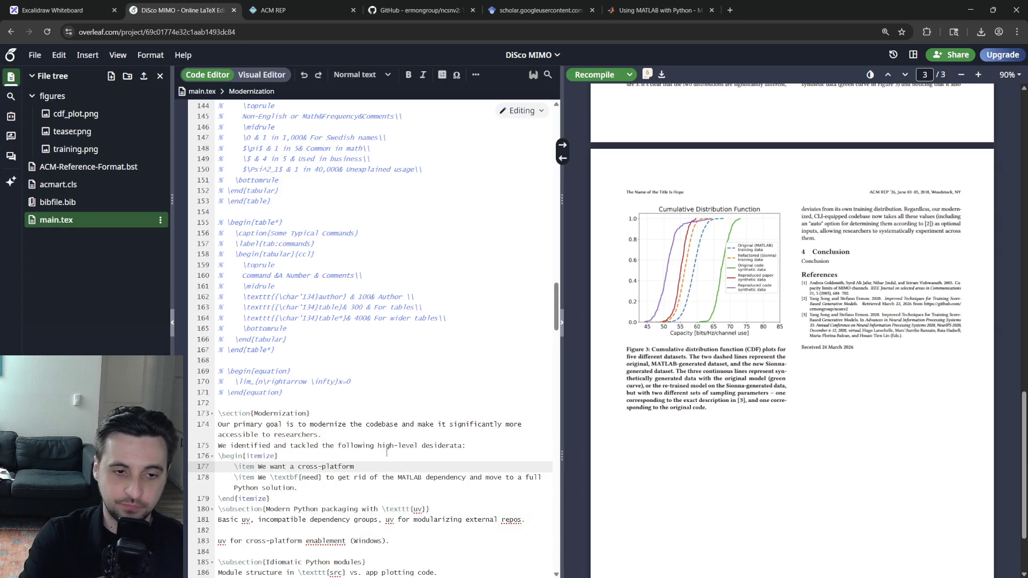
{"action": "type", "text": ","}
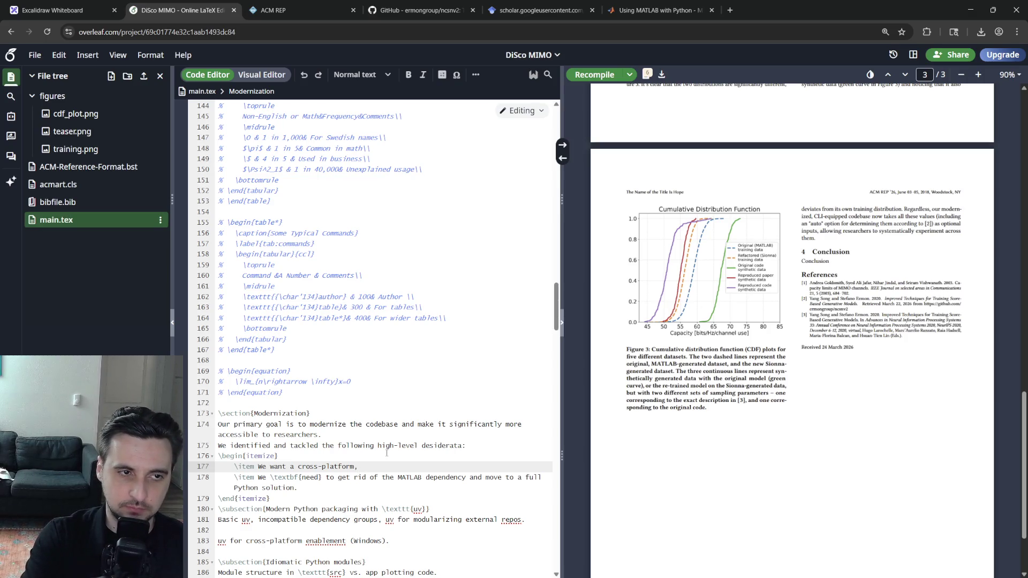
{"action": "type", "text": " lockfile-c"}
{"action": "type", "text": "enter"}
{"action": "key", "text": "BackSpace"}
{"action": "key", "text": "BackSpace"}
{"action": "key", "text": "BackSpace"}
{"action": "type", "text": "based approach "}
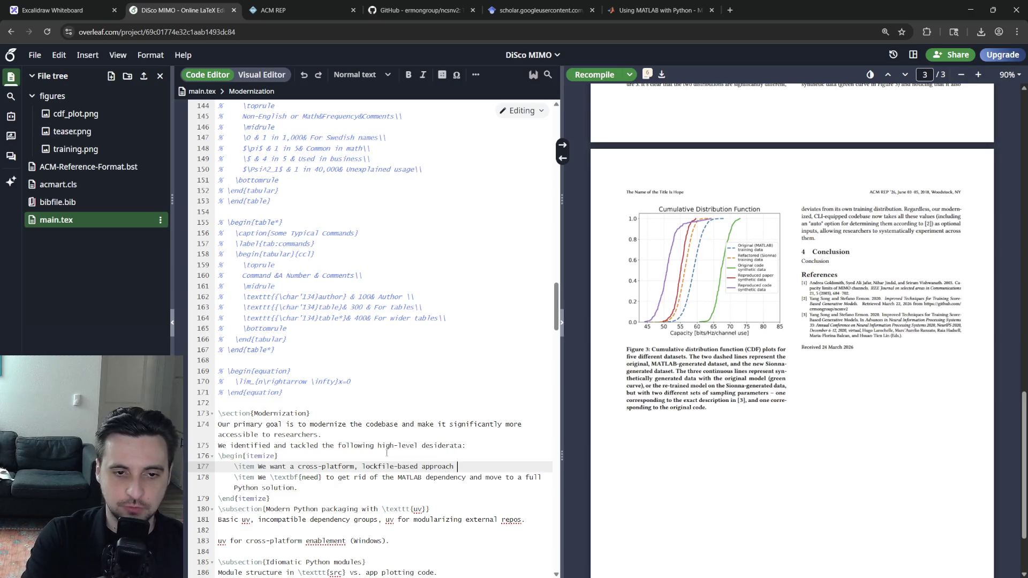
{"action": "type", "text": "for dependency managem"}
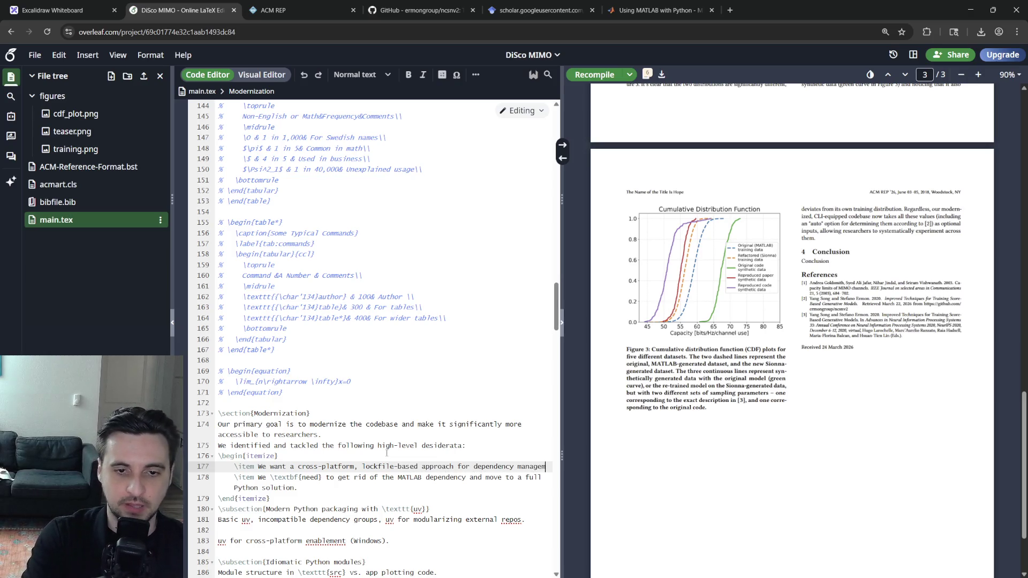
{"action": "type", "text": "ent. Dependencies "}
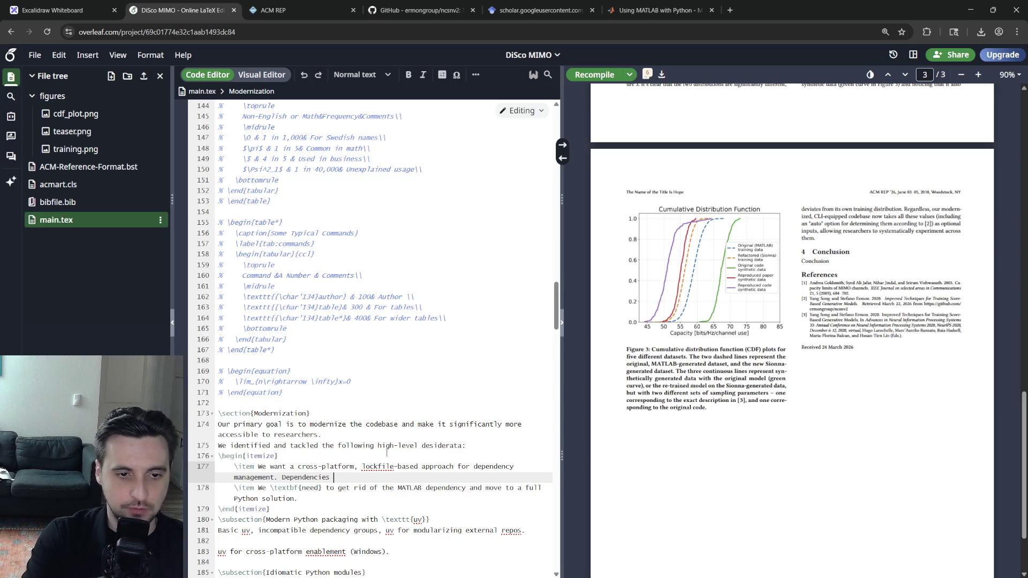
{"action": "type", "text": "should be fully"}
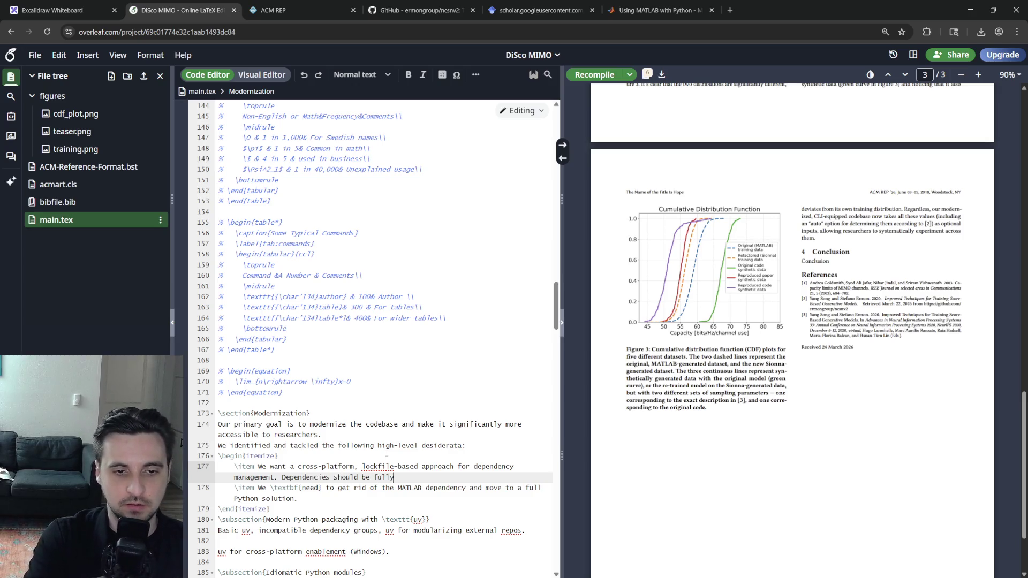
{"action": "type", "text": " resolved"}
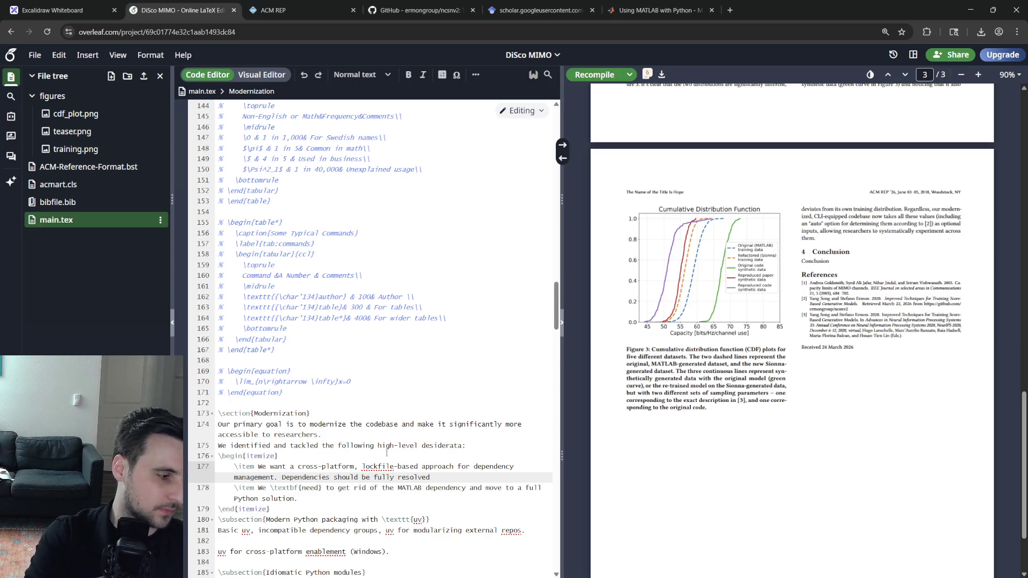
{"action": "type", "text": " an"}
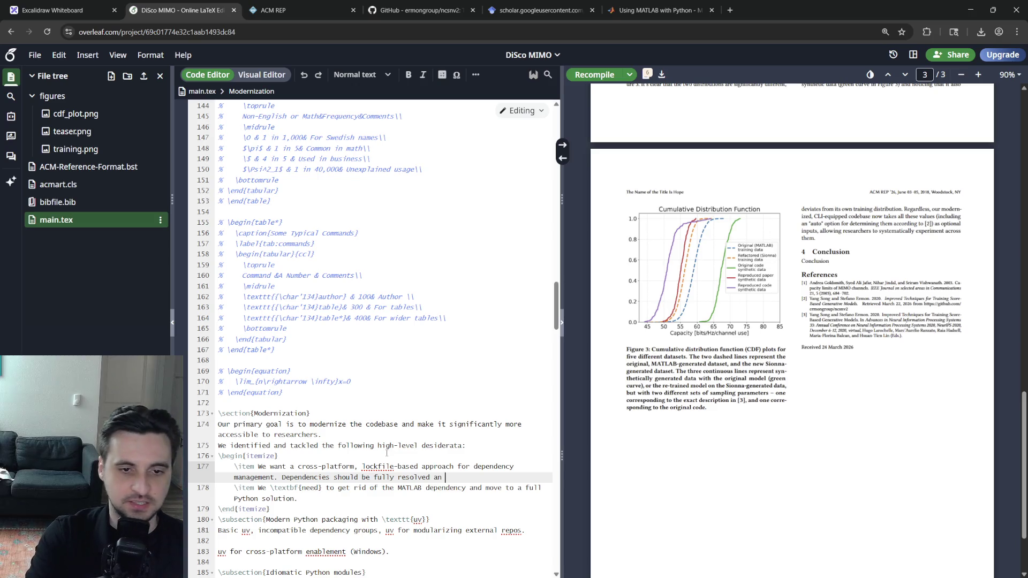
{"action": "key", "text": "BackSpace"}
{"action": "key", "text": "BackSpace"}
{"action": "key", "text": "BackSpace"}
{"action": "type", "text": "have"}
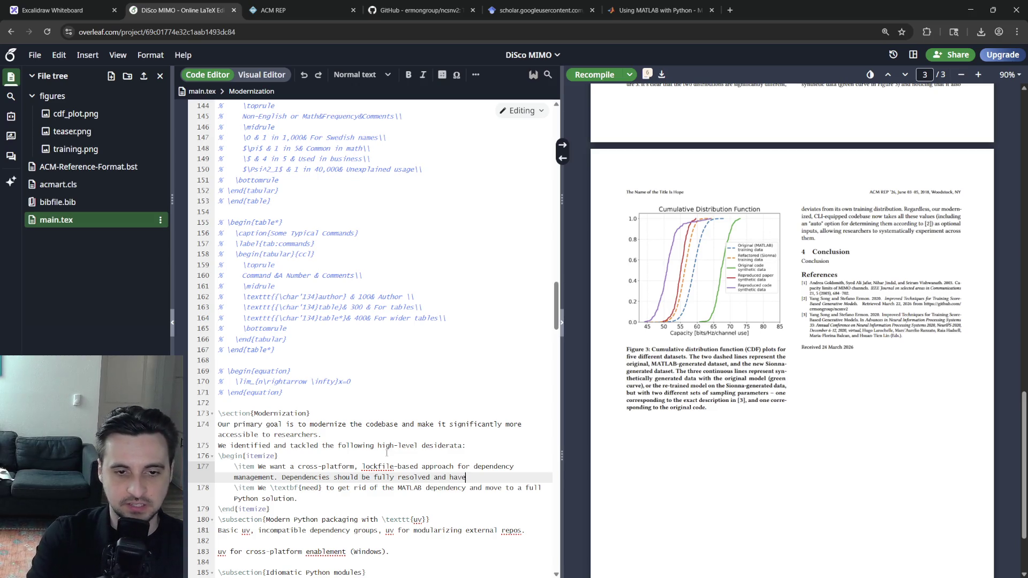
{"action": "type", "text": " exactly specifie"}
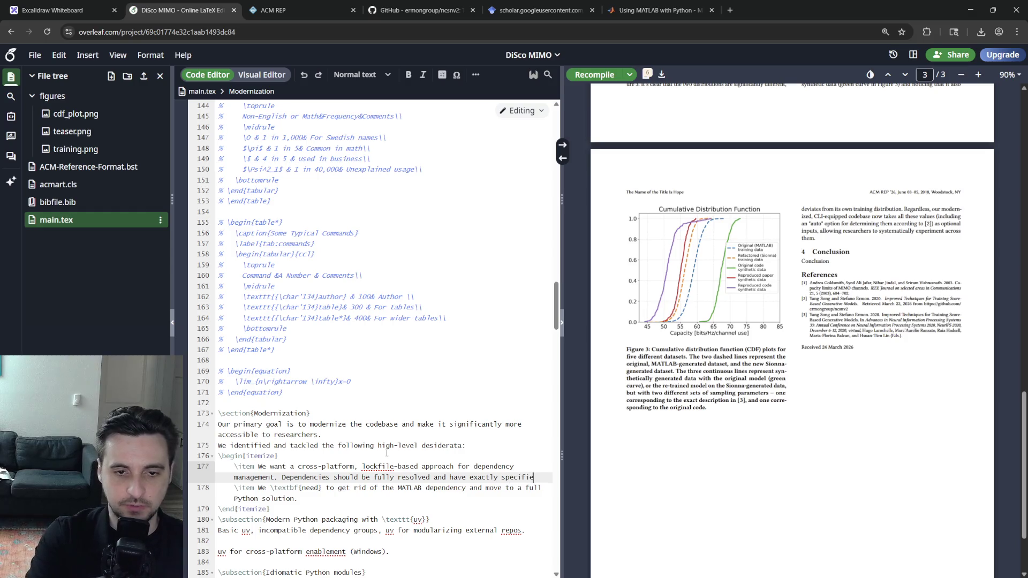
{"action": "type", "text": "d versions."}
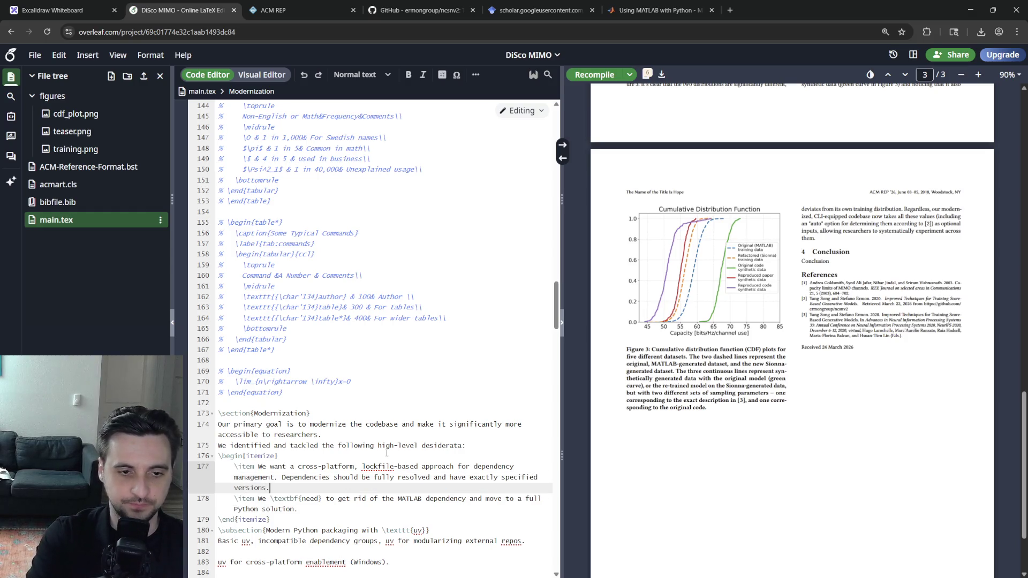
Dismiss the spelling suggestion on 'lockfile' and start a new browser tab.
{"action": "right_click", "coordinate": [364, 467]}
{"action": "key", "text": "Escape"}
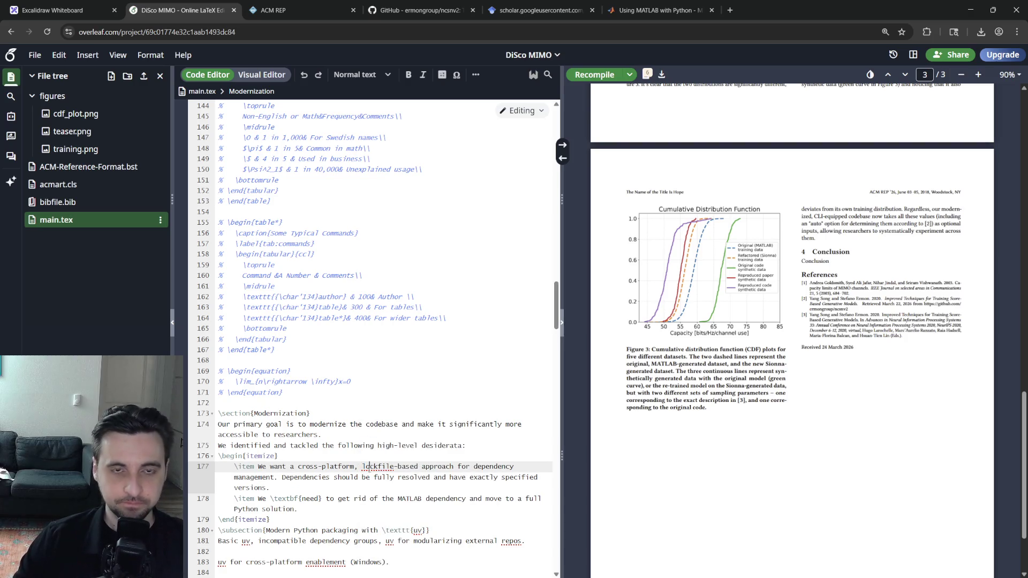
{"action": "key", "text": "ctrl+t"}
{"action": "type", "text": "what are python"}
{"action": "type", "text": "lockfiles"}
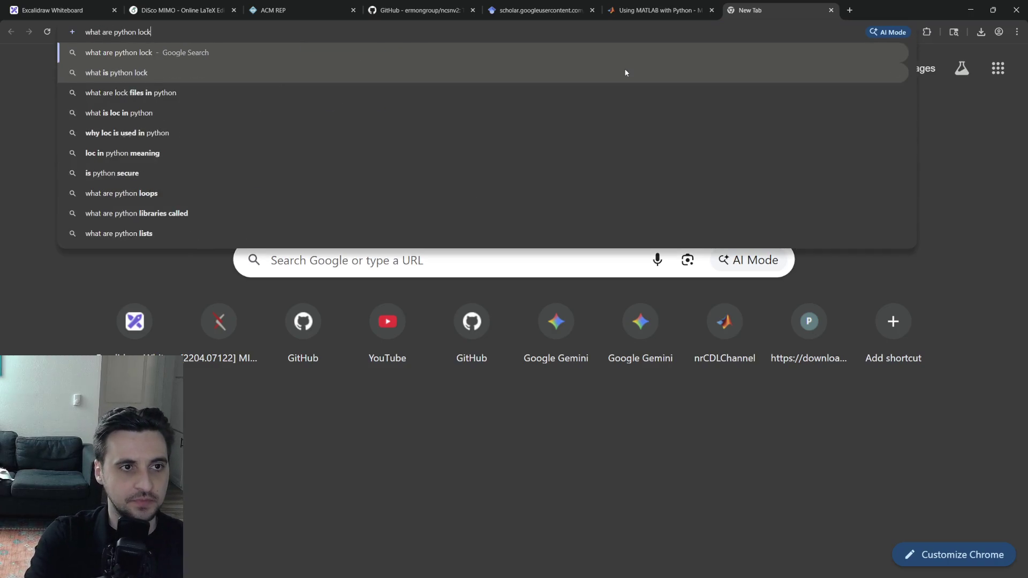
Search what Python lockfiles are and skim the Python discussion result.
{"action": "key", "text": "Return"}
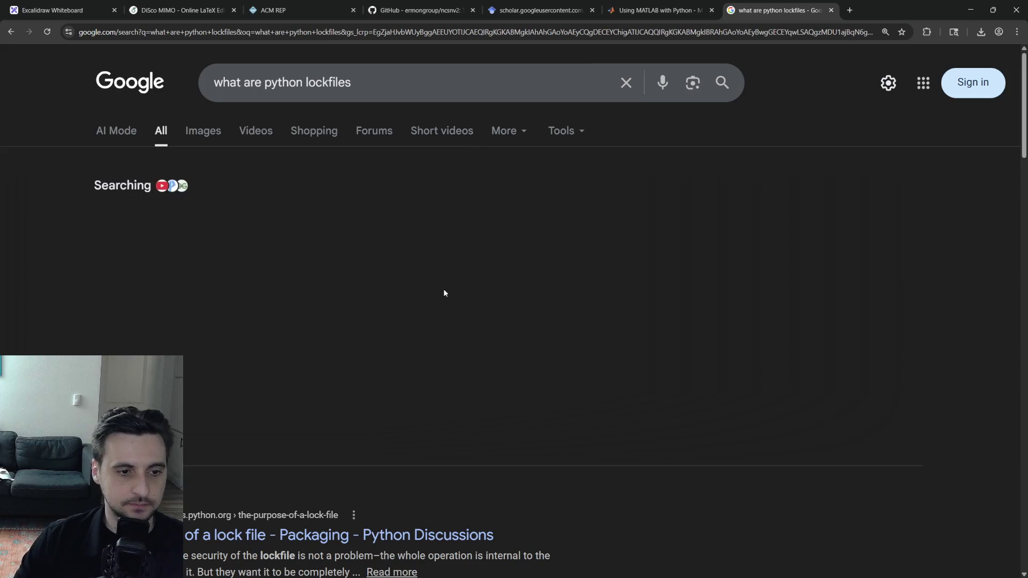
{"action": "scroll", "coordinate": [447, 287], "scroll_direction": "down", "scroll_amount": 3}
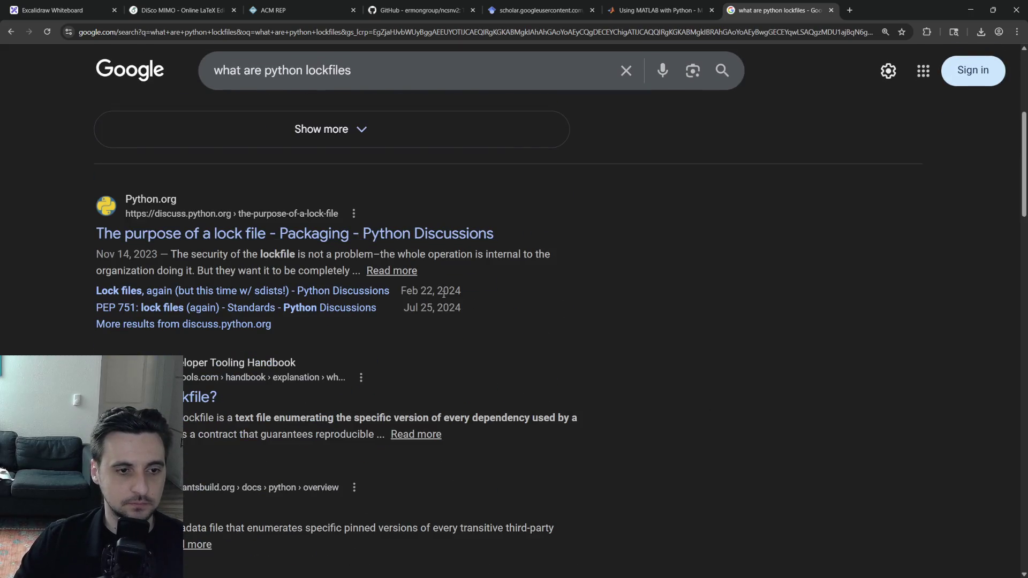
{"action": "left_click", "coordinate": [329, 234]}
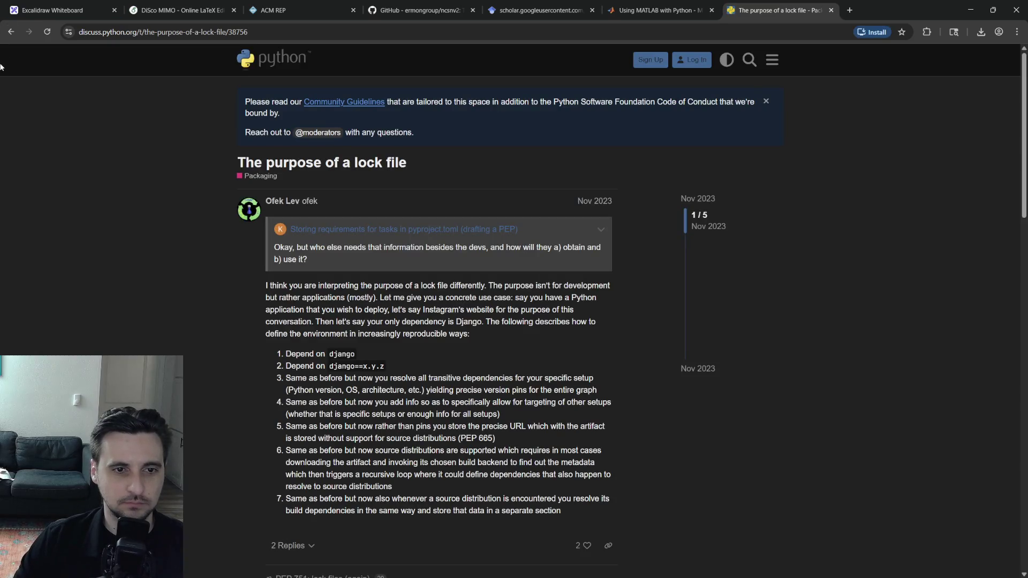
{"action": "left_click", "coordinate": [11, 32]}
{"action": "scroll", "coordinate": [428, 321], "scroll_direction": "down", "scroll_amount": 1}
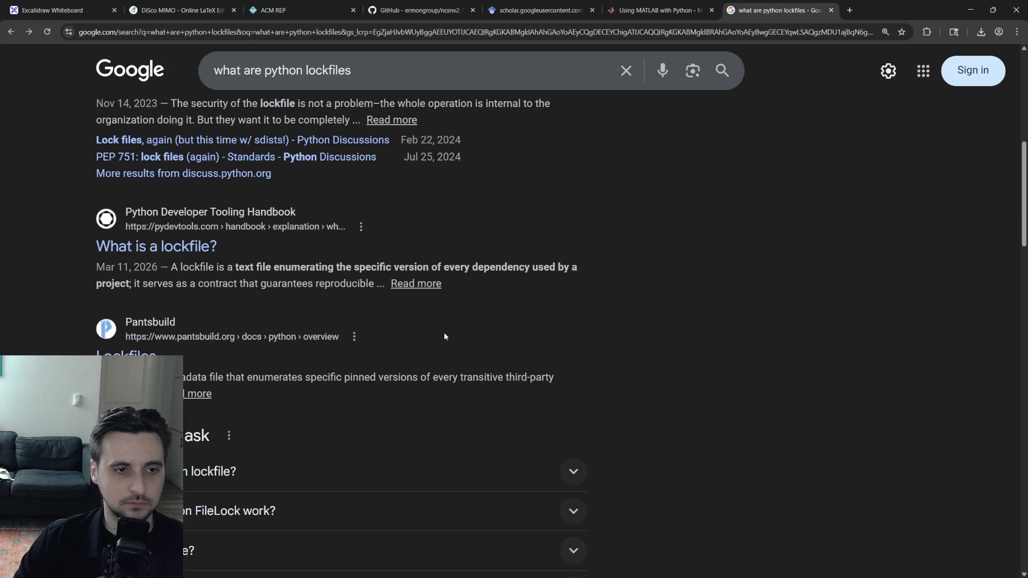
{"action": "scroll", "coordinate": [442, 333], "scroll_direction": "up", "scroll_amount": 3}
Search 'uv lockfiles', open the Astral 'Locking and syncing' docs, copy its URL and return to Overleaf.
{"action": "left_click", "coordinate": [282, 70]}
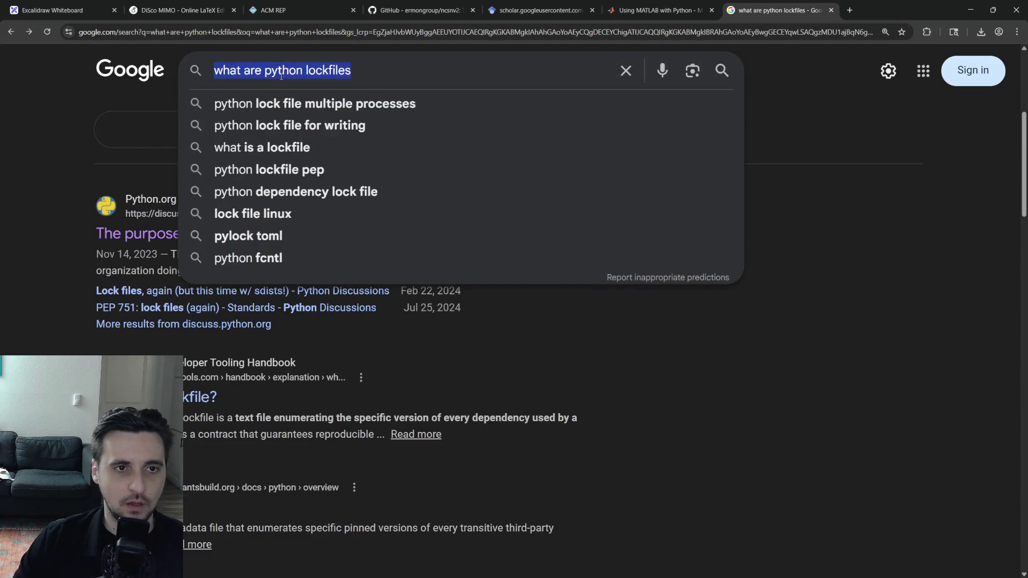
{"action": "type", "text": "uv lockfiles"}
{"action": "key", "text": "Return"}
{"action": "scroll", "coordinate": [280, 241], "scroll_direction": "down", "scroll_amount": 1}
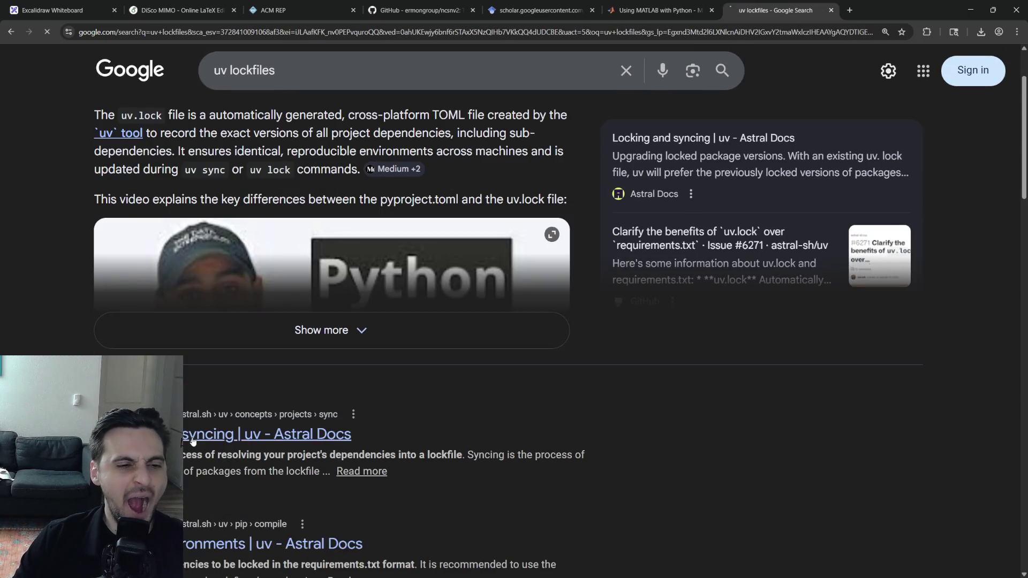
{"action": "left_click", "coordinate": [289, 434]}
{"action": "left_click", "coordinate": [234, 32]}
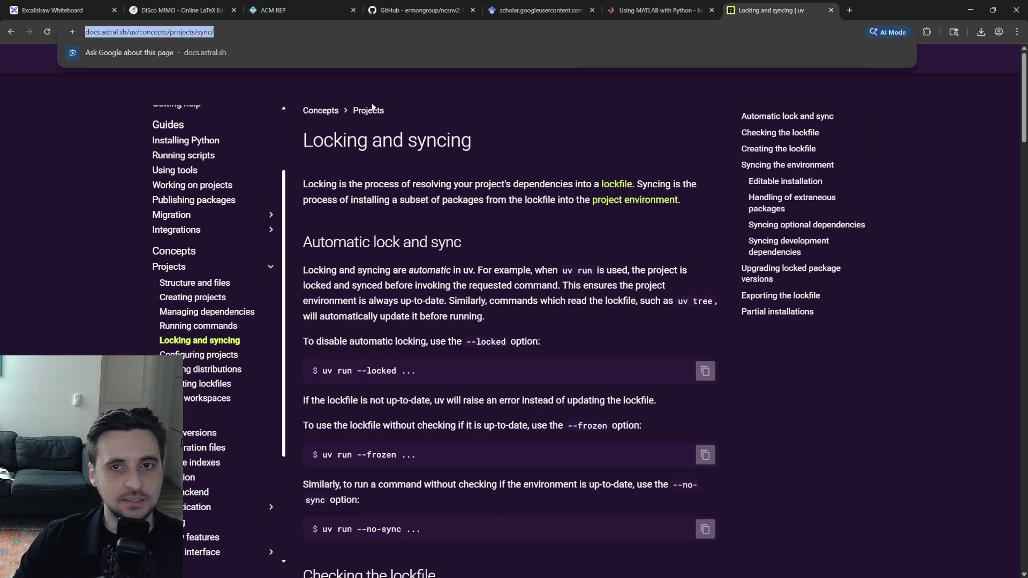
{"action": "left_click", "coordinate": [182, 10]}
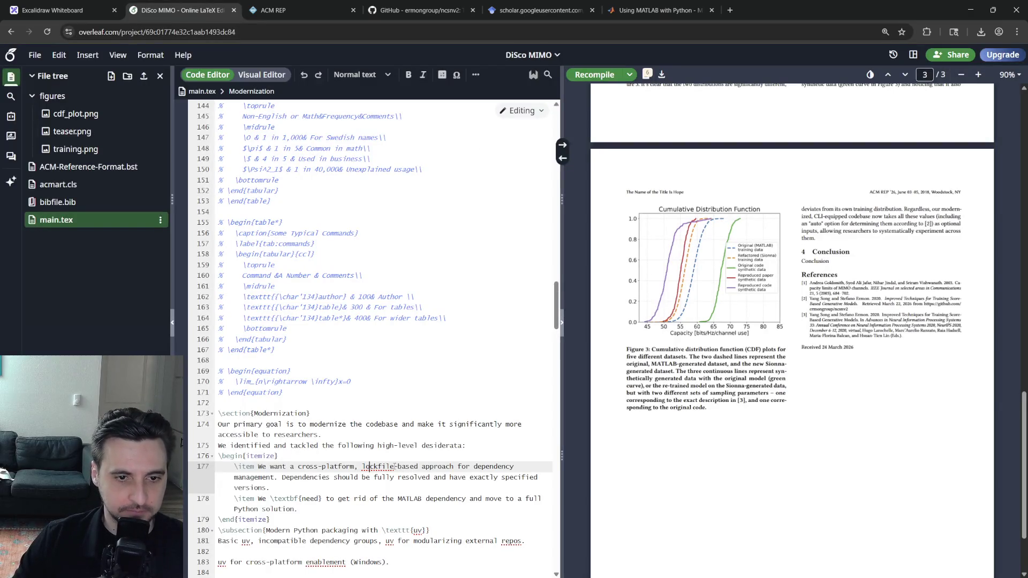
{"action": "type", "text": "\\foot"}
Add \footnote{\url{...}} after 'lockfile' with the uv docs URL and recompile to view it in the PDF.
{"action": "key", "text": "Return"}
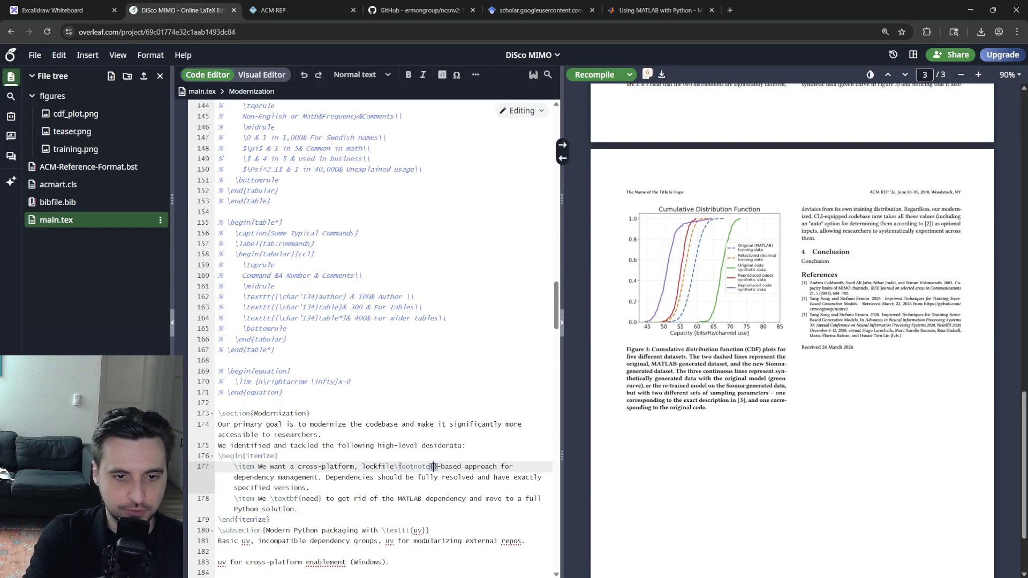
{"action": "type", "text": "\\url"}
{"action": "key", "text": "Return"}
{"action": "type", "text": "https://docs.astral.sh/uv/concepts/projects/sync/"}
{"action": "key", "text": "ctrl+s"}
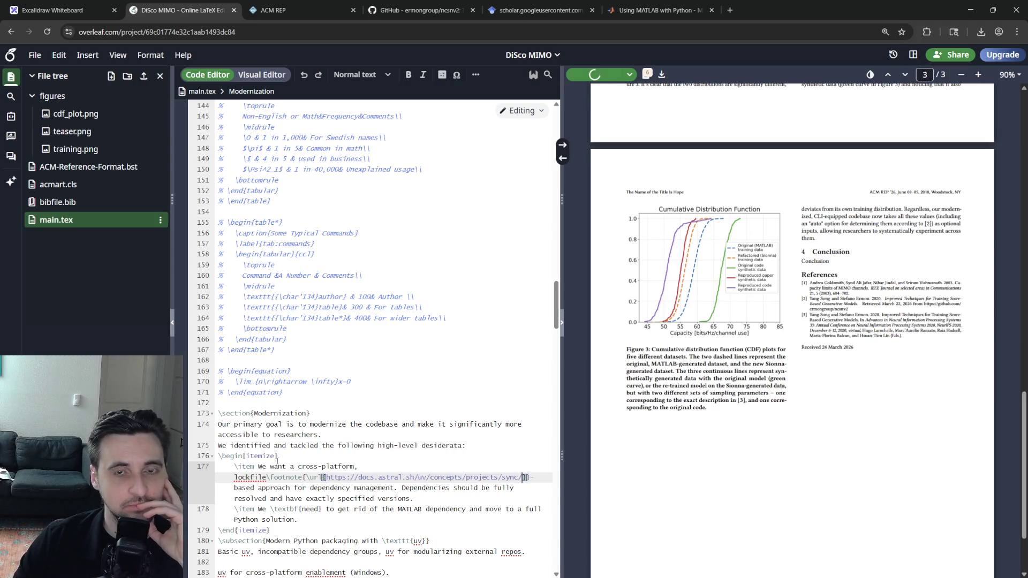
{"action": "left_click", "coordinate": [563, 149]}
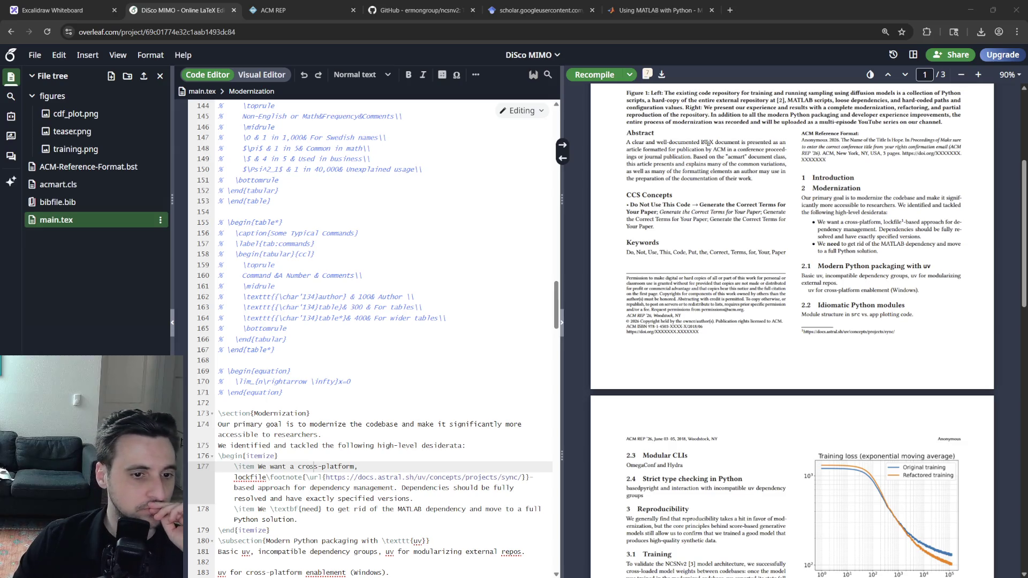
Change the item to 'sync- and lockfile-based' and italicize the word 'fully'.
{"action": "double_click", "coordinate": [250, 478]}
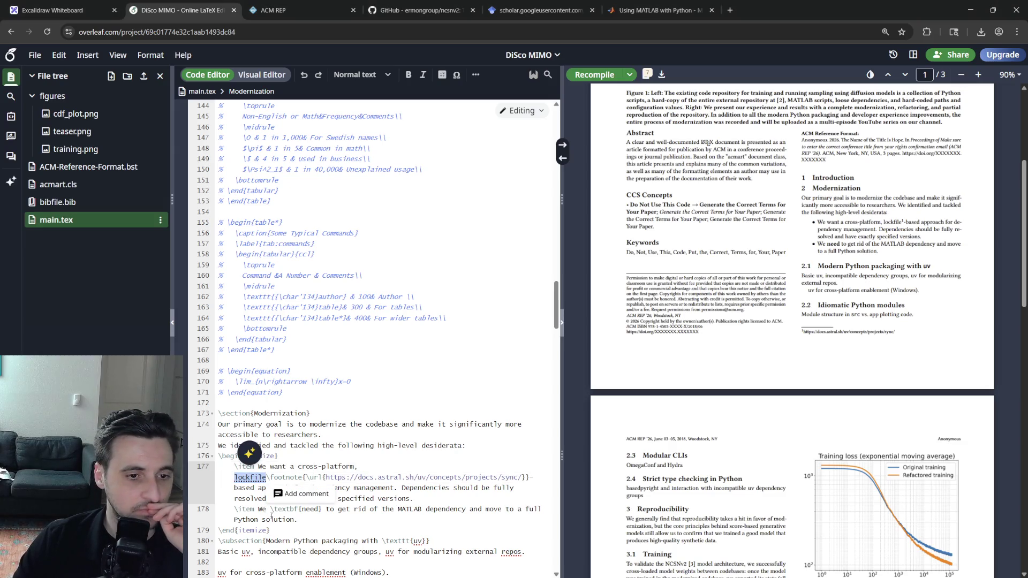
{"action": "left_click", "coordinate": [245, 477]}
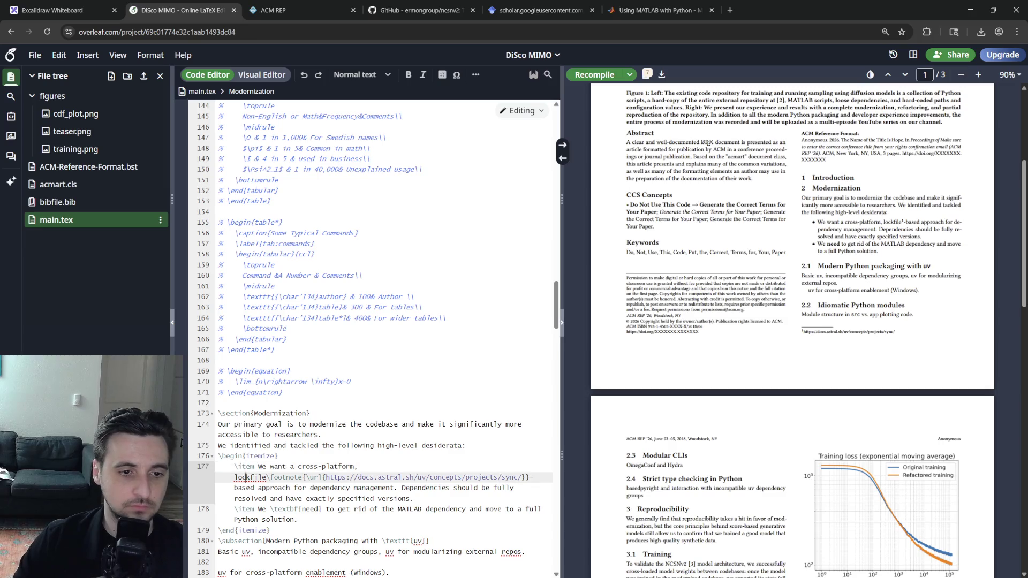
{"action": "type", "text": "sync "}
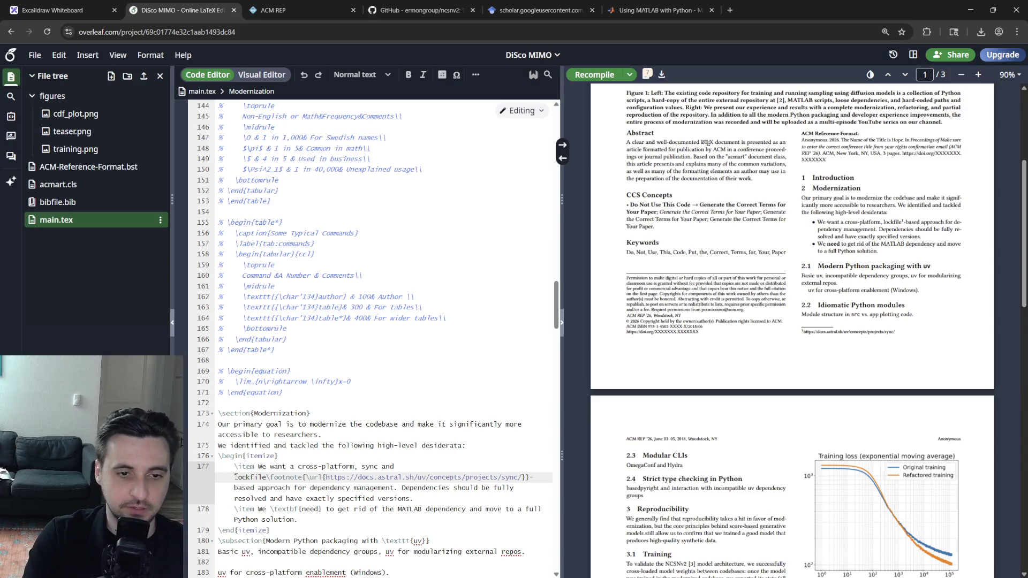
{"action": "type", "text": "and"}
{"action": "left_click", "coordinate": [287, 466]}
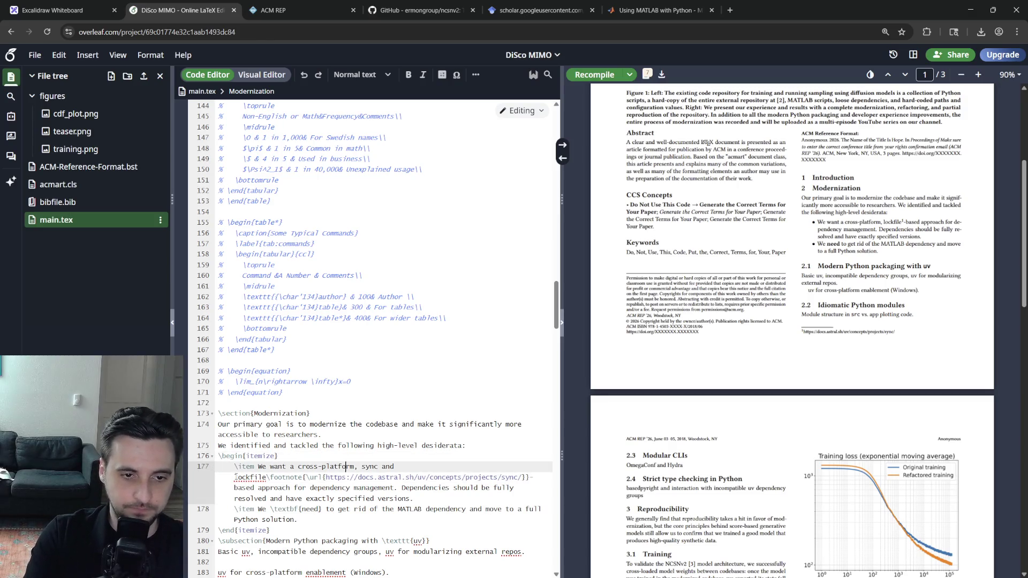
{"action": "type", "text": "-"}
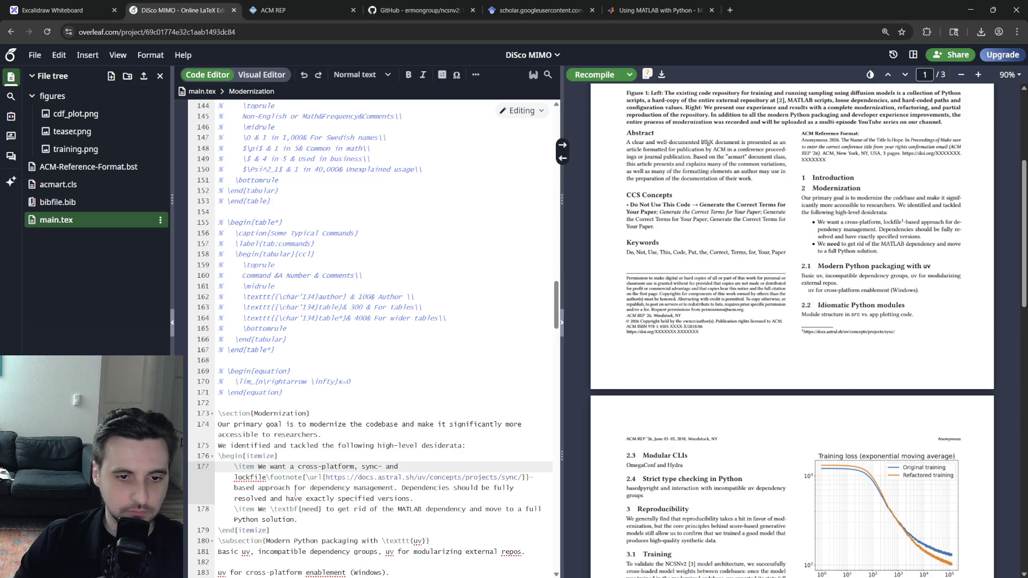
{"action": "double_click", "coordinate": [503, 487]}
{"action": "key", "text": "ctrl+i"}
Append ', ideally across all platforms (Linux, Windows, or Mac)' with Linux capitalized, and select the second item's text.
{"action": "left_click", "coordinate": [479, 498]}
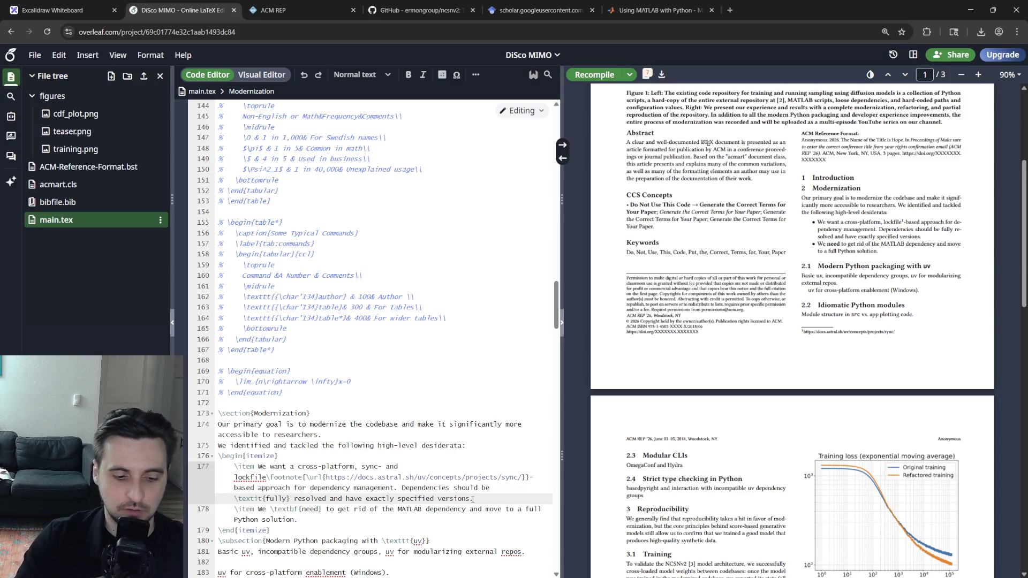
{"action": "type", "text": ", ideally across a"}
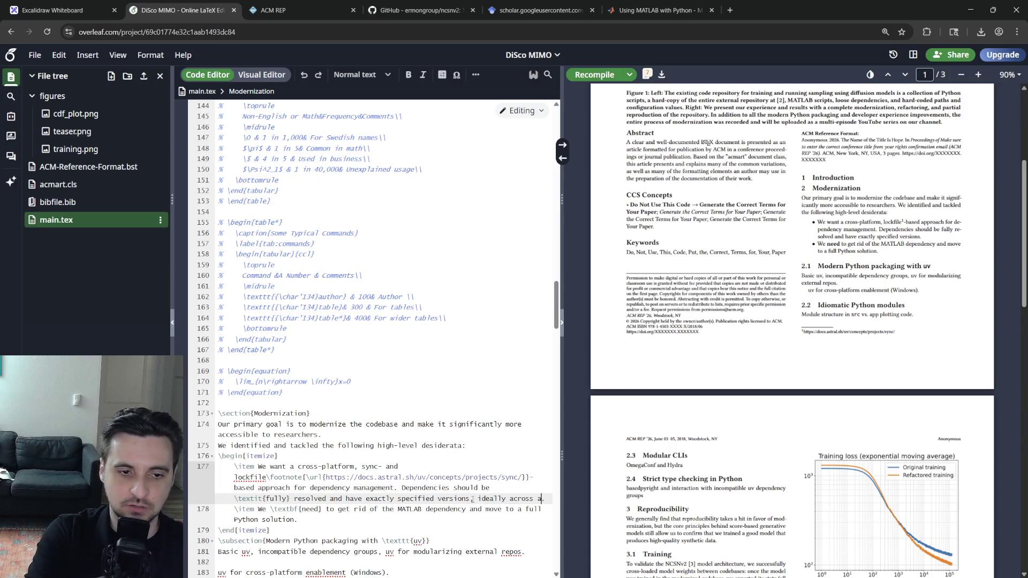
{"action": "type", "text": "ll platforms (Linux, Wind"}
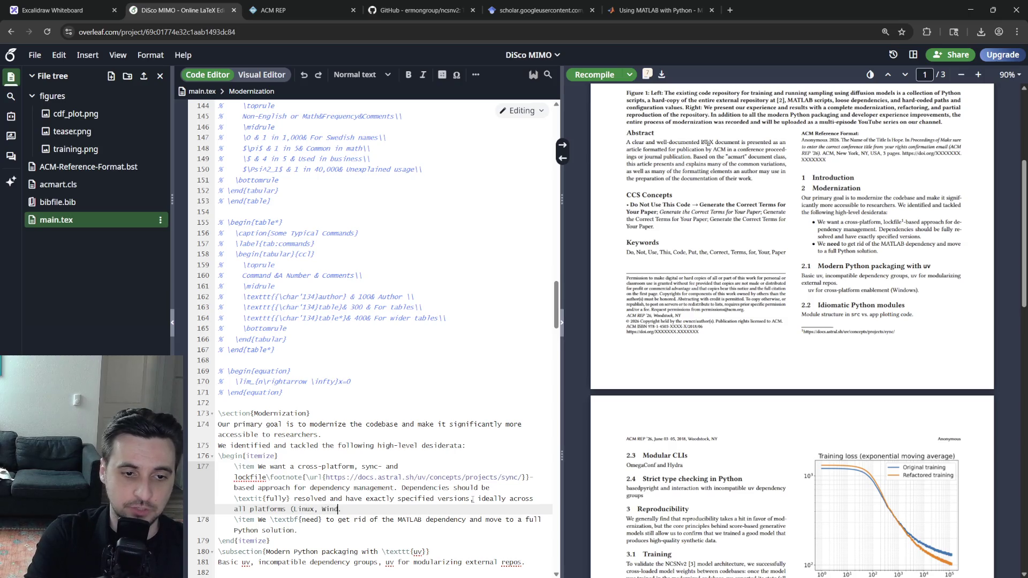
{"action": "type", "text": "ows, or Mac)."}
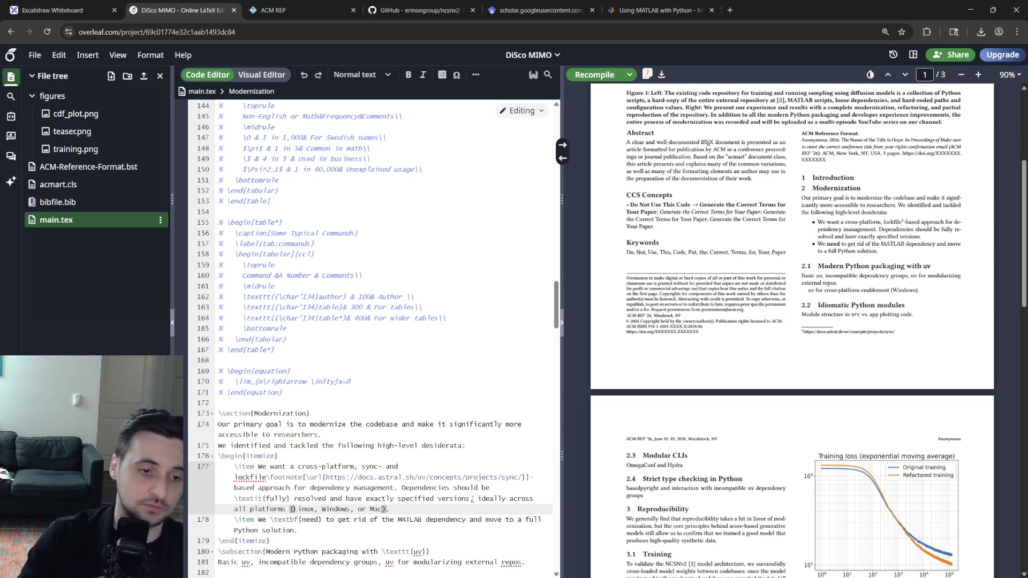
{"action": "scroll", "coordinate": [460, 475], "scroll_direction": "down", "scroll_amount": 2}
{"action": "scroll", "coordinate": [460, 475], "scroll_direction": "down", "scroll_amount": 2}
{"action": "double_click", "coordinate": [306, 409]}
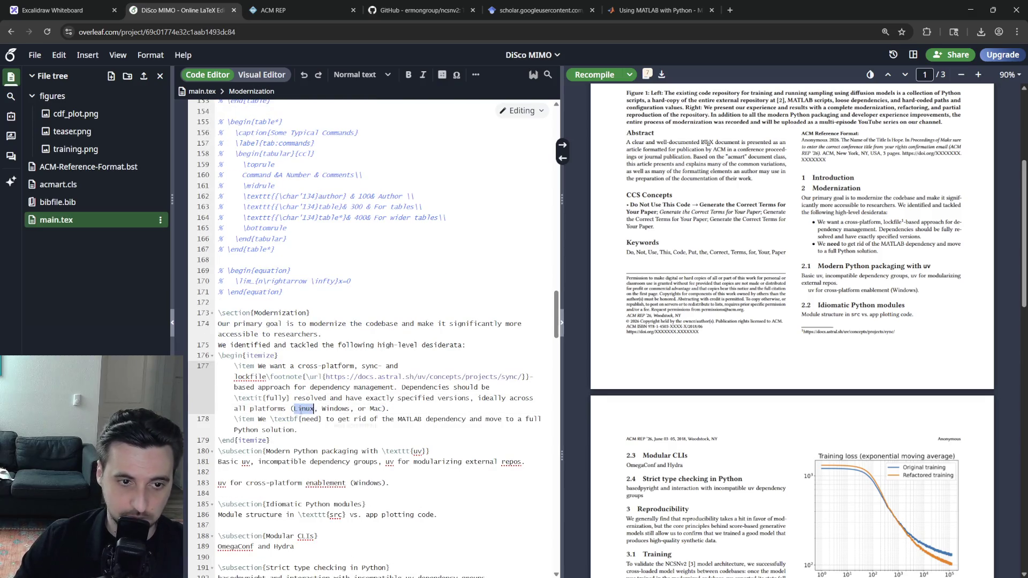
{"action": "type", "text": "Linux"}
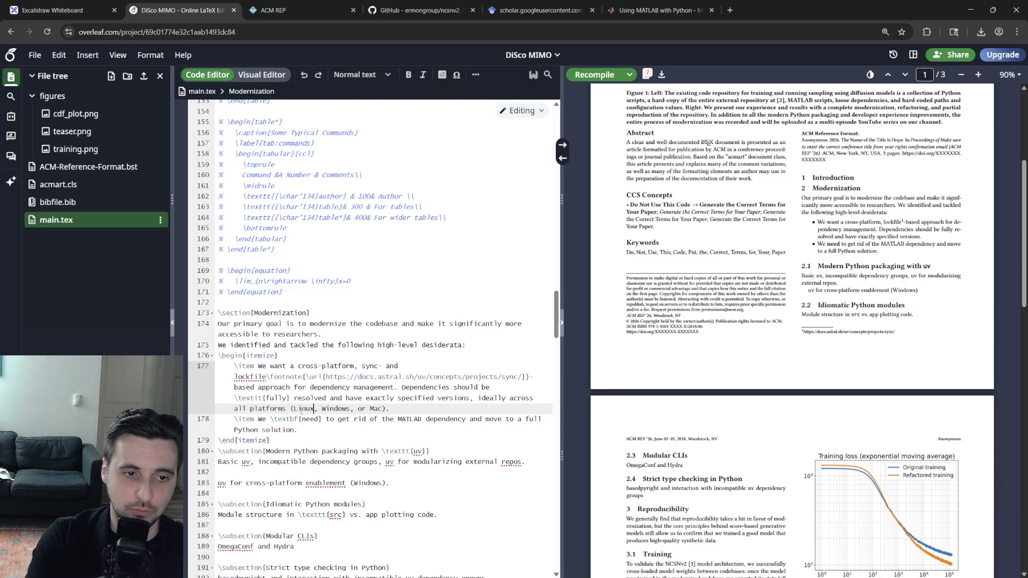
{"action": "key", "text": "Down"}
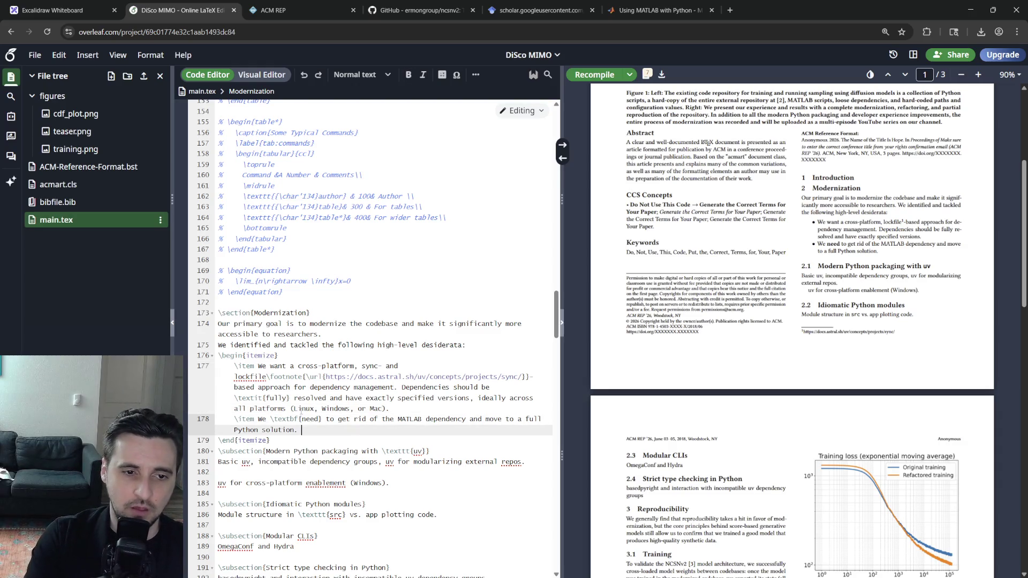
{"action": "left_click_drag", "start_coordinate": [321, 430], "coordinate": [258, 419]}
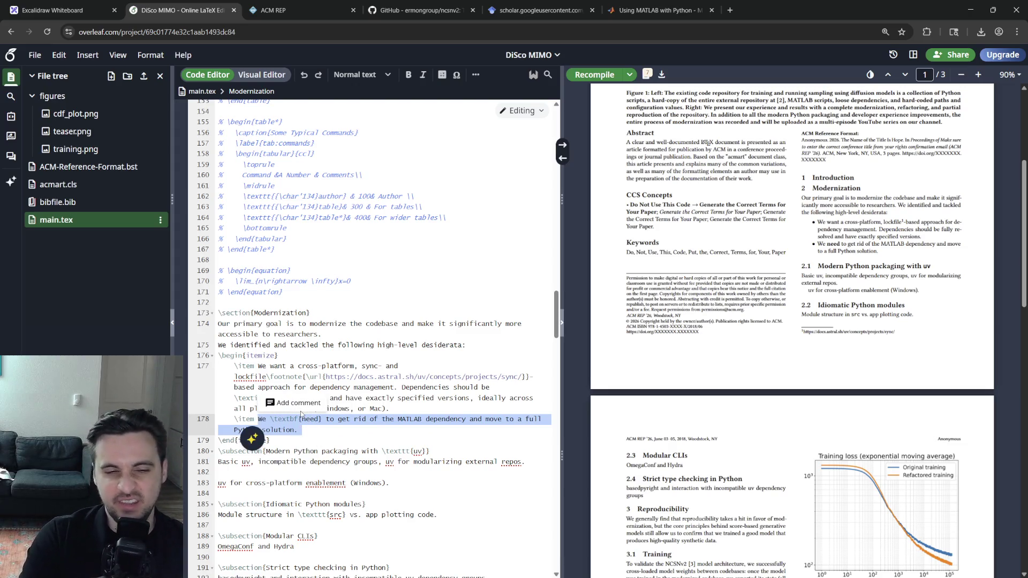
Clear the second item's old text and drop the 'We want a' opening from the first item.
{"action": "key", "text": "Delete"}
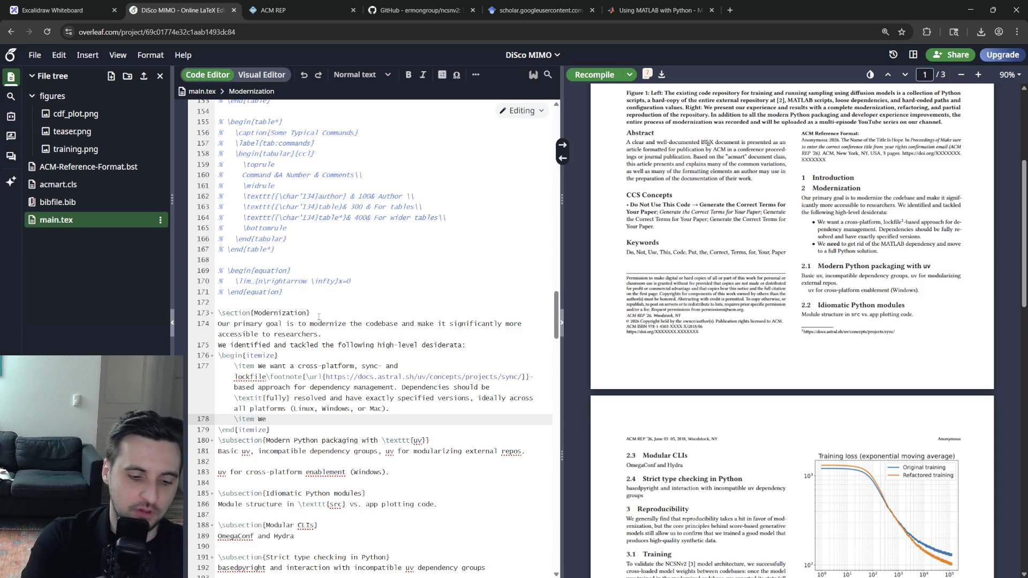
{"action": "type", "text": "W"}
{"action": "key", "text": "BackSpace"}
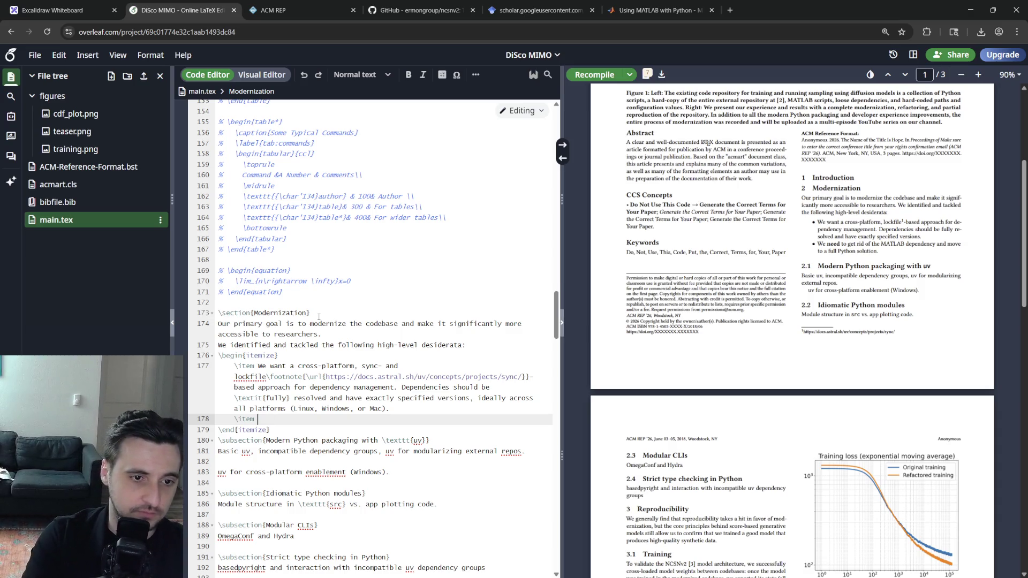
{"action": "key", "text": "Up"}
{"action": "key", "text": "Up"}
{"action": "key", "text": "Up"}
{"action": "key", "text": "Delete"}
{"action": "key", "text": "Delete"}
{"action": "key", "text": "Delete"}
{"action": "type", "text": "A"}
{"action": "key", "text": "Down"}
{"action": "key", "text": "Down"}
{"action": "key", "text": "Down"}
{"action": "key", "text": "Down"}
{"action": "key", "text": "Down"}
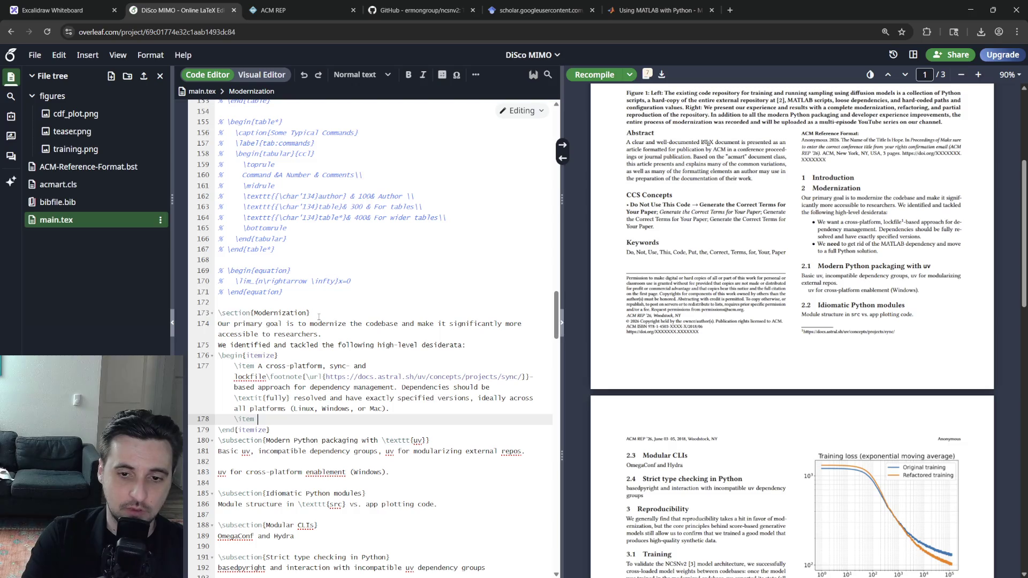
{"action": "type", "text": "A reasch-friendly command-"}
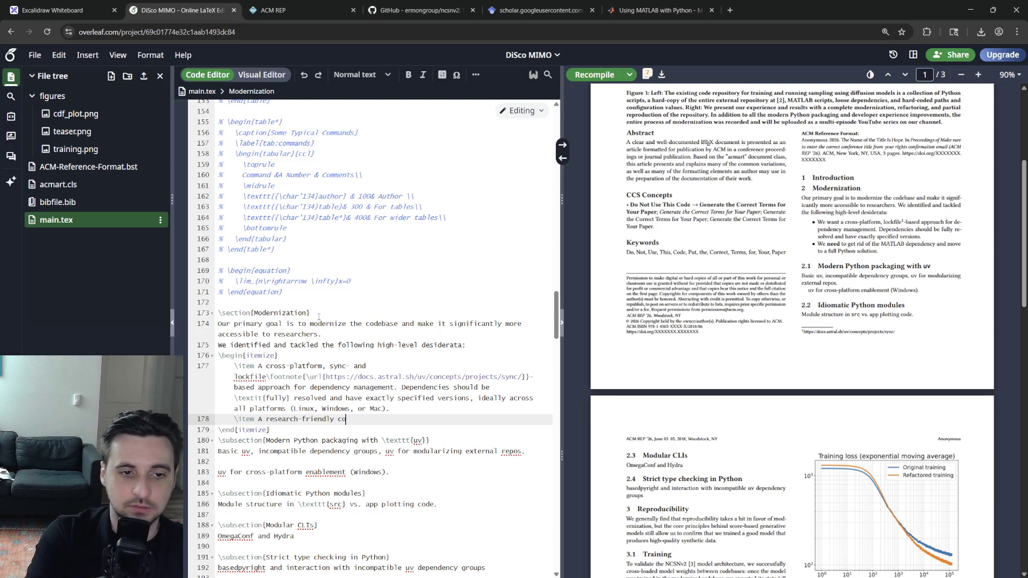
{"action": "type", "text": "nterf"}
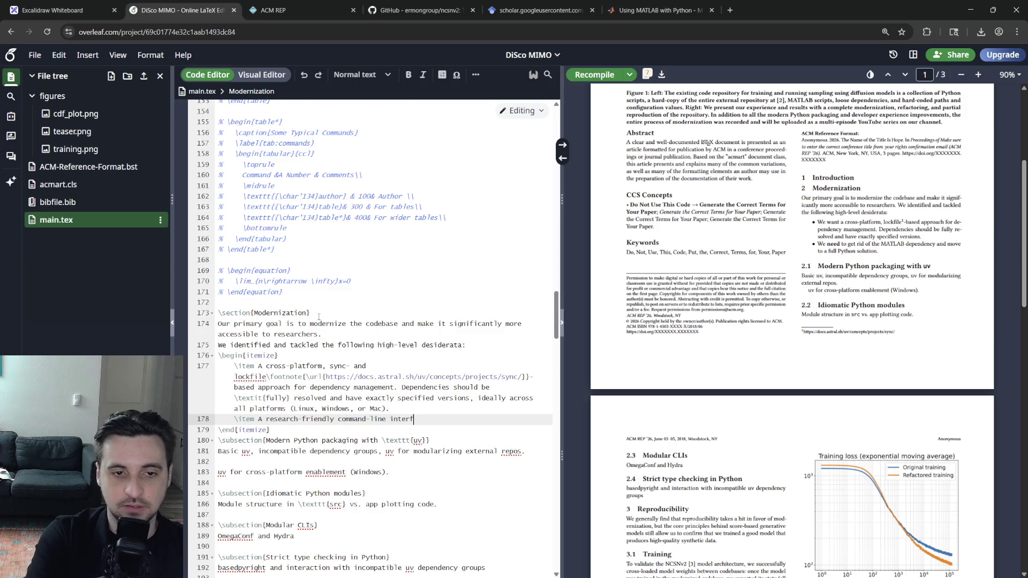
{"action": "type", "text": "aceCLI) fo"}
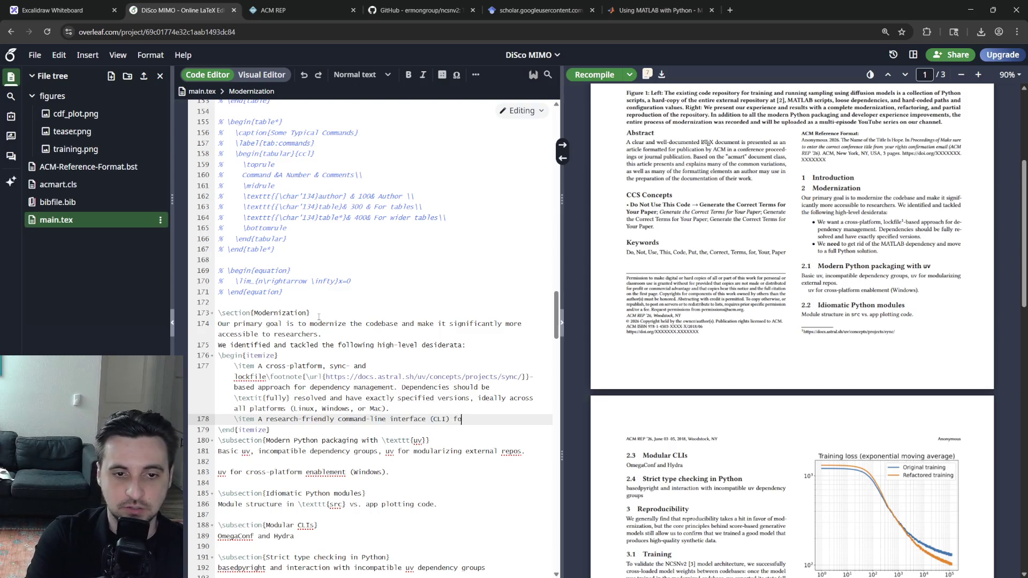
{"action": "type", "text": "r the main application"}
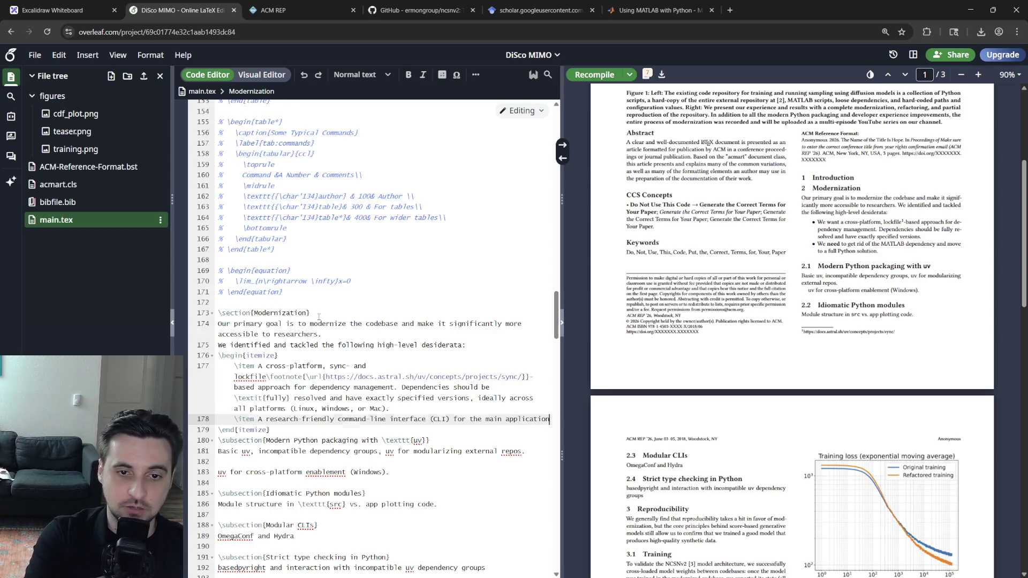
{"action": "type", "text": "s a researcher wou"}
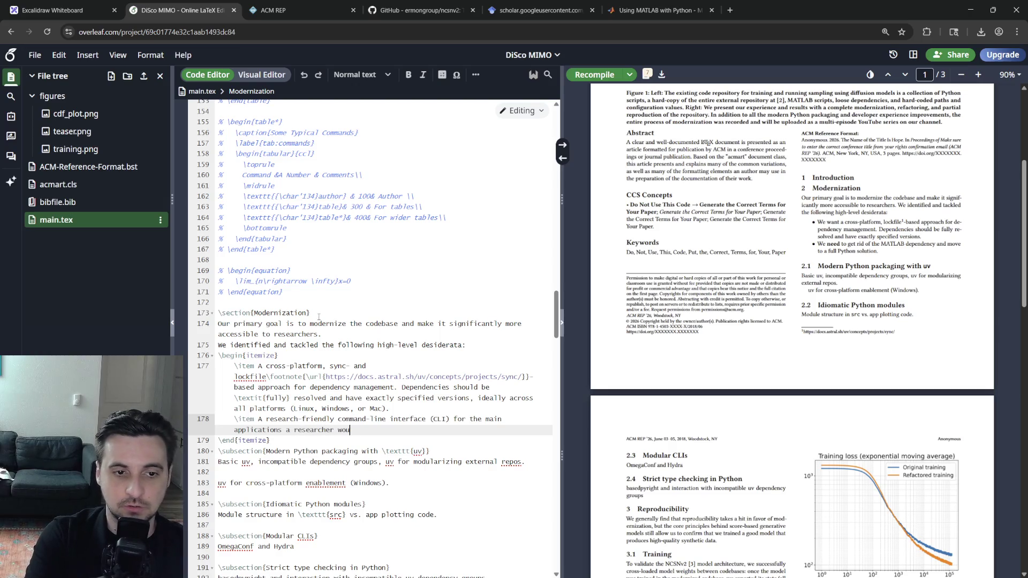
{"action": "type", "text": "ld run: trainin"}
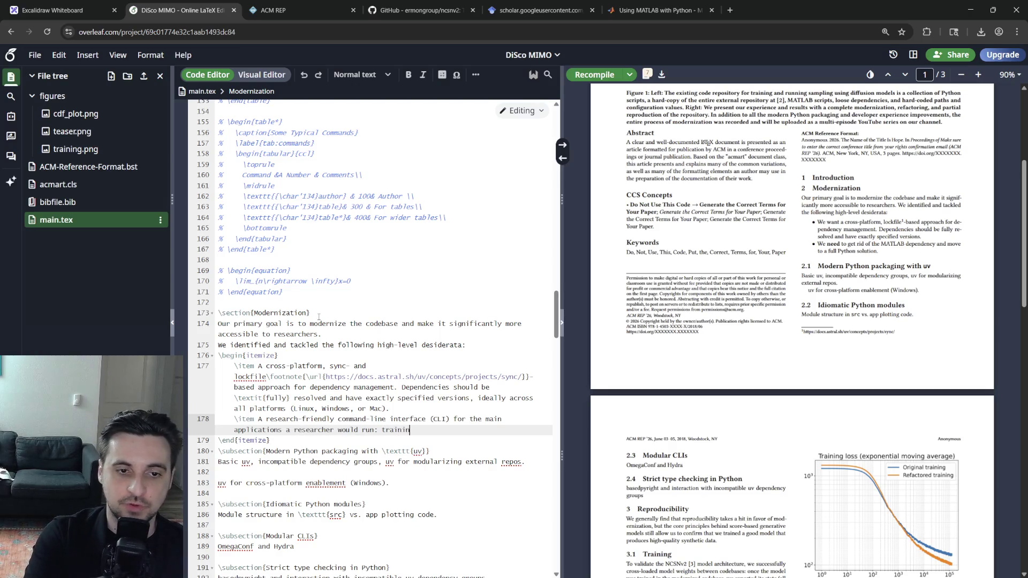
{"action": "type", "text": "g and sampling fr"}
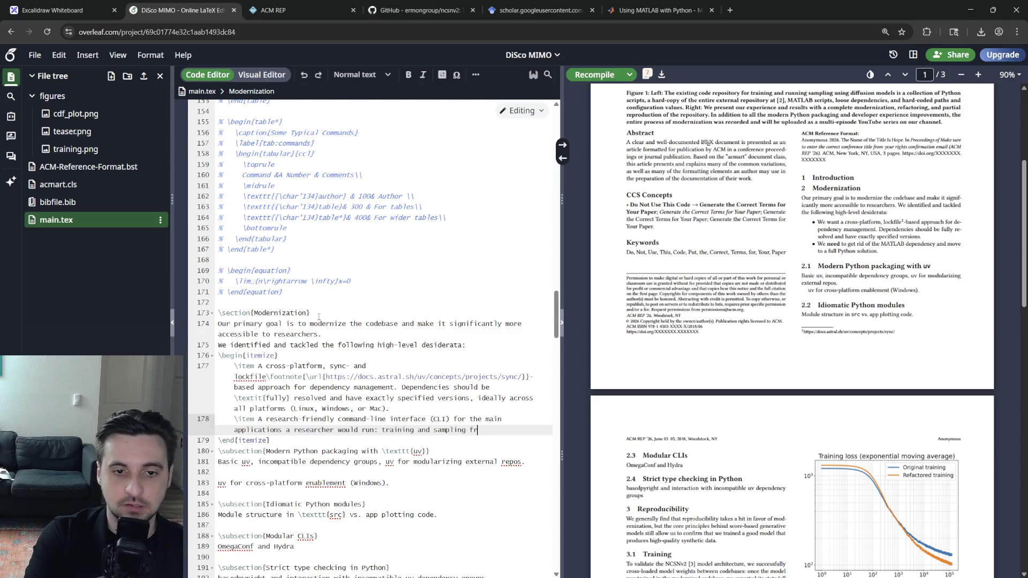
{"action": "type", "text": "core-based generative model. We want the CLI to "}
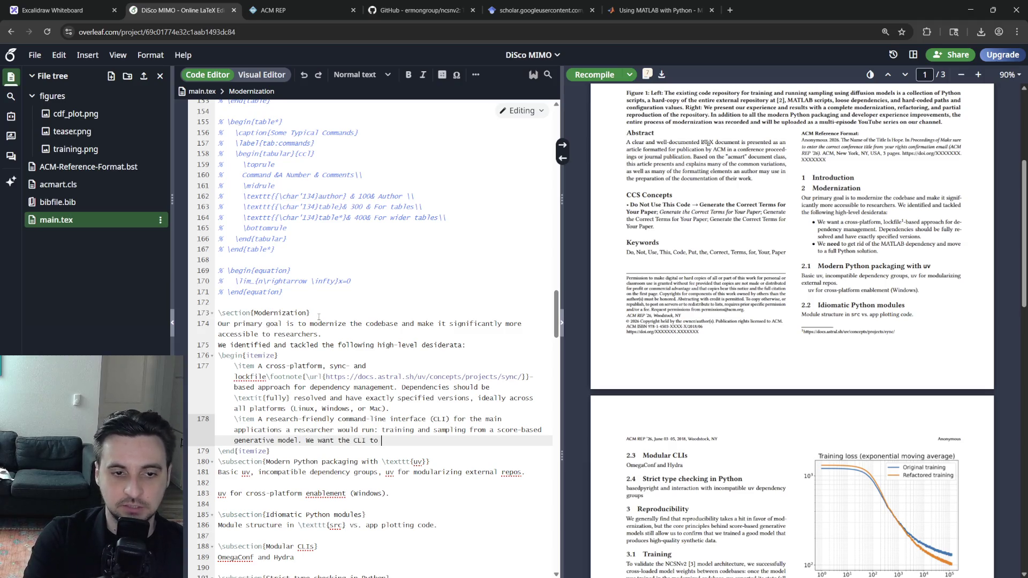
{"action": "type", "text": "encode suffic"}
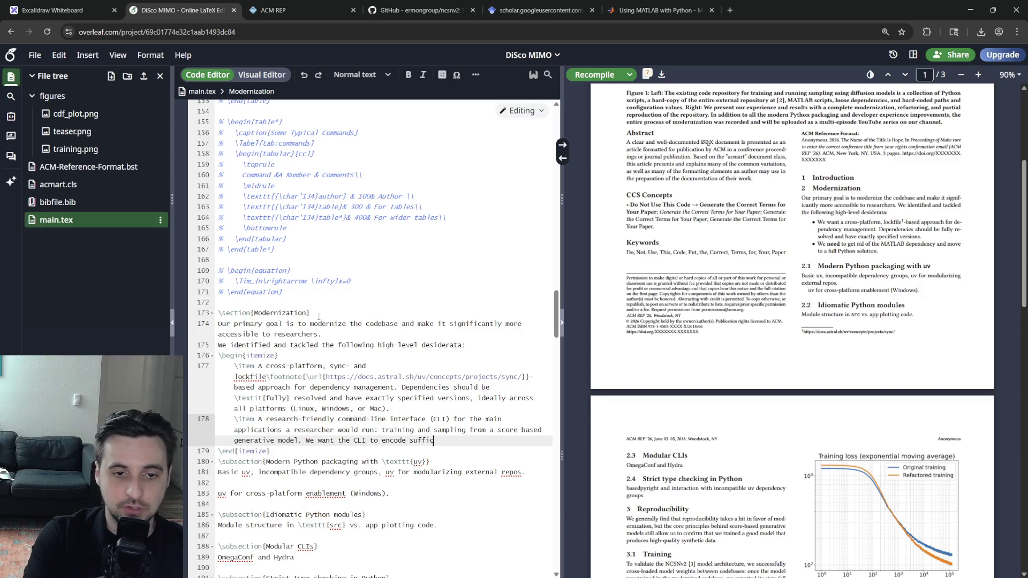
{"action": "type", "text": "iently many "}
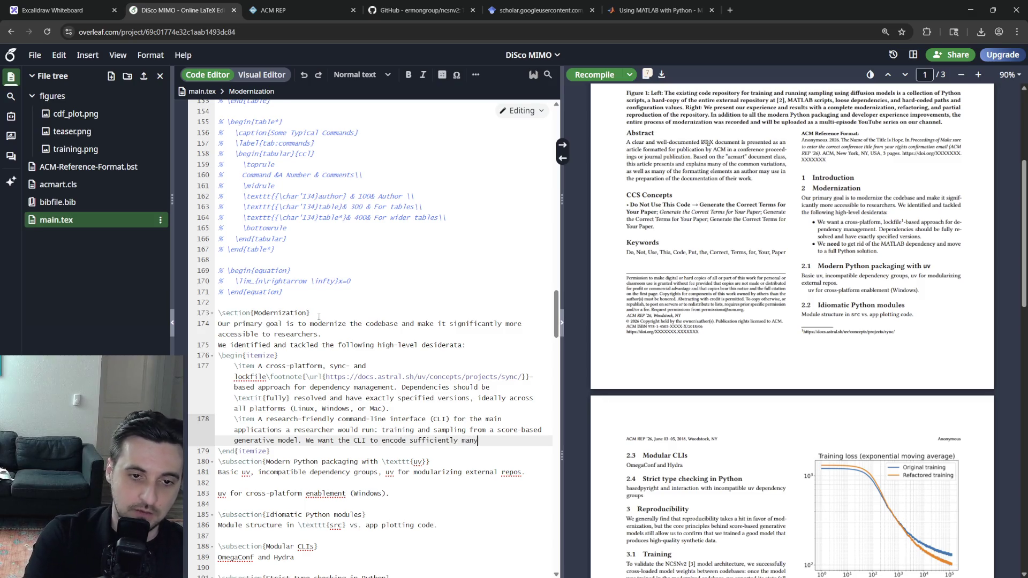
{"action": "type", "text": "hyper-parameters, such that users make"}
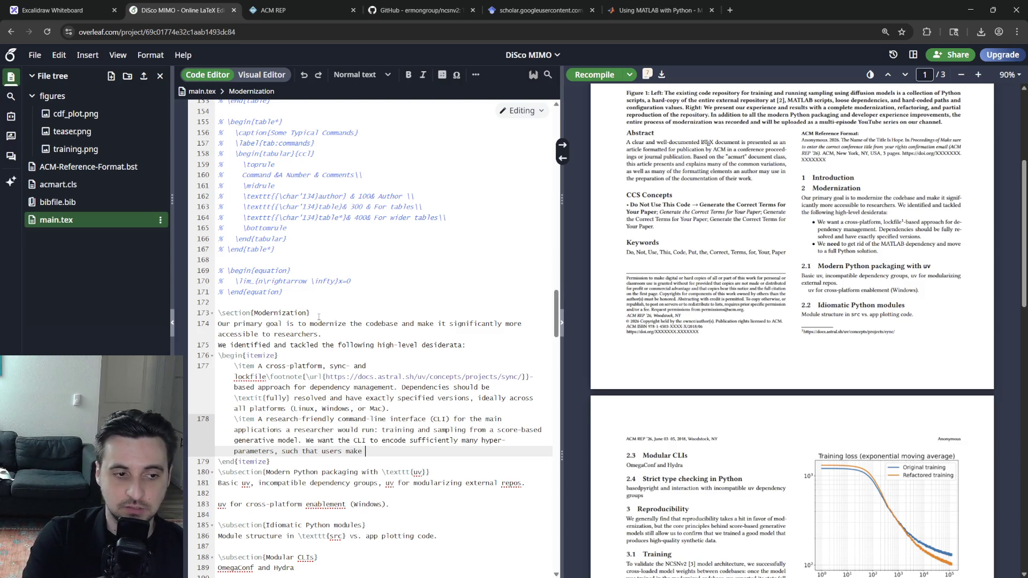
{"action": "type", "text": "ro changes to the code in the initial"}
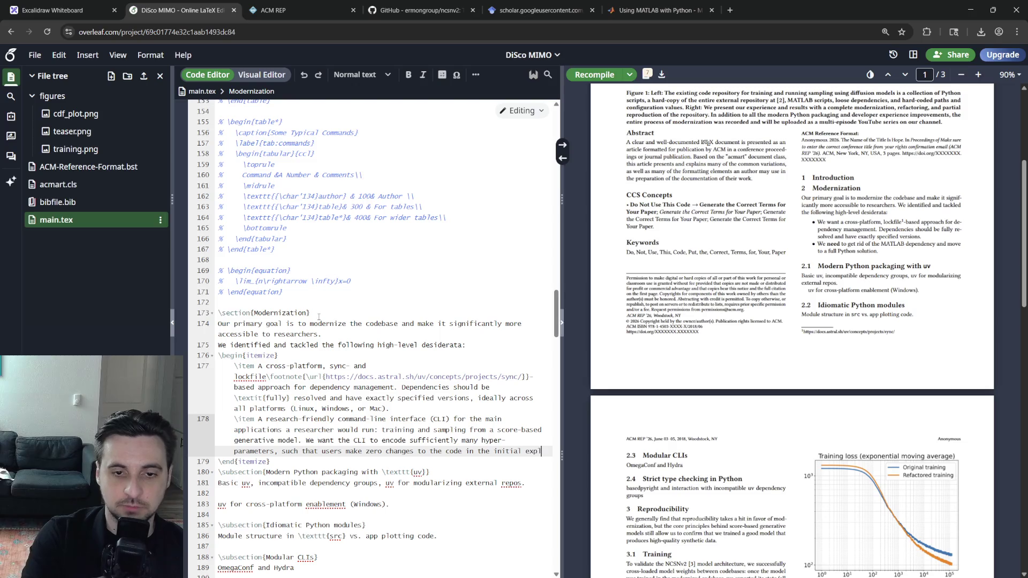
{"action": "type", "text": "exploration phase."}
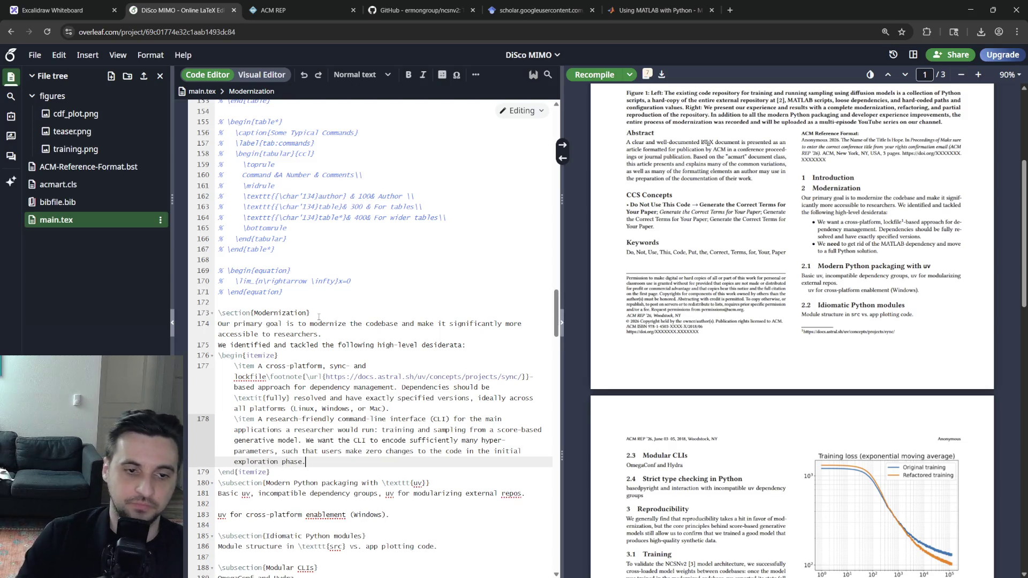
Write the research-friendly CLI item requiring zero code changes during initial exploration, with 'zero' italicized, and recompile.
{"action": "double_click", "coordinate": [373, 451]}
{"action": "key", "text": "ctrl+i"}
{"action": "key", "text": "ctrl+s"}
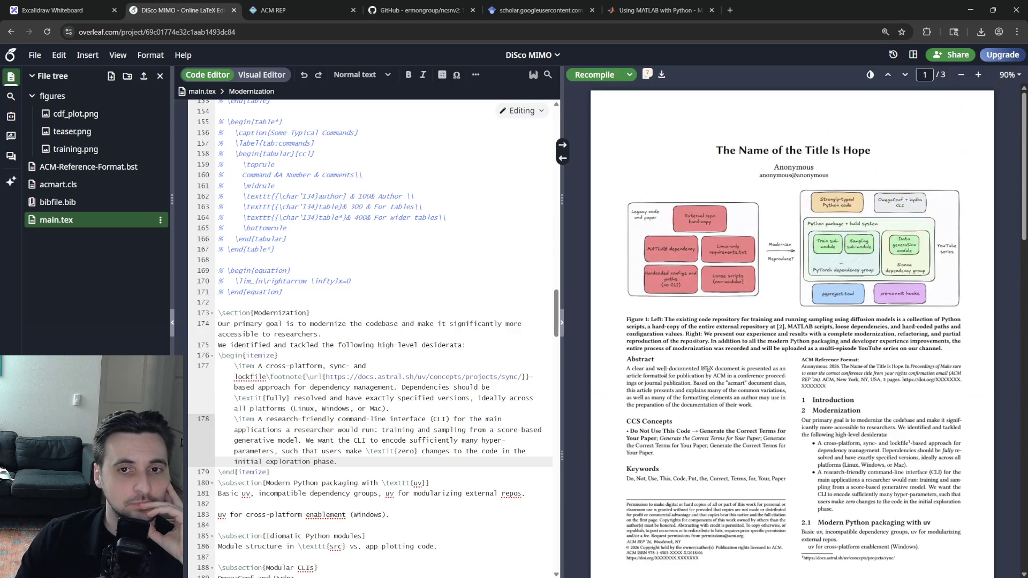
Review the first desideratum and add a blank line after \end{itemize}.
{"action": "left_click_drag", "start_coordinate": [331, 364], "coordinate": [218, 418]}
{"action": "left_click", "coordinate": [279, 355]}
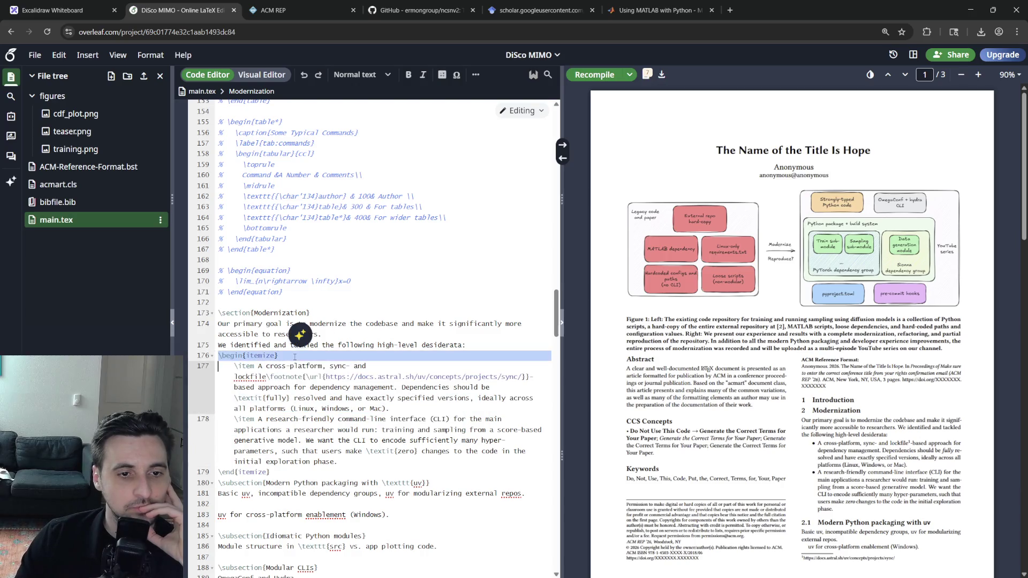
{"action": "left_click", "coordinate": [351, 482]}
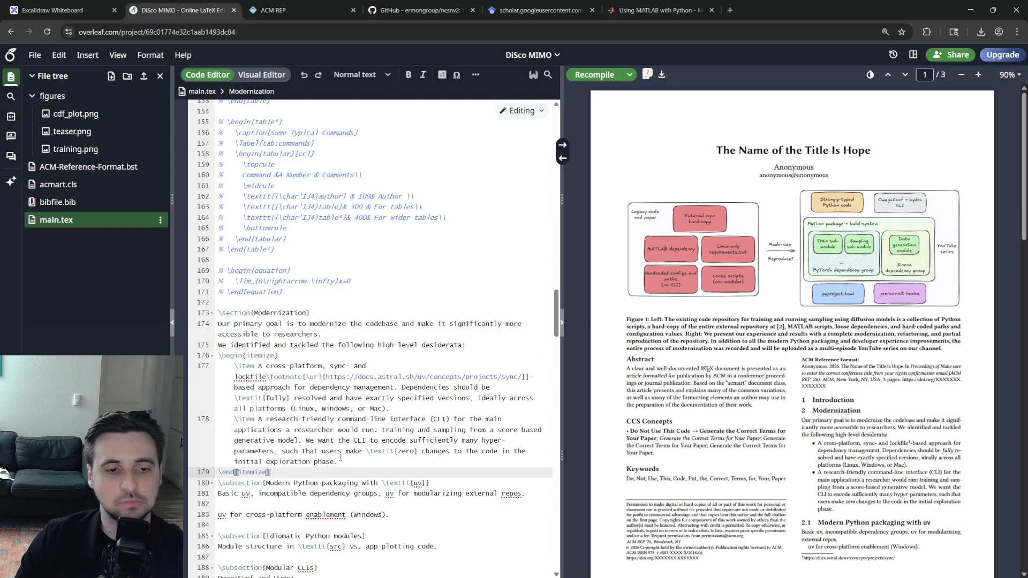
{"action": "key", "text": "Return"}
{"action": "scroll", "coordinate": [347, 463], "scroll_direction": "down", "scroll_amount": 3}
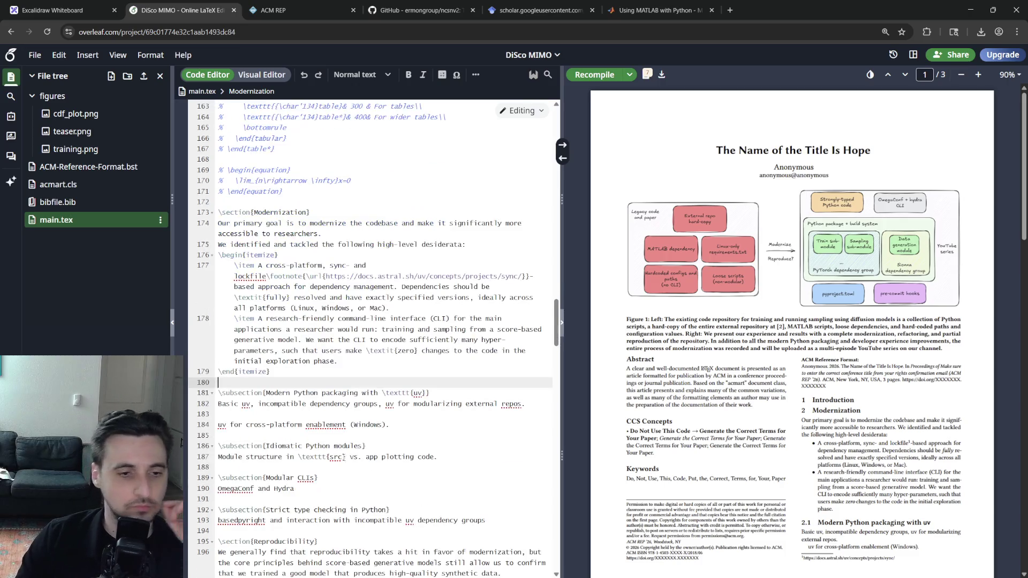
Delete the \subsection{Idiomatic Python modules} heading so its module note joins the uv subsection.
{"action": "left_click", "coordinate": [377, 405]}
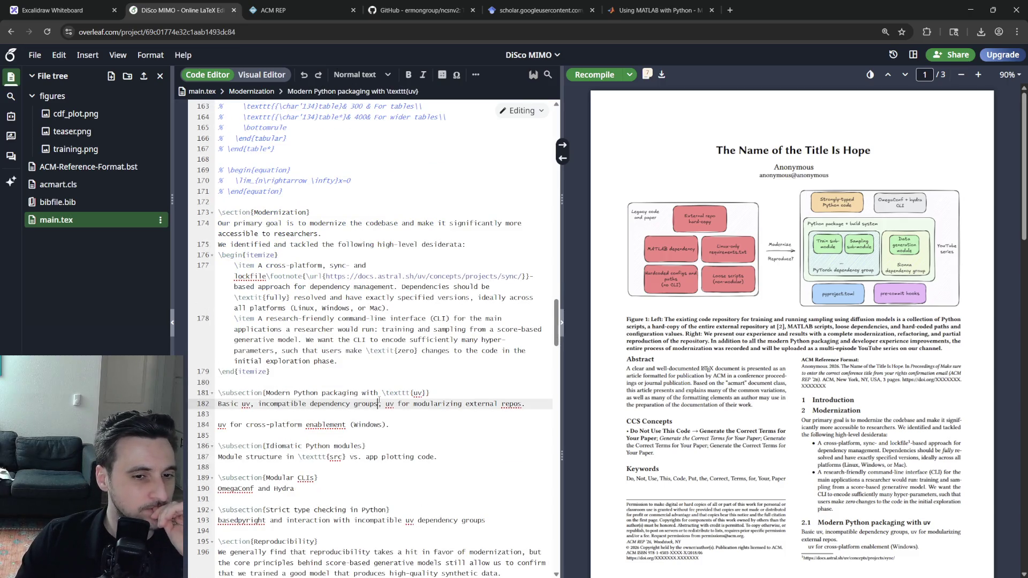
{"action": "left_click", "coordinate": [407, 424]}
{"action": "left_click", "coordinate": [465, 456]}
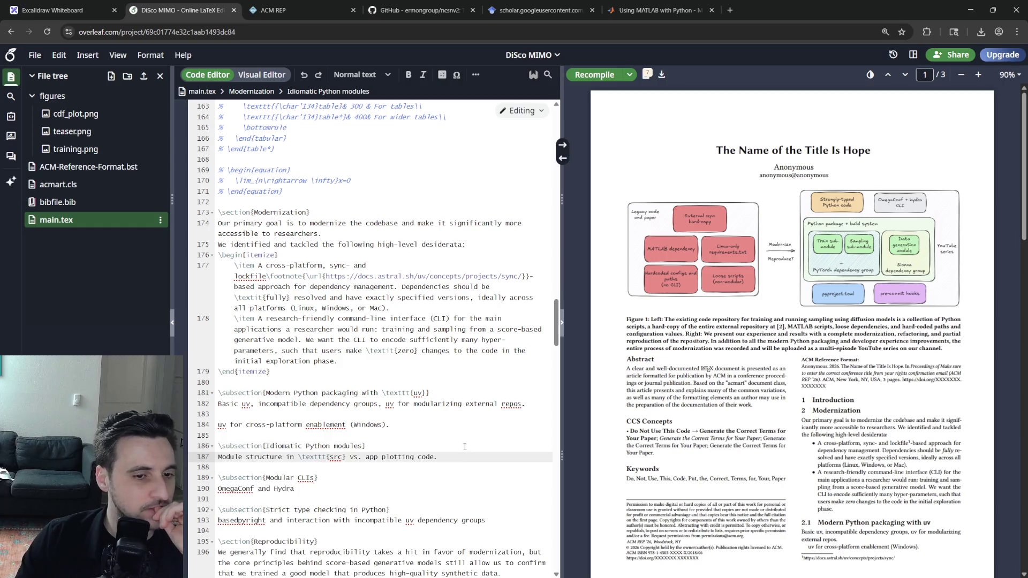
{"action": "triple_click", "coordinate": [451, 446]}
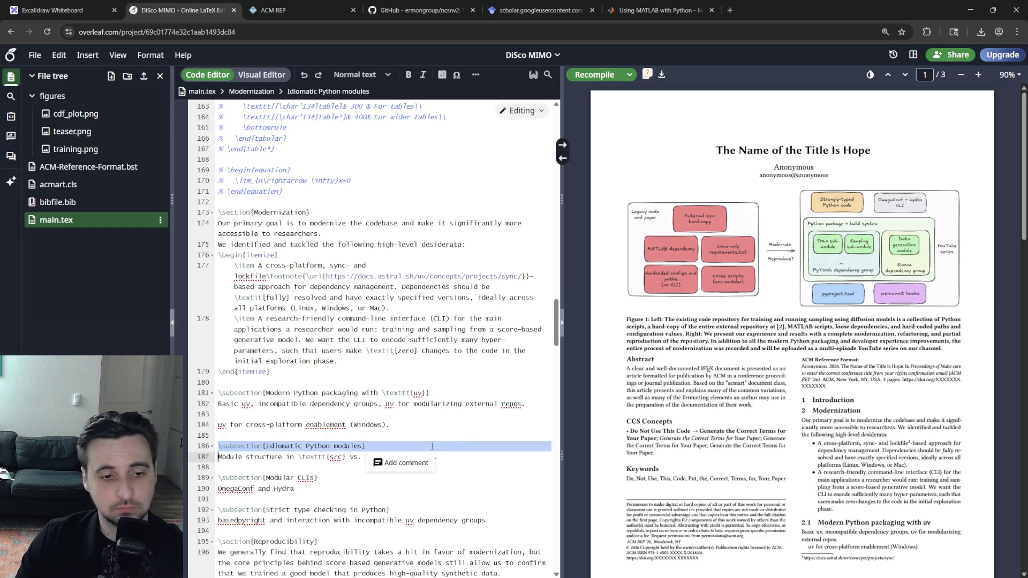
{"action": "key", "text": "BackSpace"}
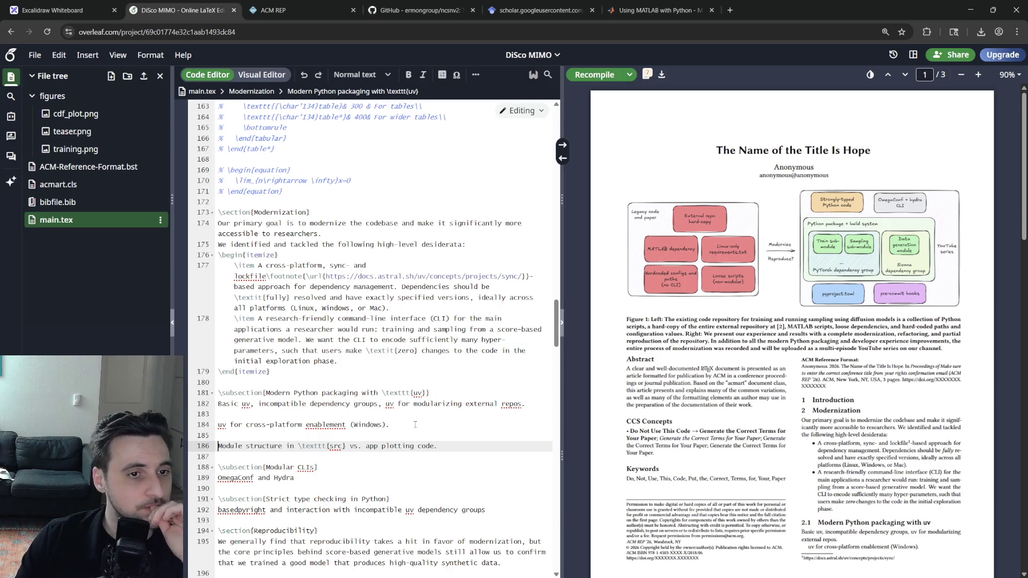
Move to the uv subsection heading and select its word 'with' for rewording.
{"action": "left_click", "coordinate": [379, 403]}
{"action": "left_click", "coordinate": [446, 393]}
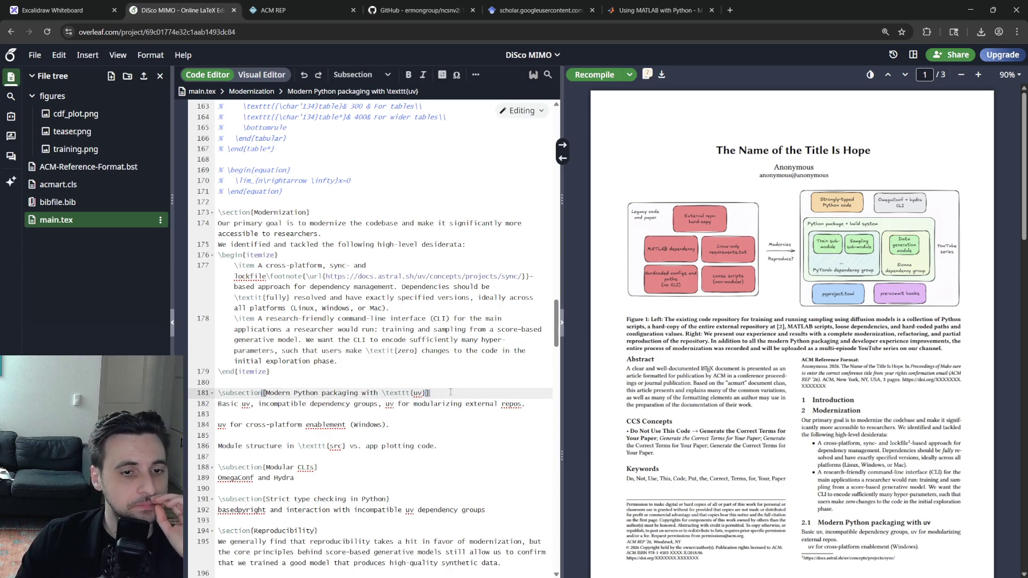
{"action": "scroll", "coordinate": [762, 464], "scroll_direction": "down", "scroll_amount": 5}
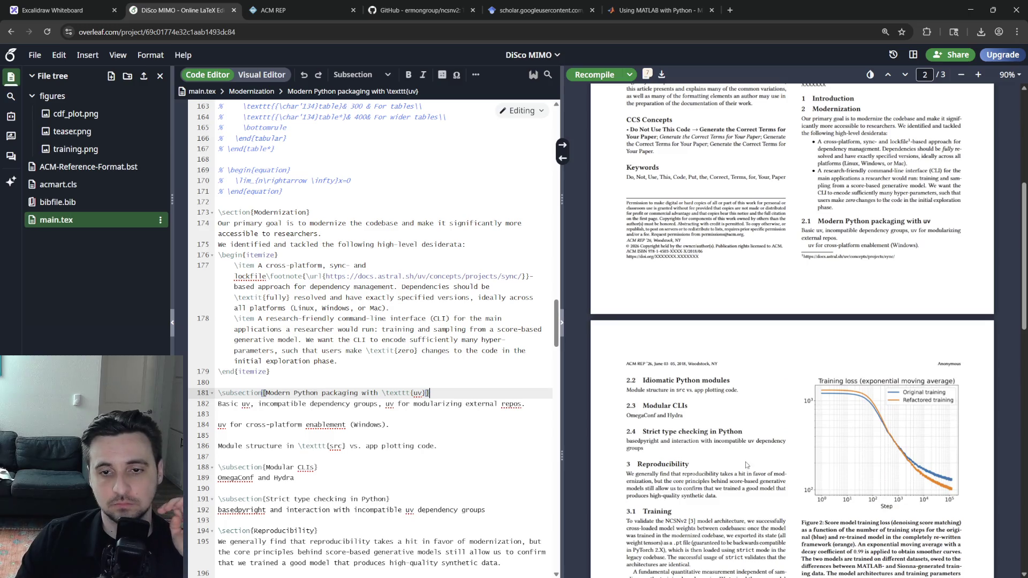
{"action": "scroll", "coordinate": [747, 457], "scroll_direction": "up", "scroll_amount": 8}
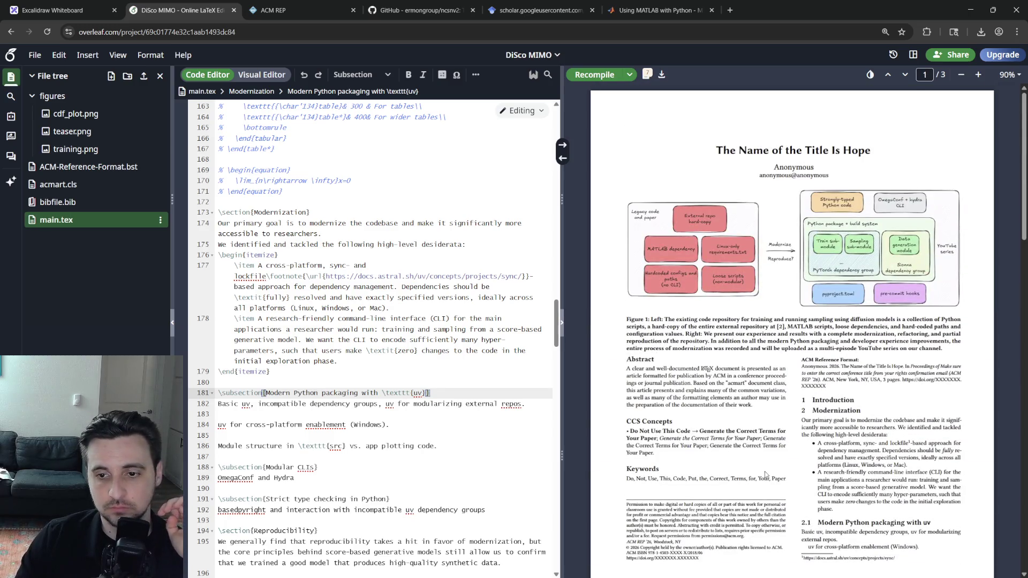
{"action": "scroll", "coordinate": [765, 474], "scroll_direction": "down", "scroll_amount": 2}
{"action": "double_click", "coordinate": [370, 393]}
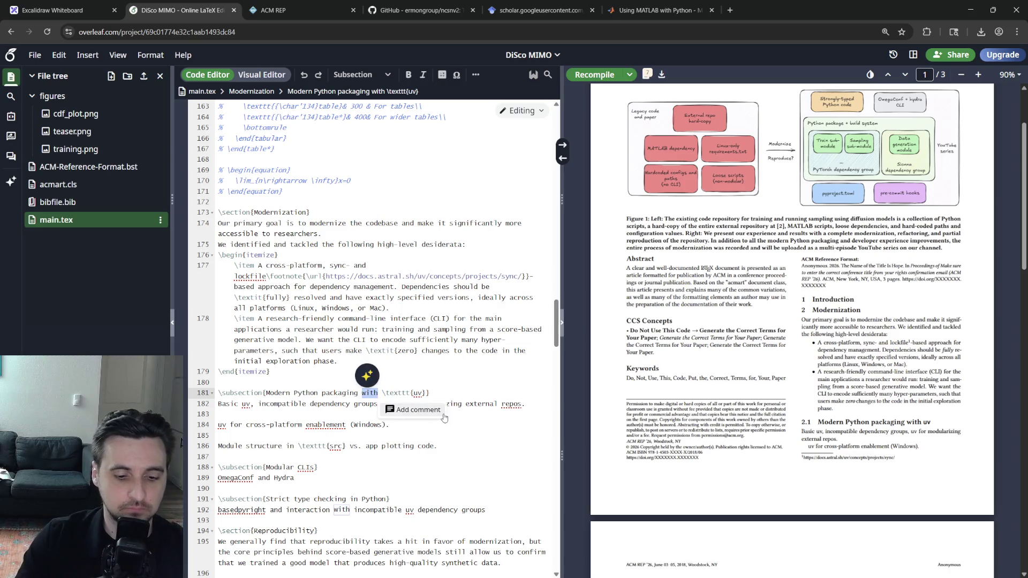
{"action": "type", "text": "using"}
Retitle the subsection 'Modern Python packaging using uv' and begin the first-desideratum sentence below it.
{"action": "key", "text": "ctrl+s"}
{"action": "key", "text": "End"}
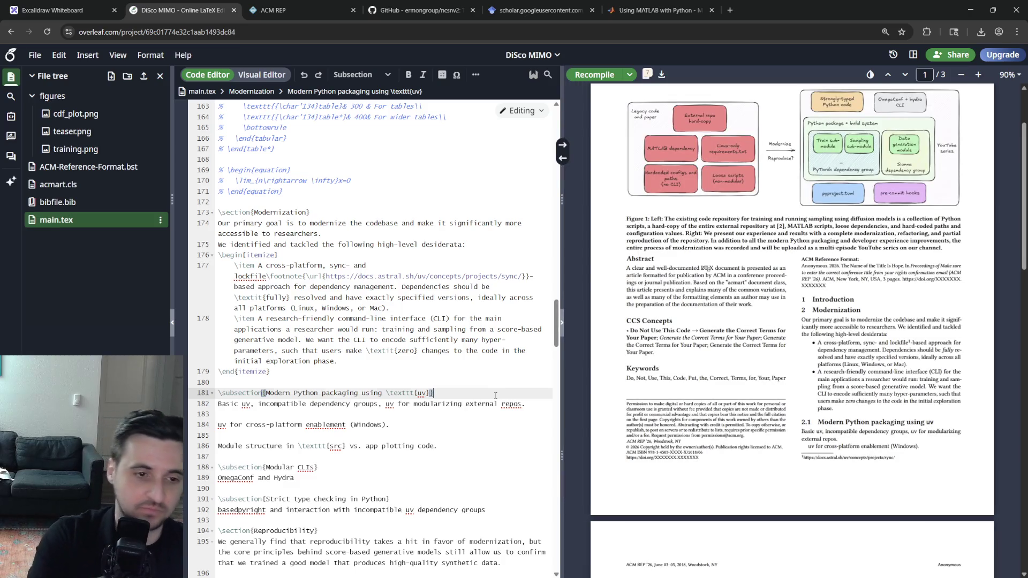
{"action": "key", "text": "End"}
{"action": "key", "text": "Return"}
{"action": "type", "text": "A key component for"}
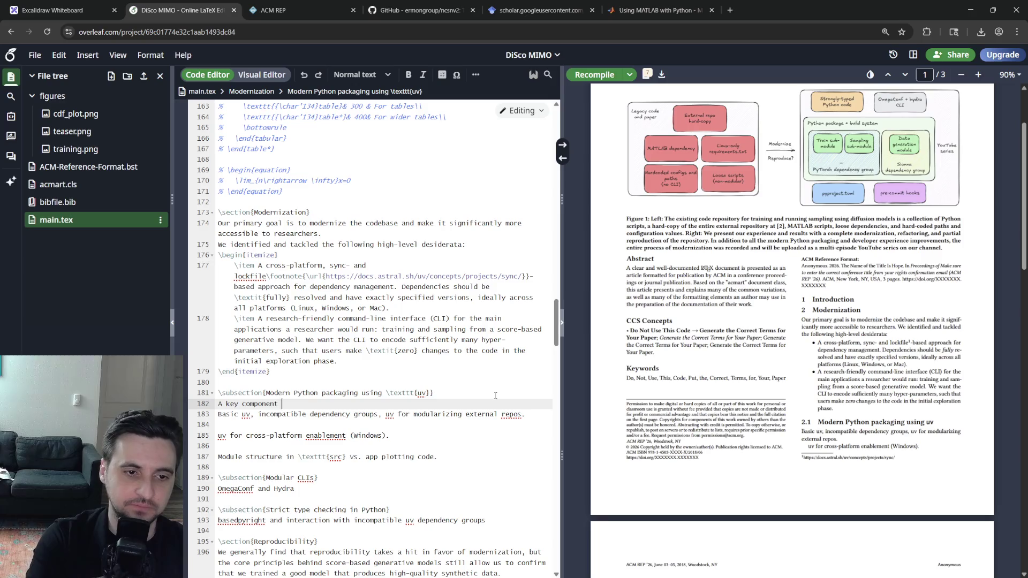
{"action": "type", "text": " answer"}
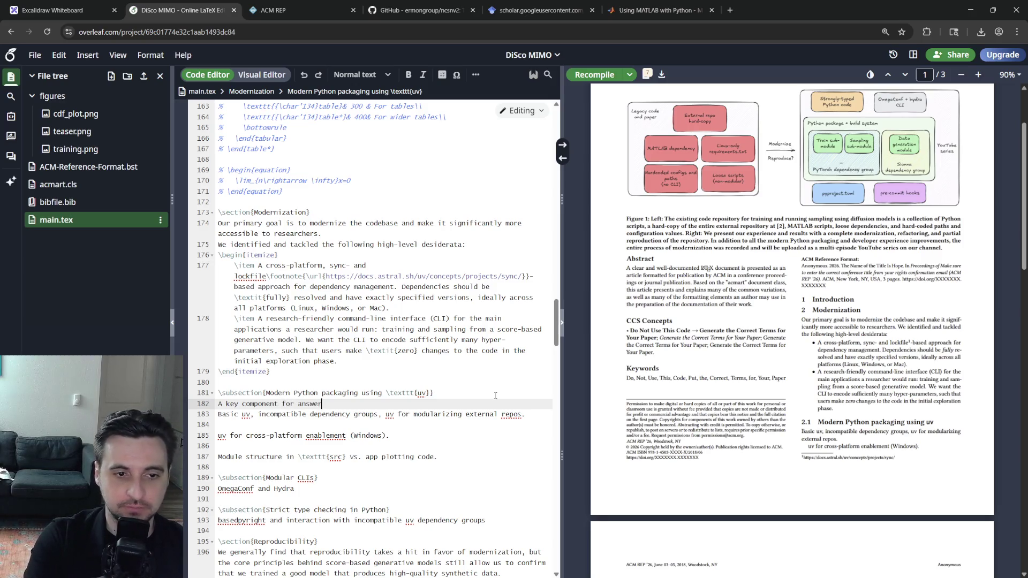
{"action": "type", "text": "st desiderate"}
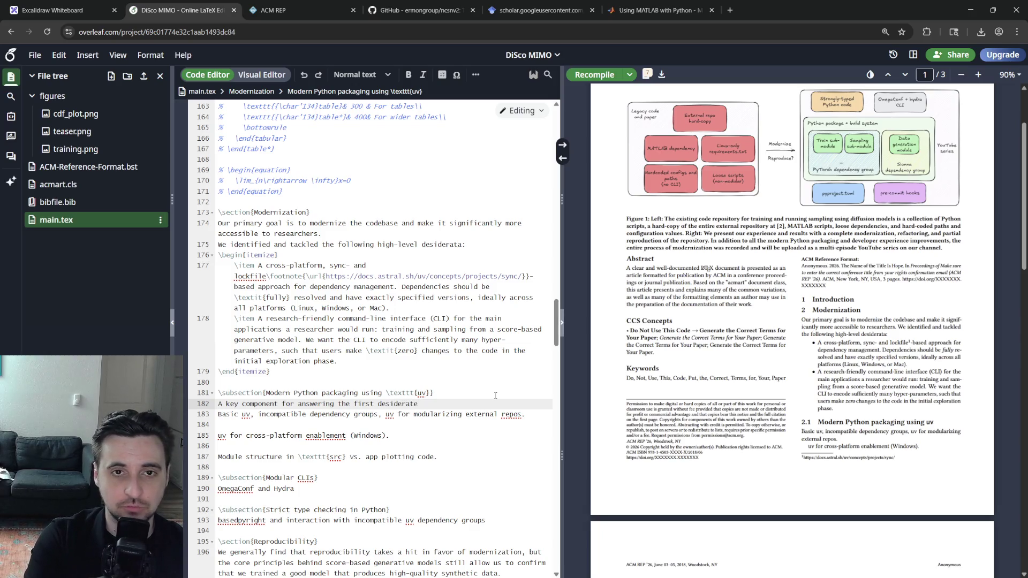
{"action": "key", "text": "ctrl+t"}
{"action": "type", "text": "desidaratum"}
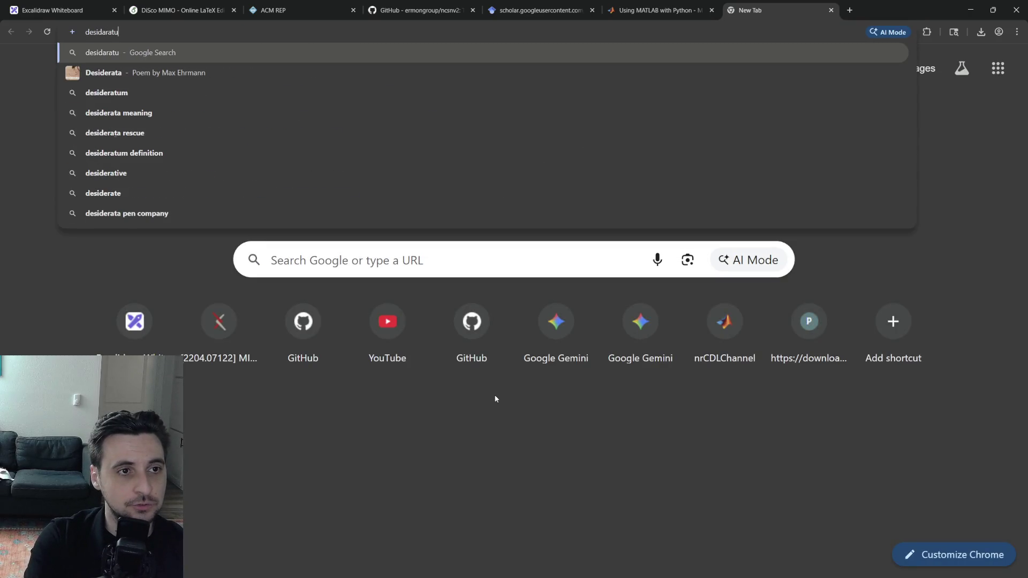
Search Google for the spelling of 'desideratum', then close the search tab.
{"action": "key", "text": "Return"}
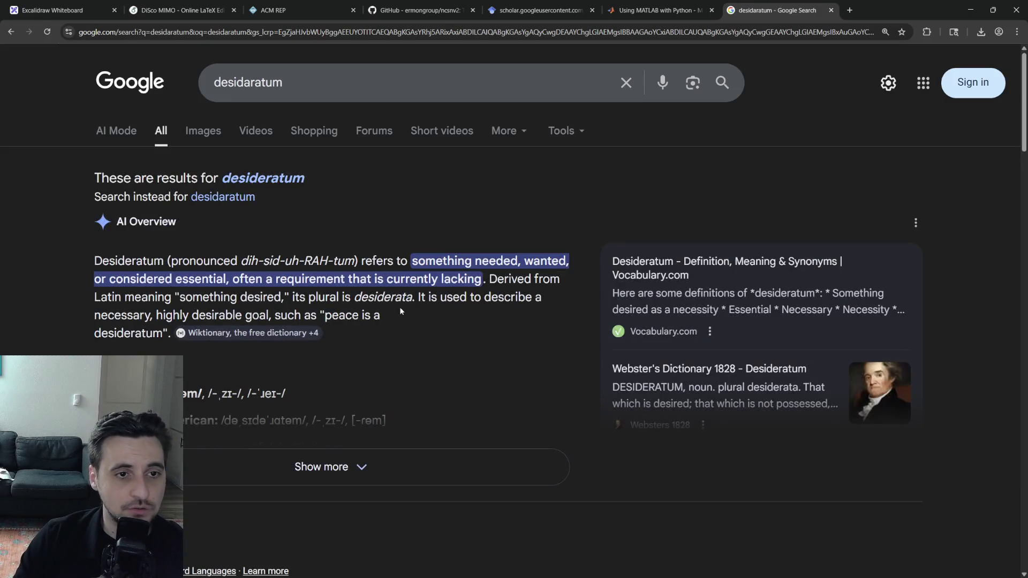
{"action": "left_click", "coordinate": [268, 178]}
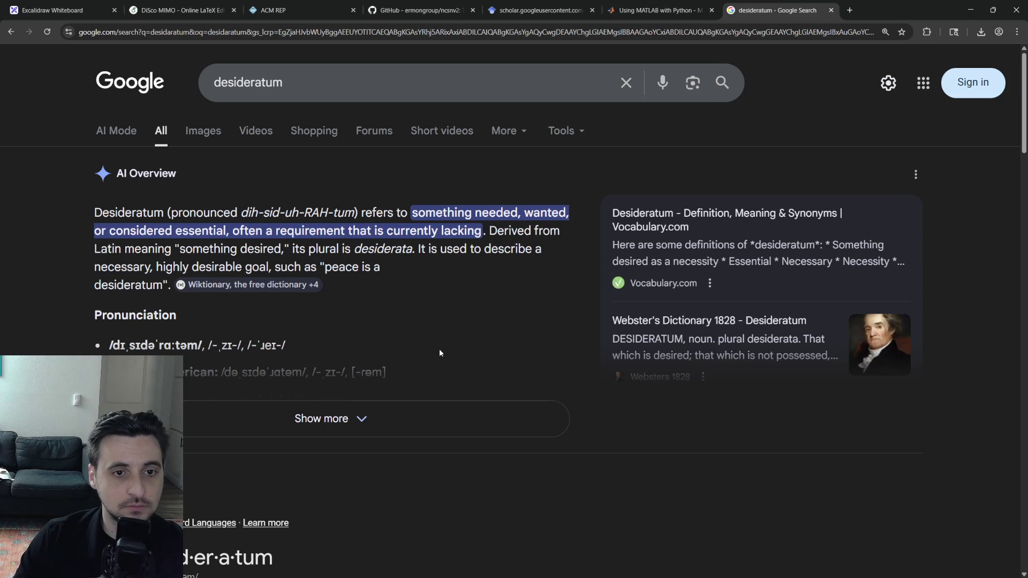
{"action": "key", "text": "ctrl+w"}
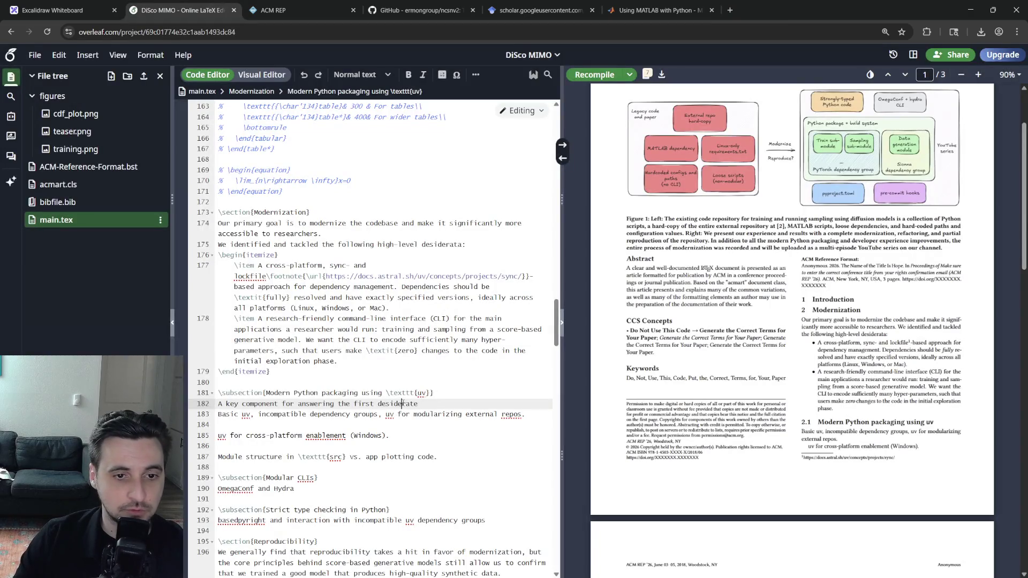
Finish the sentence: the first desideratum is a Python dependency management software.
{"action": "key", "text": "BackSpace"}
{"action": "key", "text": "BackSpace"}
{"action": "key", "text": "BackSpace"}
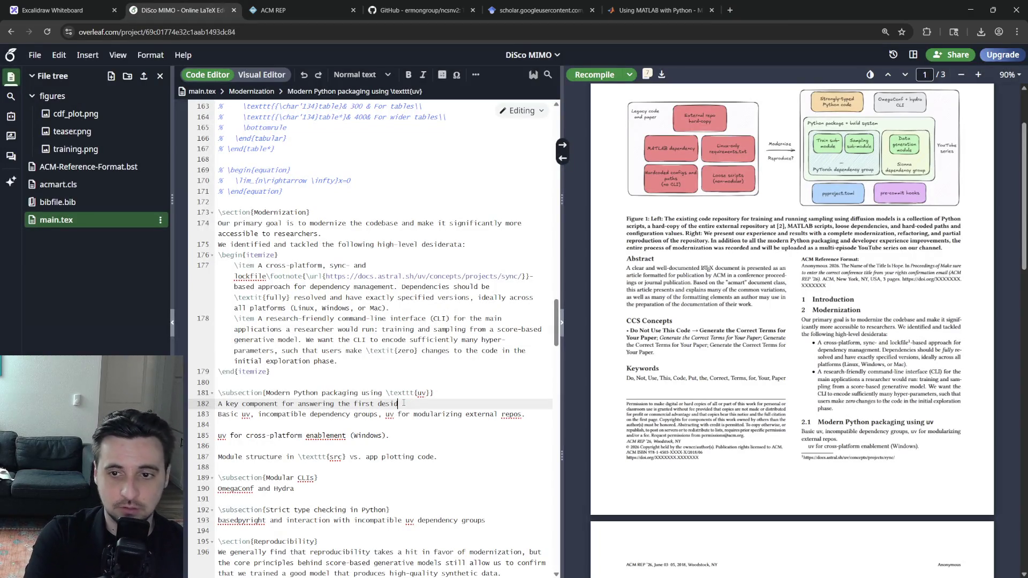
{"action": "type", "text": "eratum is"}
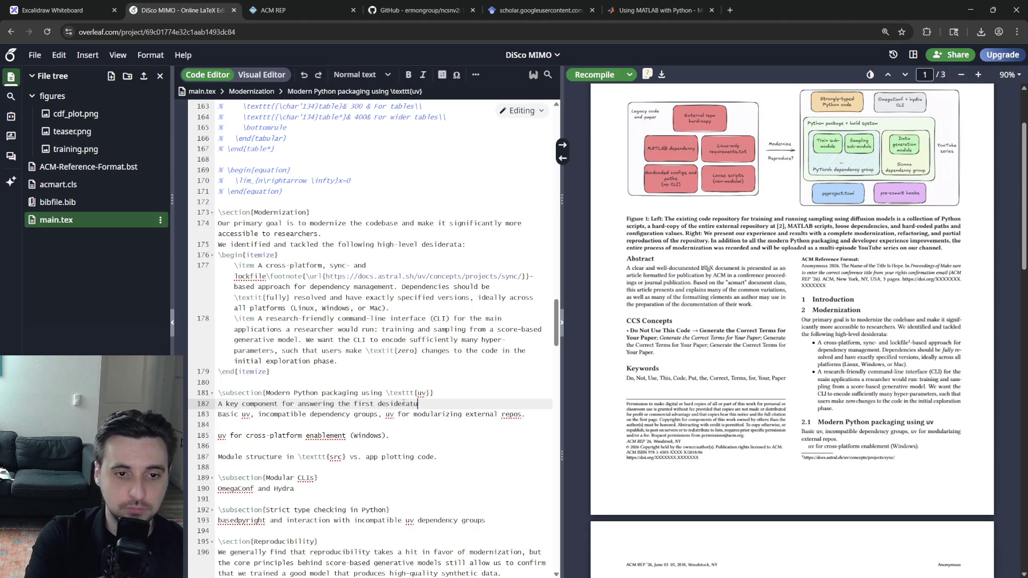
{"action": "key", "text": "BackSpace"}
{"action": "key", "text": "BackSpace"}
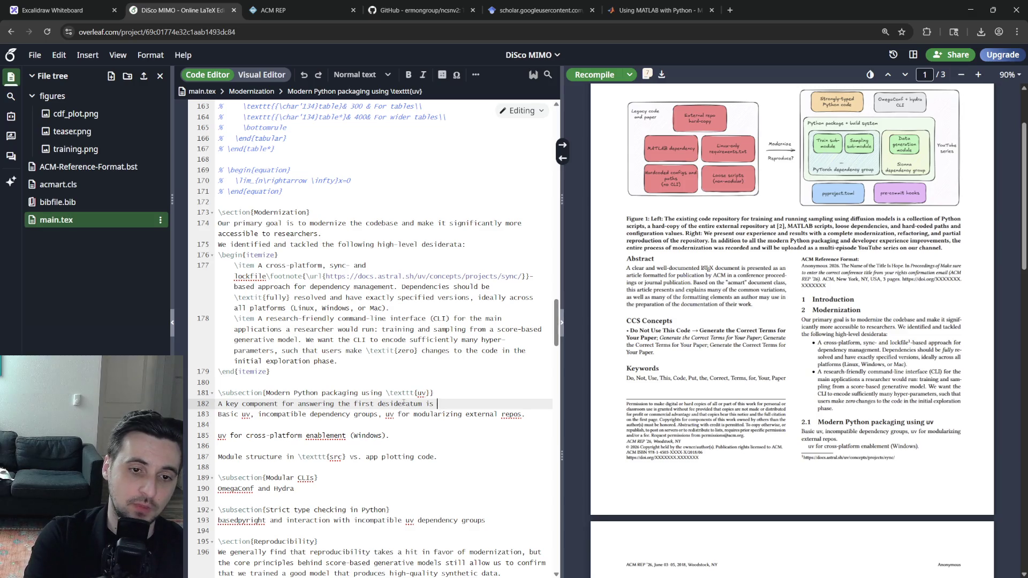
{"action": "type", "text": "a Python de"}
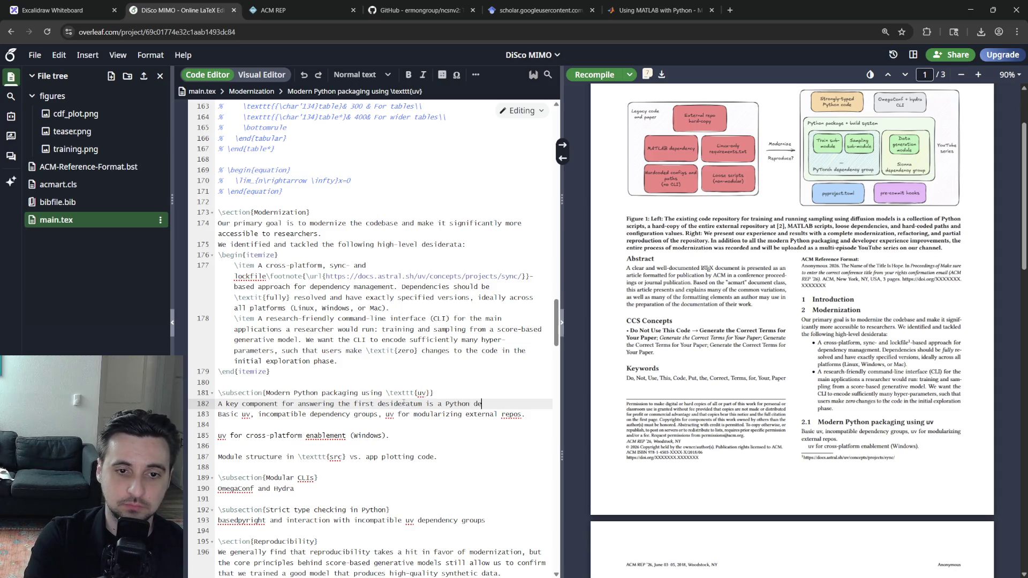
{"action": "type", "text": "penendecy manage"}
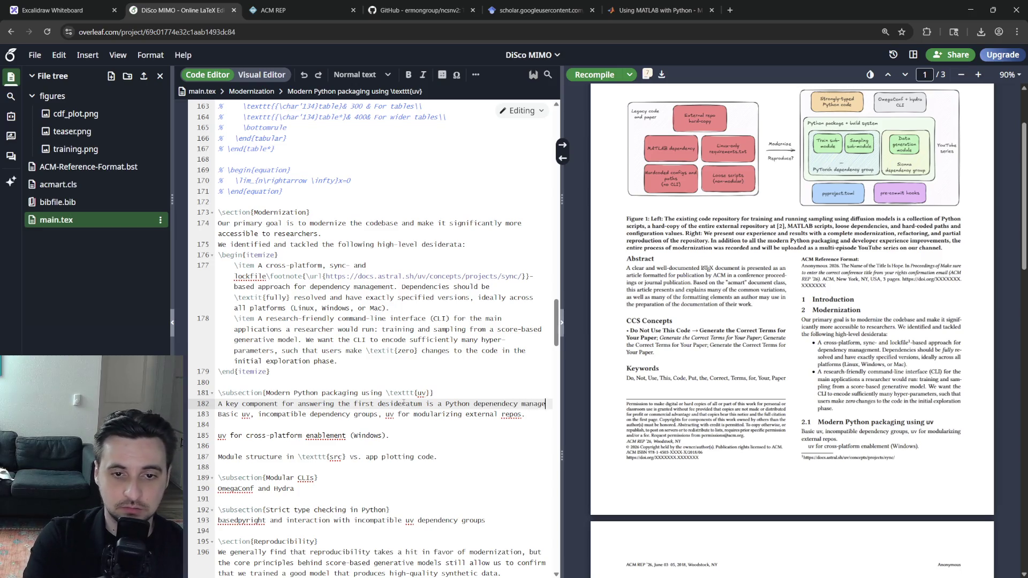
{"action": "type", "text": "ment"}
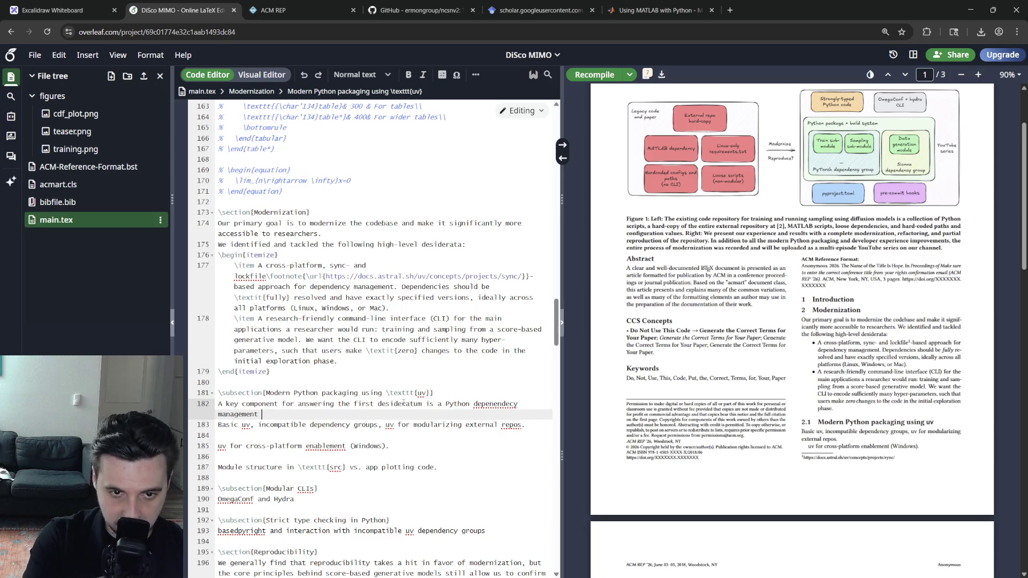
{"action": "right_click", "coordinate": [483, 404]}
{"action": "left_click", "coordinate": [504, 420]}
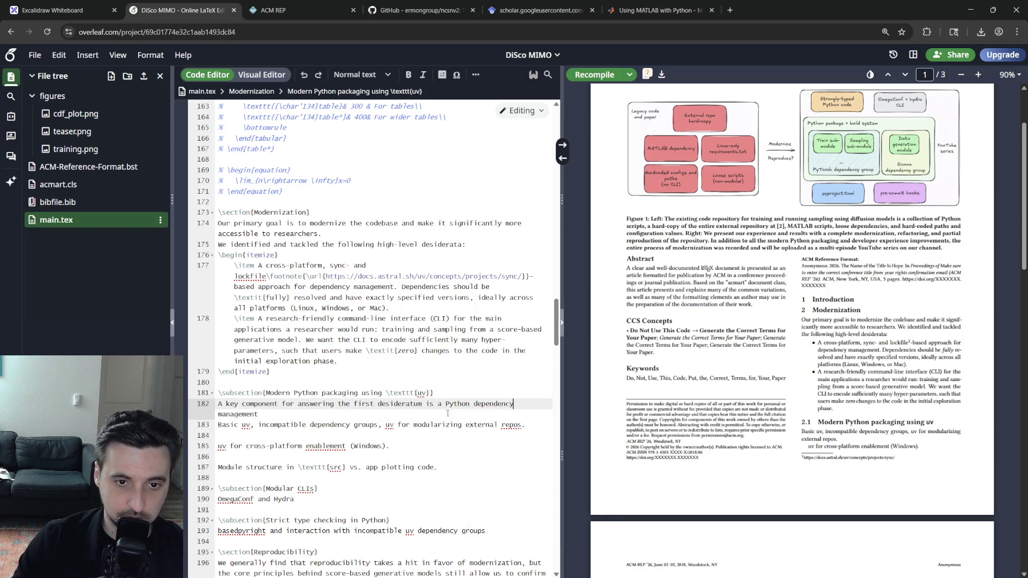
{"action": "type", "text": " s"}
{"action": "type", "text": "oftware."}
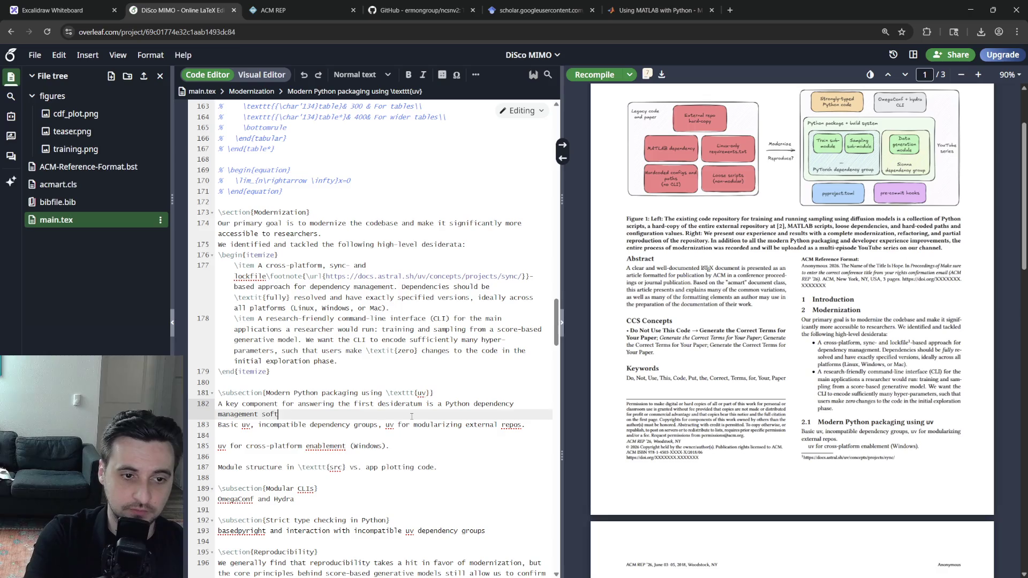
Begin the next sentence 'We chose \texttt{uv} \cite{' with an empty citation.
{"action": "key", "text": "Return"}
{"action": "type", "text": "choose"}
{"action": "key", "text": "BackSpace"}
{"action": "key", "text": "BackSpace"}
{"action": "type", "text": "se \\texttt"}
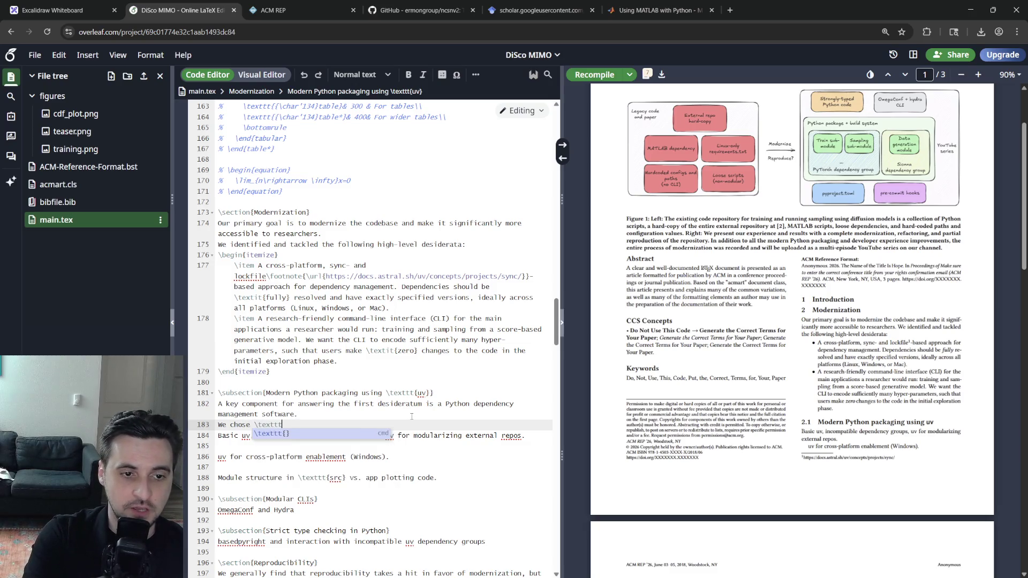
{"action": "key", "text": "Return"}
{"action": "type", "text": "uv"}
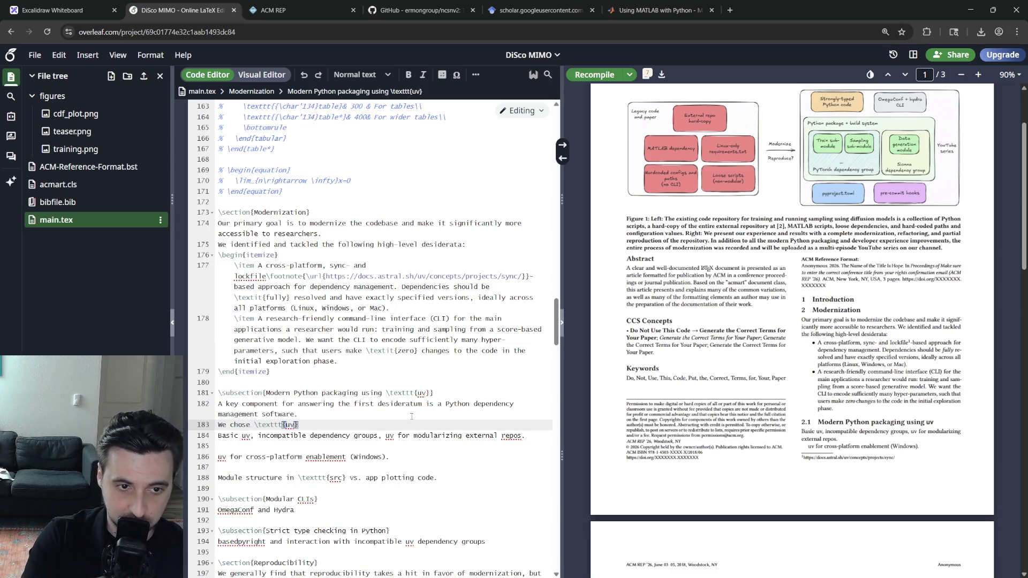
{"action": "type", "text": " \\cite{"}
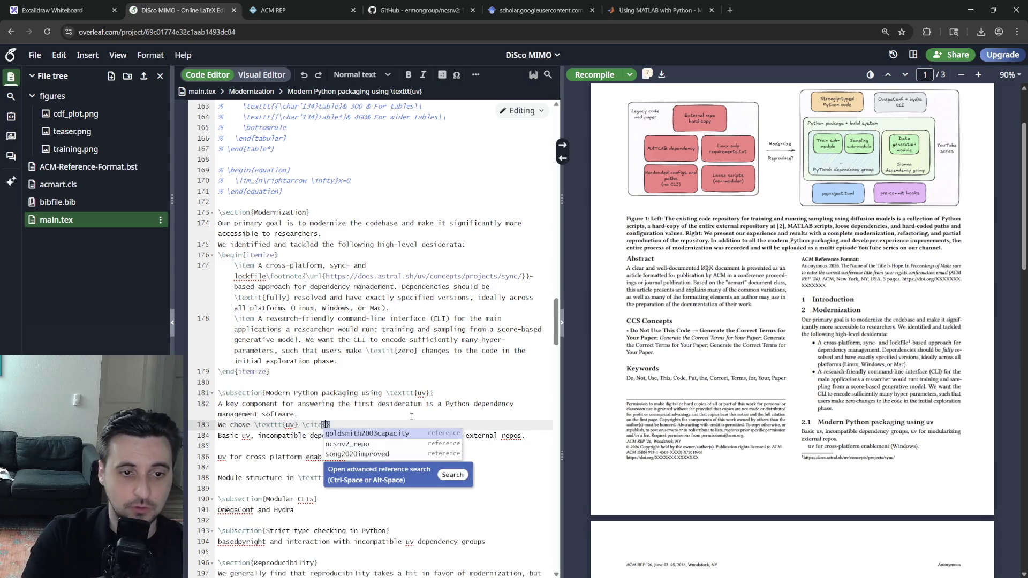
{"action": "left_click", "coordinate": [394, 340]}
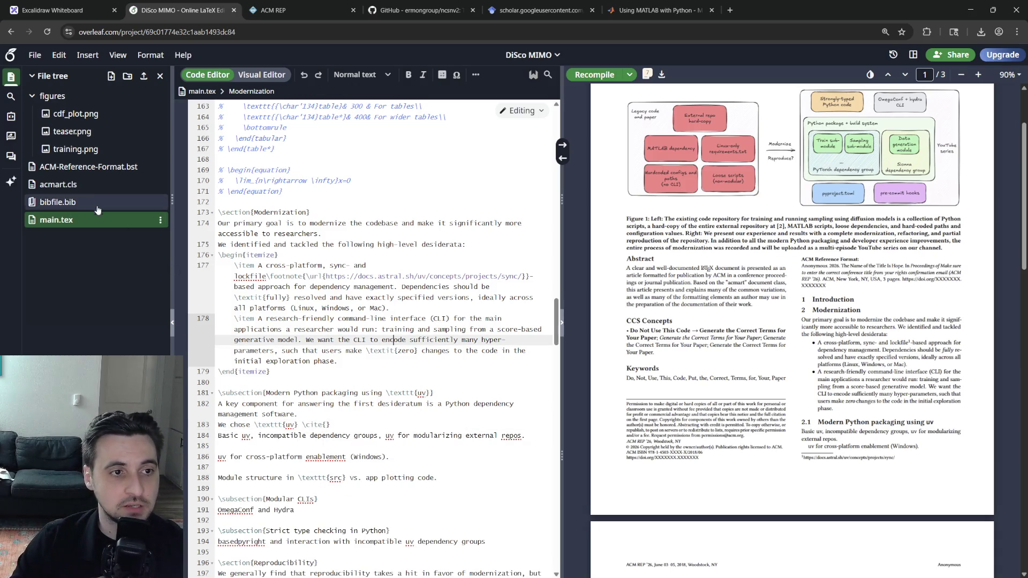
In bibfile.bib, duplicate the ncsnv2_repo entry and rekey it as 'uv' by Astral Inc.
{"action": "left_click", "coordinate": [58, 201]}
{"action": "scroll", "coordinate": [378, 353], "scroll_direction": "down", "scroll_amount": 10}
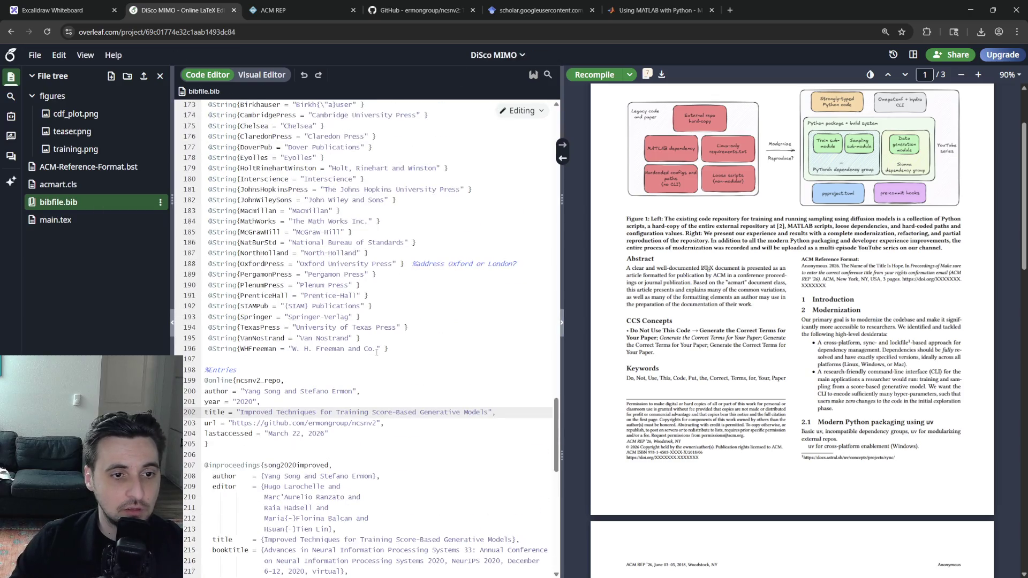
{"action": "scroll", "coordinate": [378, 354], "scroll_direction": "down", "scroll_amount": 3}
{"action": "left_click", "coordinate": [255, 346]}
{"action": "left_click_drag", "start_coordinate": [330, 334], "coordinate": [208, 333]}
{"action": "key", "text": "shift+Up"}
{"action": "key", "text": "shift+Up"}
{"action": "key", "text": "shift+Up"}
{"action": "key", "text": "Left"}
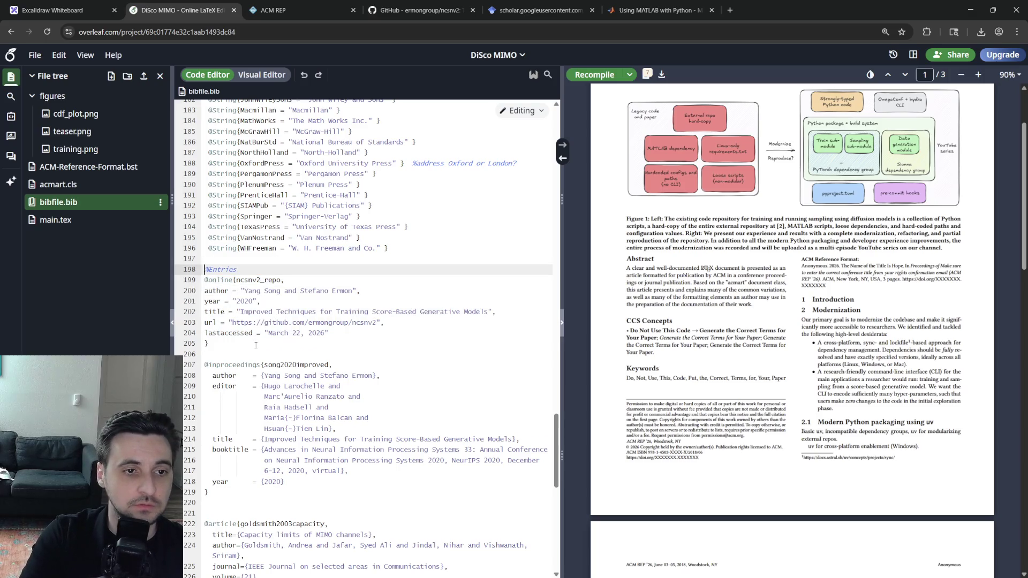
{"action": "key", "text": "ctrl+v"}
{"action": "key", "text": "Up"}
{"action": "key", "text": "Up"}
{"action": "key", "text": "Up"}
{"action": "key", "text": "Up"}
{"action": "key", "text": "Up"}
{"action": "key", "text": "Up"}
{"action": "key", "text": "BackSpace"}
{"action": "key", "text": "BackSpace"}
{"action": "key", "text": "BackSpace"}
{"action": "key", "text": "BackSpace"}
{"action": "key", "text": "BackSpace"}
{"action": "key", "text": "BackSpace"}
{"action": "key", "text": "BackSpace"}
{"action": "type", "text": "uv"}
{"action": "key", "text": "Down"}
{"action": "key", "text": "ctrl+shift+Right"}
{"action": "type", "text": "Astral Inc."}
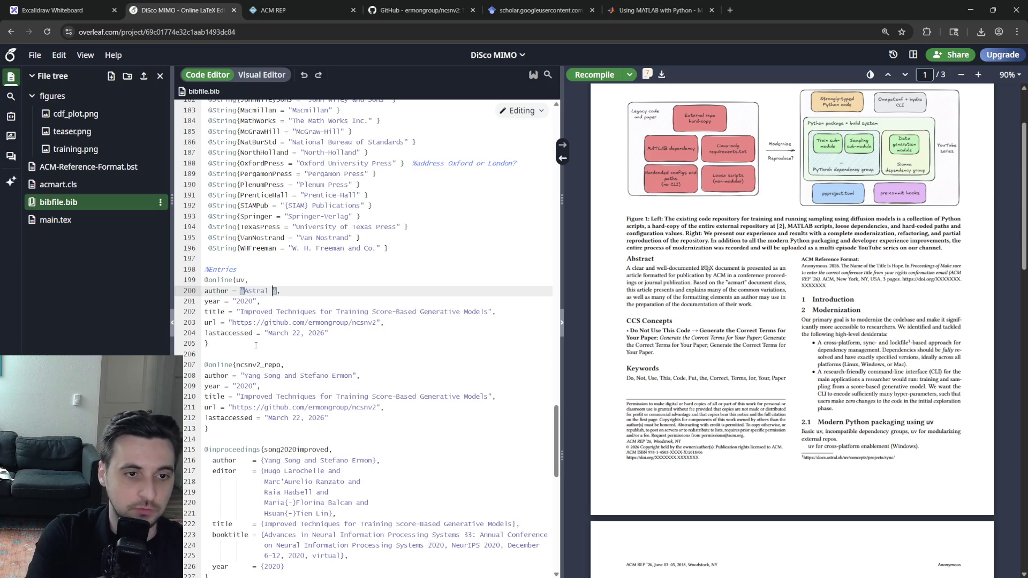
Set the entry's url to the docs.astral.sh uv documentation address copied from the browser.
{"action": "key", "text": "ctrl+t"}
{"action": "type", "text": "uv astral"}
{"action": "key", "text": "Return"}
{"action": "left_click", "coordinate": [149, 212]}
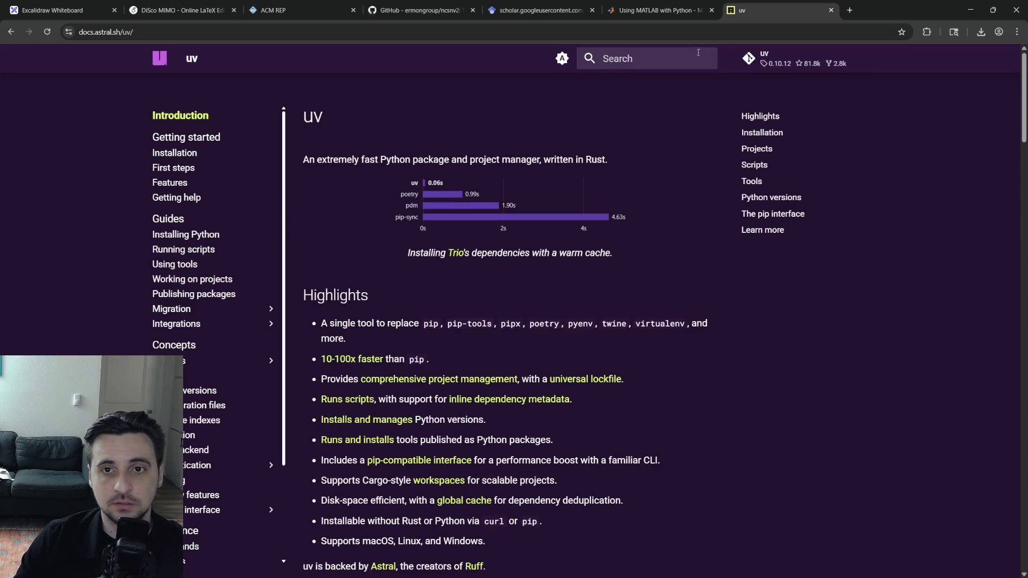
{"action": "left_click", "coordinate": [168, 33]}
{"action": "key", "text": "ctrl+c"}
{"action": "left_click", "coordinate": [180, 10]}
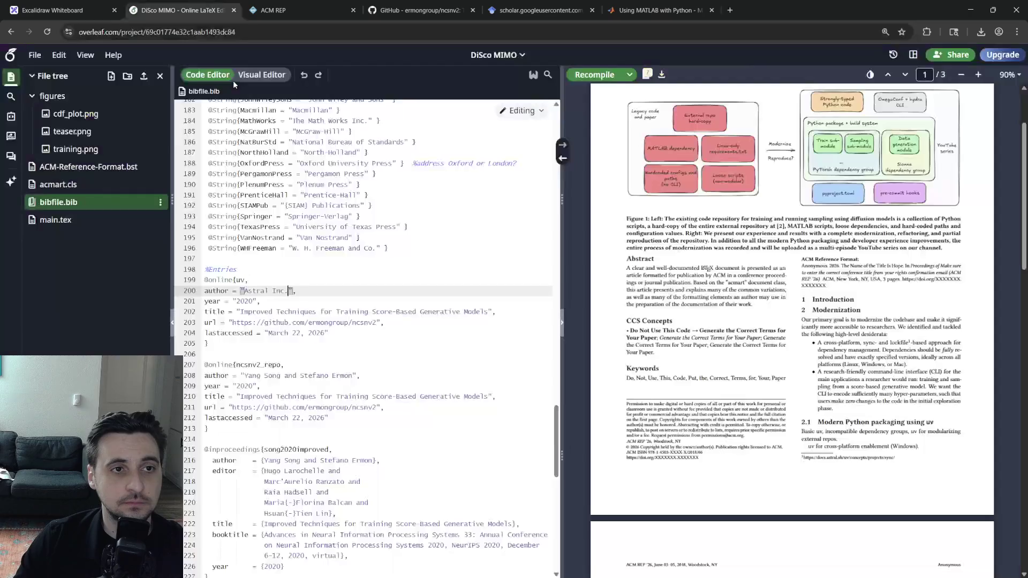
{"action": "left_click", "coordinate": [301, 312]}
{"action": "left_click", "coordinate": [376, 322]}
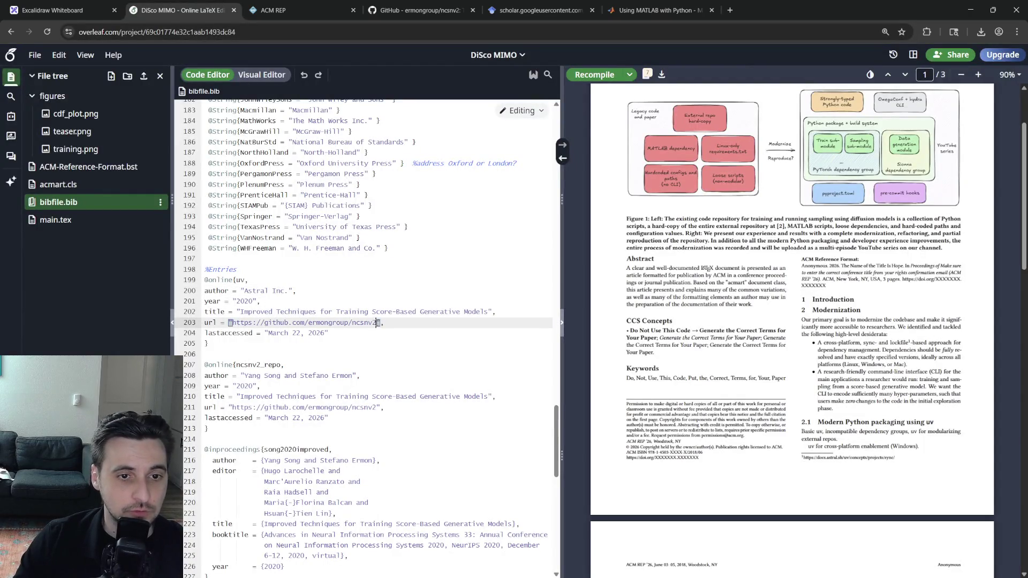
{"action": "left_click_drag", "start_coordinate": [377, 322], "coordinate": [229, 322]}
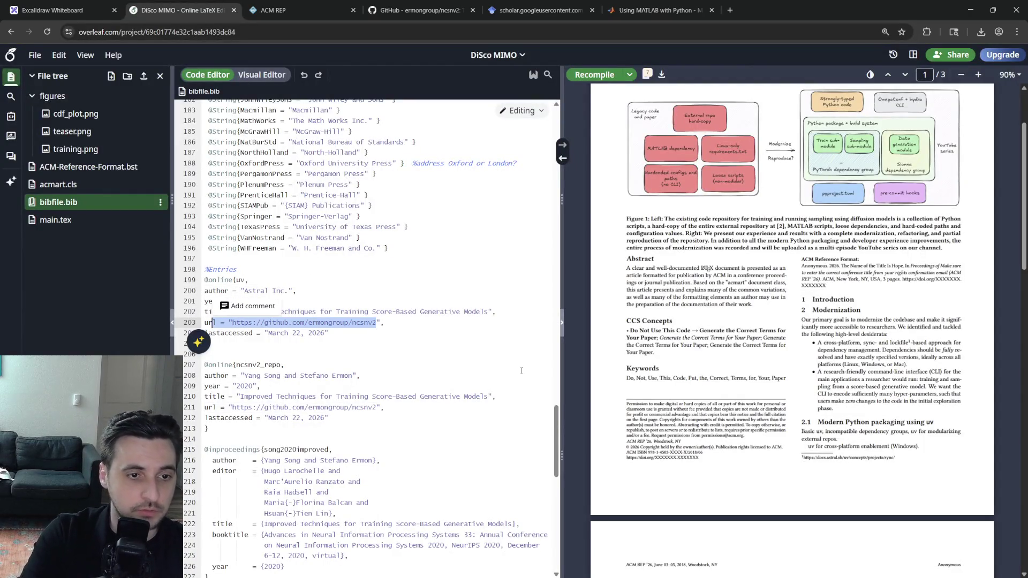
{"action": "key", "text": "ctrl+v"}
Change the entry's year to 2026 and clear its old title.
{"action": "key", "text": "Up"}
{"action": "key", "text": "Up"}
{"action": "key", "text": "Left"}
{"action": "key", "text": "Left"}
{"action": "key", "text": "BackSpace"}
{"action": "type", "text": "6"}
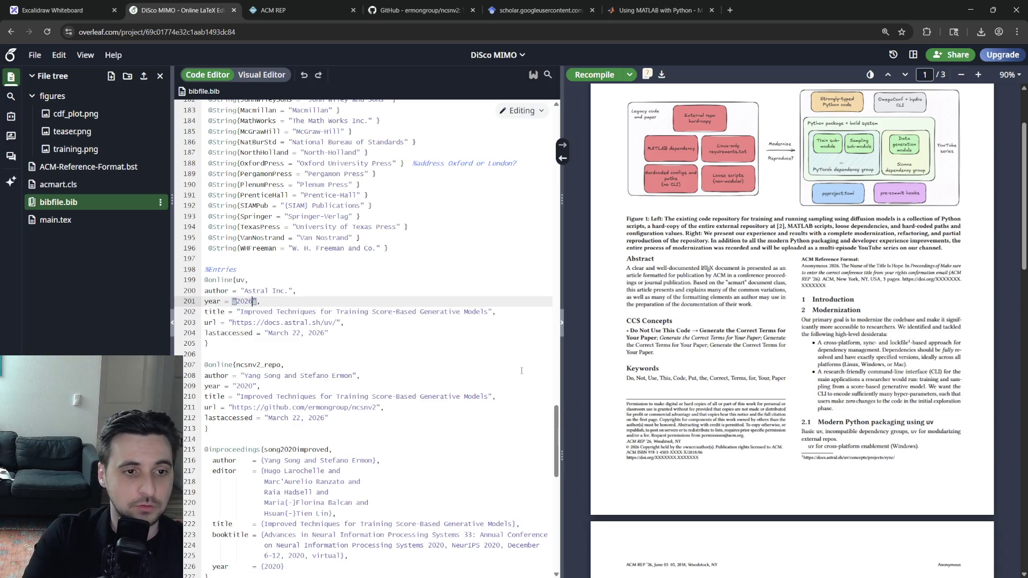
{"action": "key", "text": "Down"}
{"action": "key", "text": "shift+End"}
{"action": "key", "text": "BackSpace"}
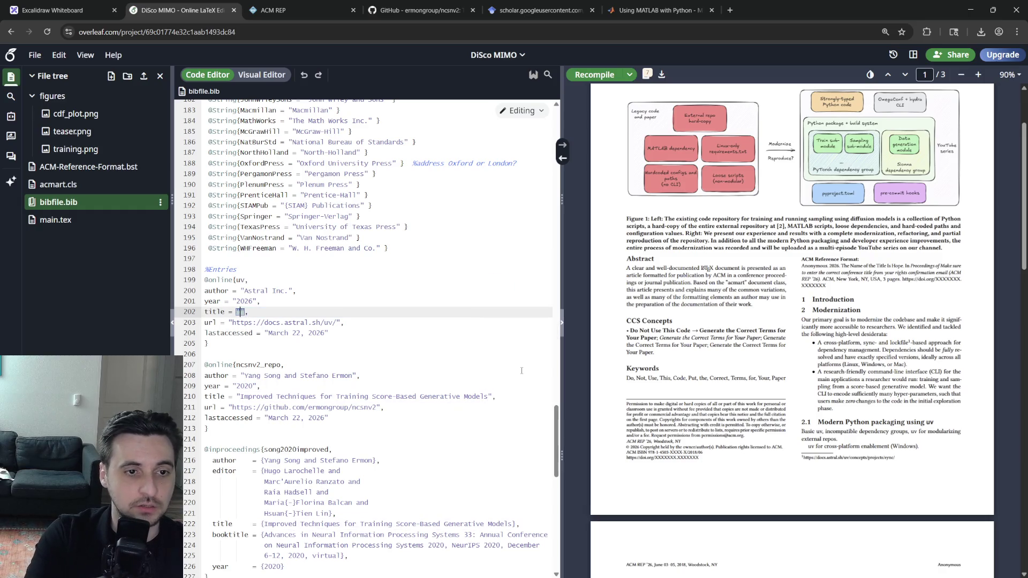
Title the entry 'An extremely fast Python package and project manager' from the uv docs, then return to main.tex.
{"action": "key", "text": "ctrl+t"}
{"action": "type", "text": "uv"}
{"action": "key", "text": "Down"}
{"action": "key", "text": "Return"}
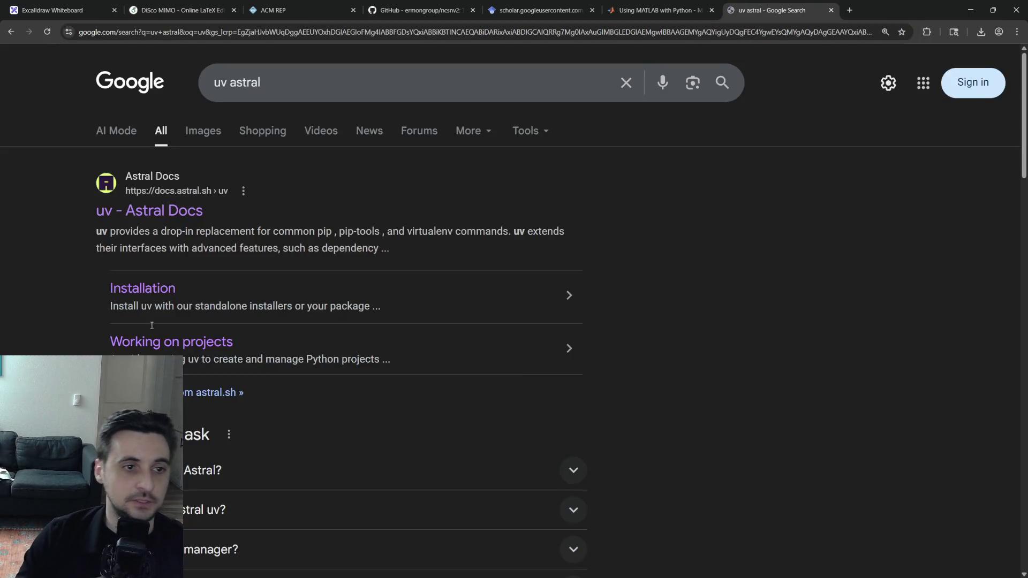
{"action": "left_click", "coordinate": [150, 211]}
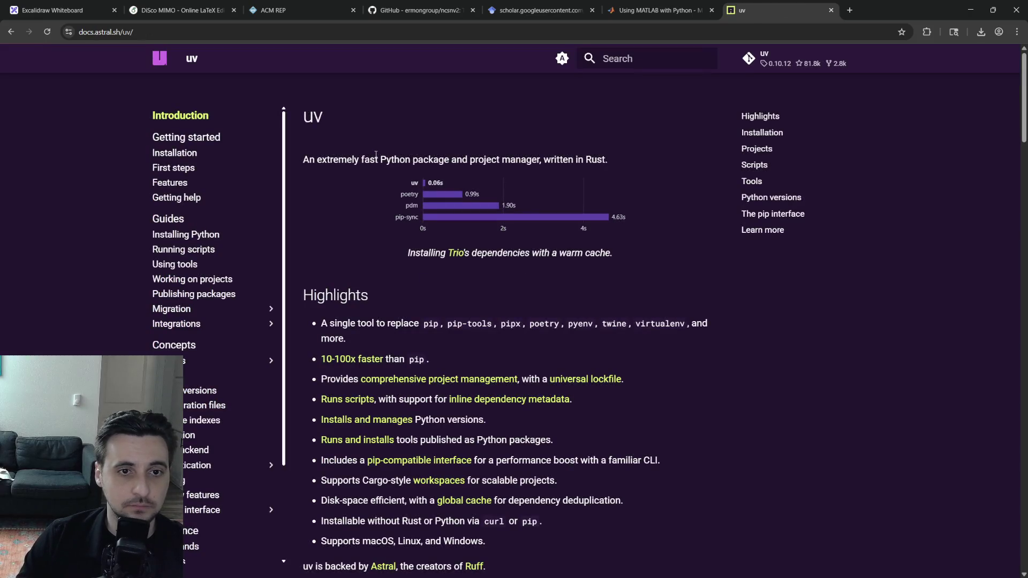
{"action": "triple_click", "coordinate": [376, 159]}
{"action": "key", "text": "ctrl+c"}
{"action": "key", "text": "ctrl+w"}
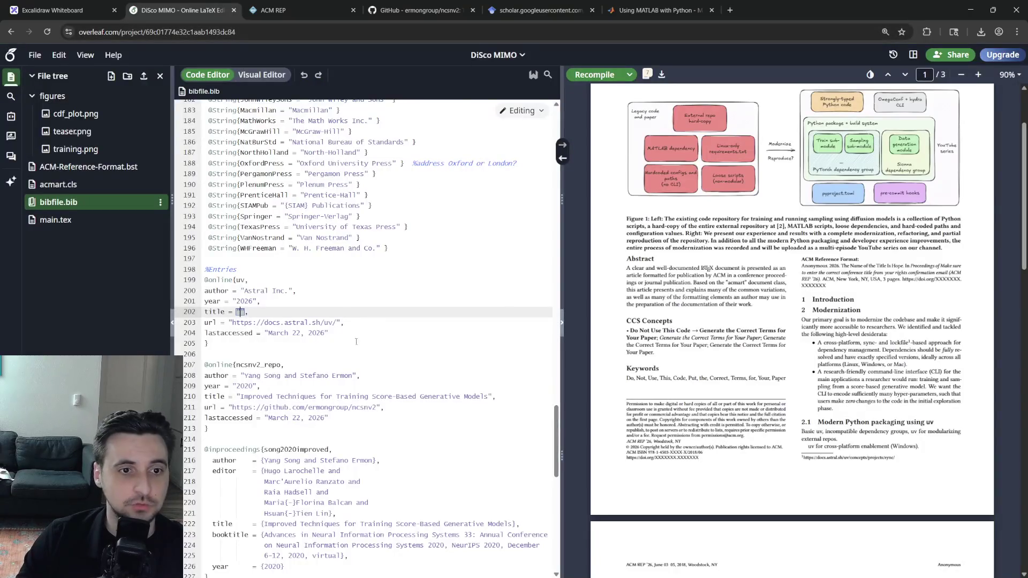
{"action": "key", "text": "ctrl+v"}
{"action": "key", "text": "BackSpace"}
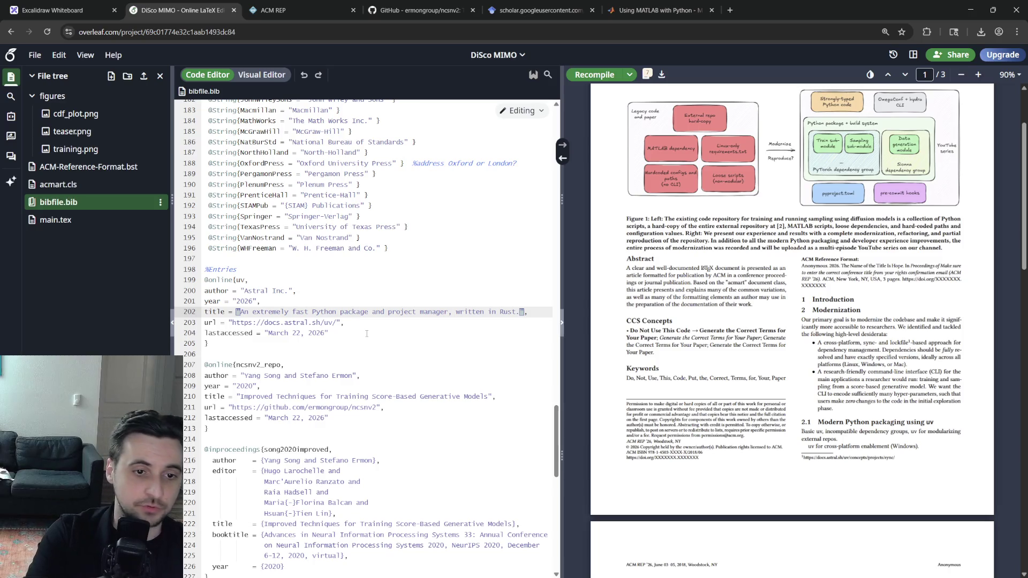
{"action": "key", "text": "BackSpace"}
{"action": "key", "text": "Down"}
{"action": "key", "text": "Down"}
{"action": "key", "text": "Down"}
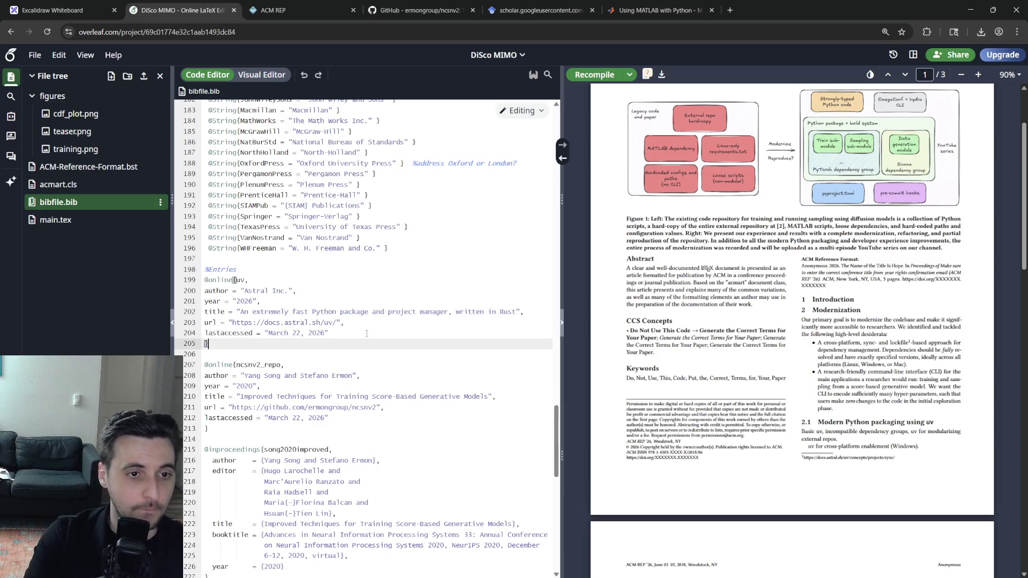
{"action": "left_click", "coordinate": [56, 220]}
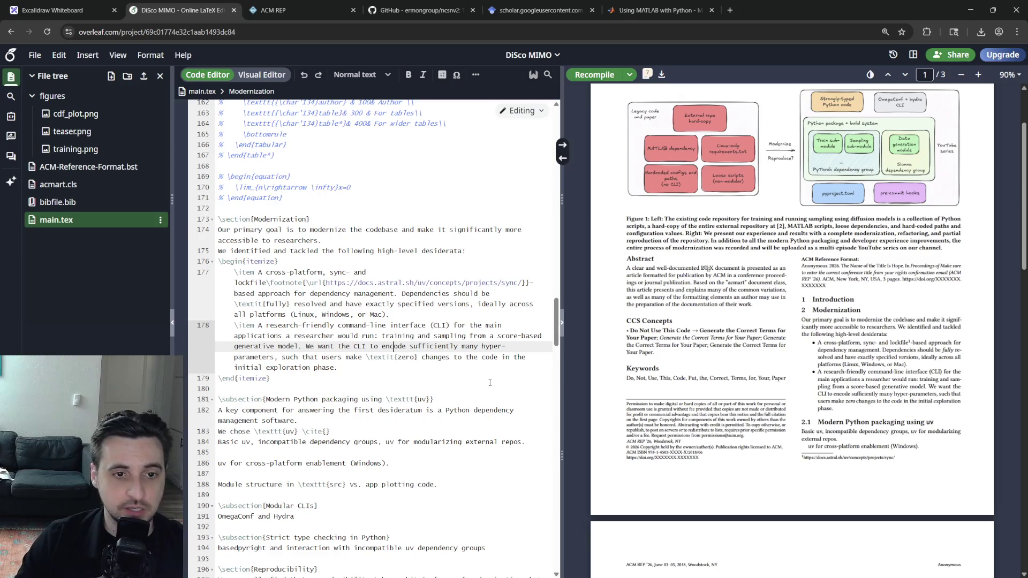
Cite the uv reference and write that it was chosen for its powerful feature set and cross-platform compatibility.
{"action": "left_click", "coordinate": [326, 432]}
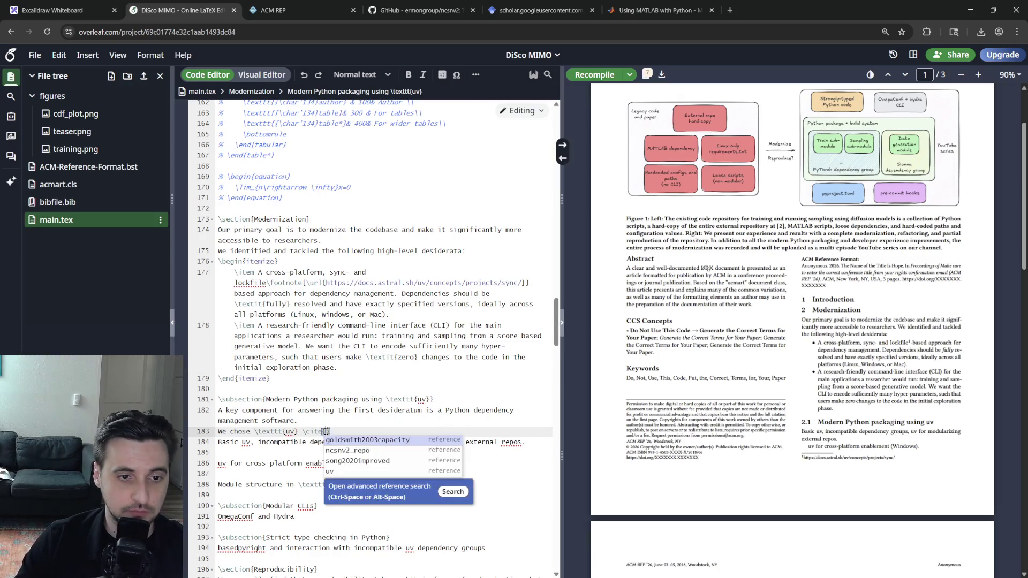
{"action": "left_click", "coordinate": [343, 473]}
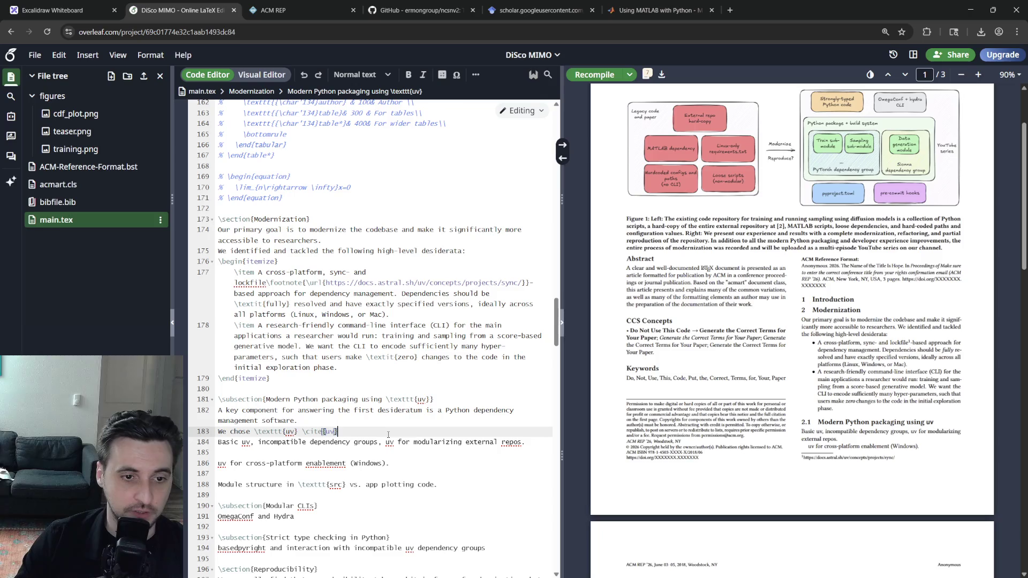
{"action": "type", "text": "due to it"}
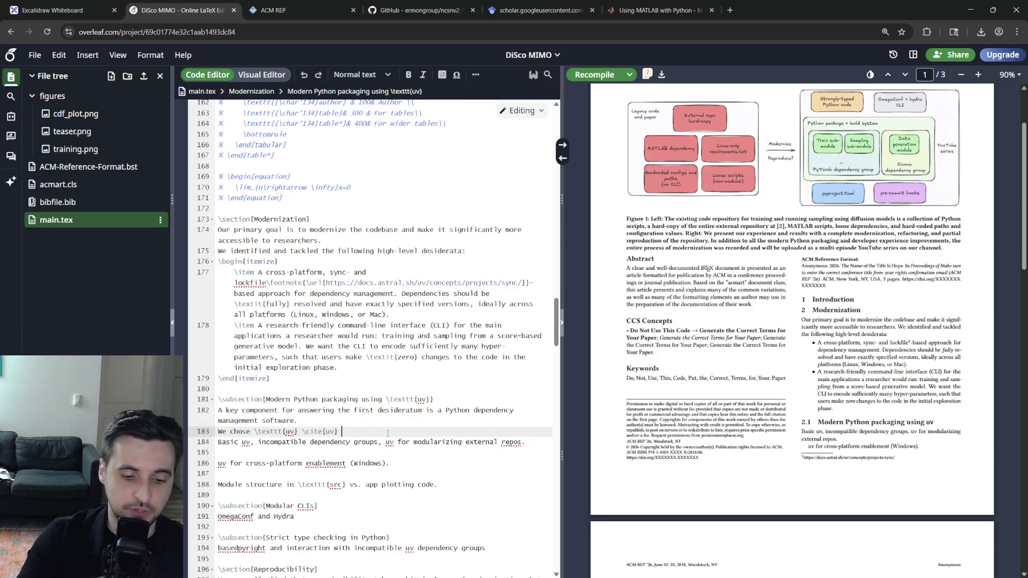
{"action": "type", "text": "s powerful feat"}
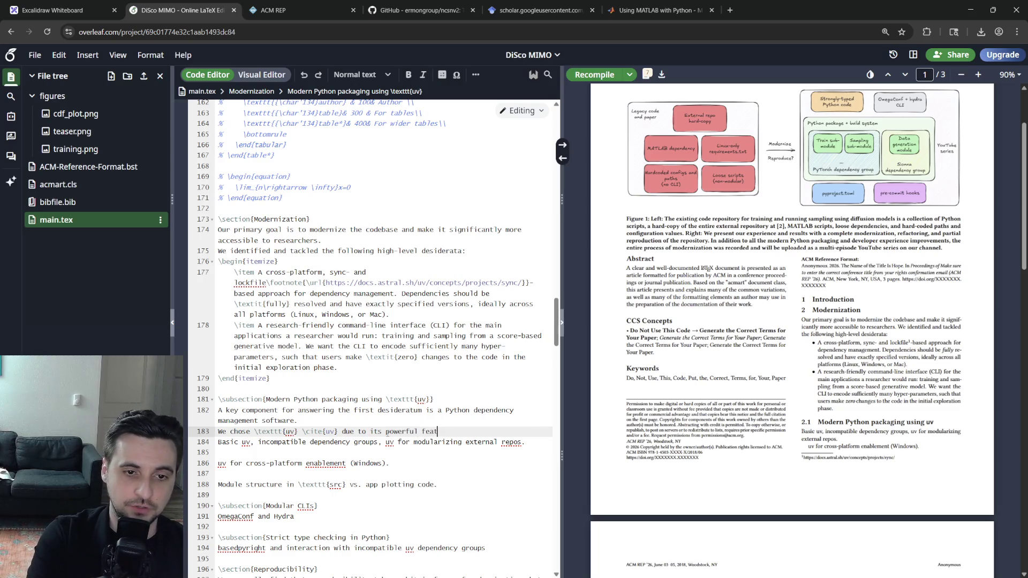
{"action": "type", "text": "ure set and cross-platf"}
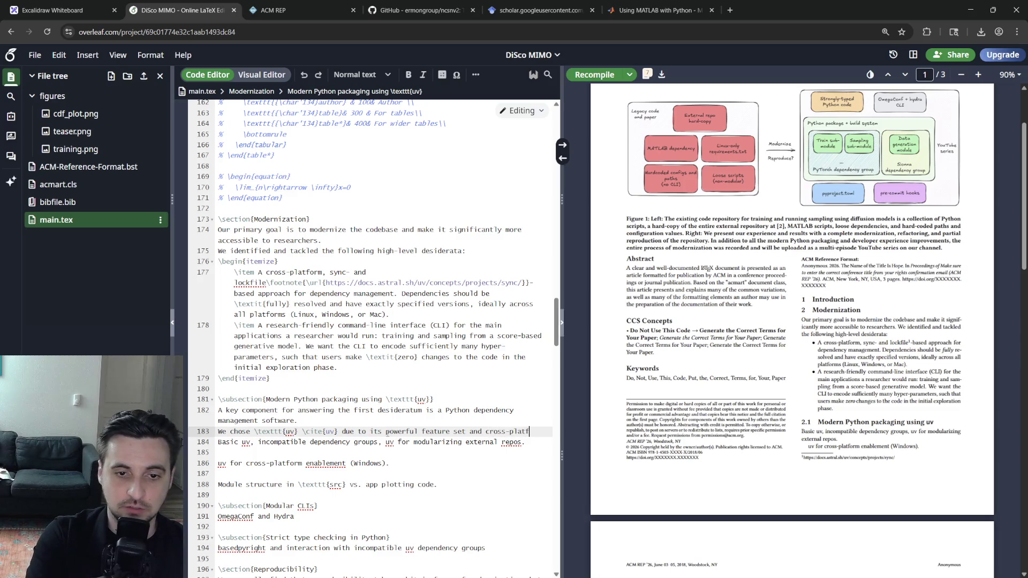
{"action": "type", "text": "orm compatibility"}
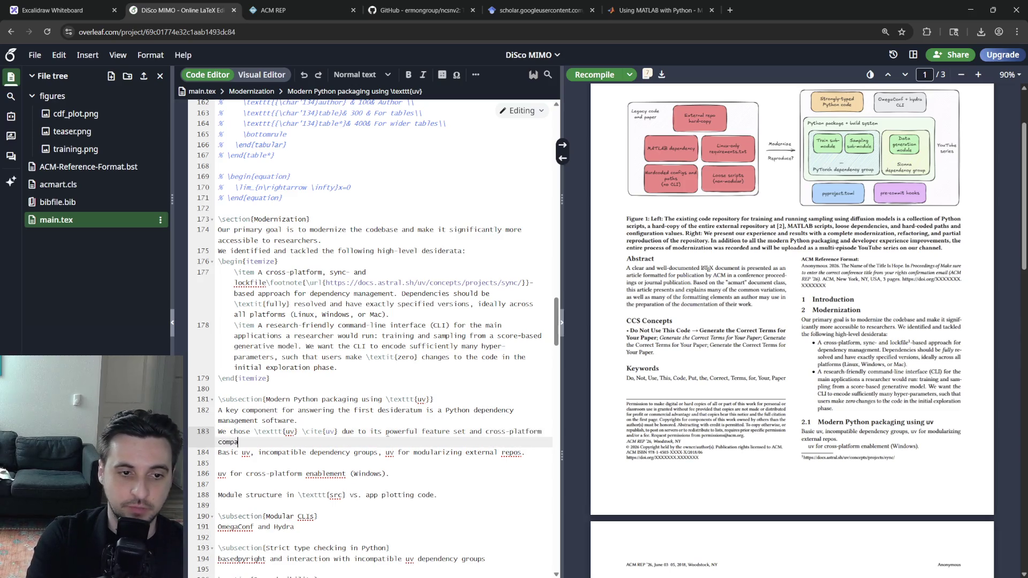
{"action": "type", "text": "."}
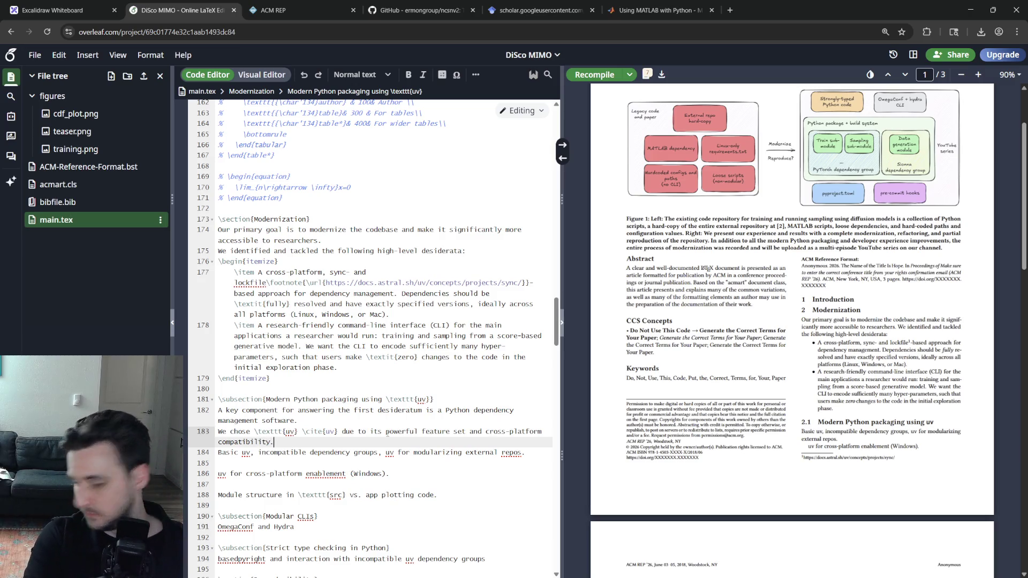
{"action": "key", "text": "Return"}
{"action": "type", "text": "A first ma"}
{"action": "type", "text": "jor adv"}
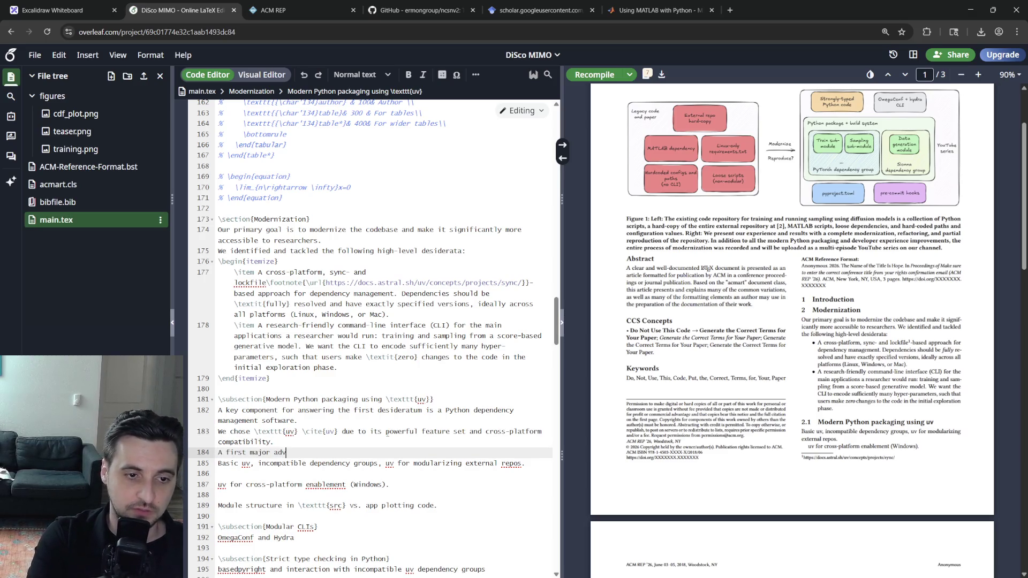
{"action": "type", "text": "antage is that \t"}
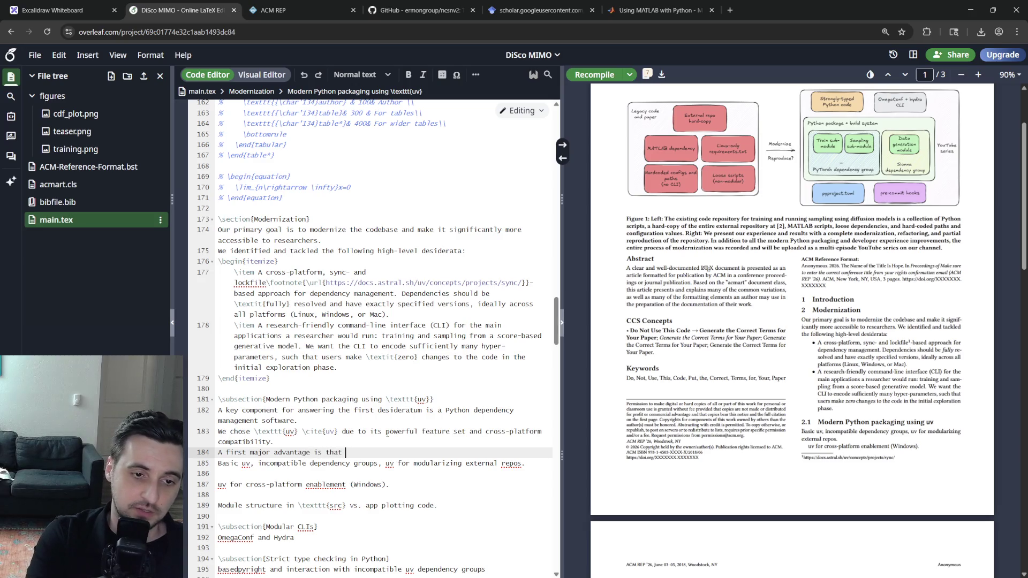
{"action": "type", "text": "exttt{uv} mana"}
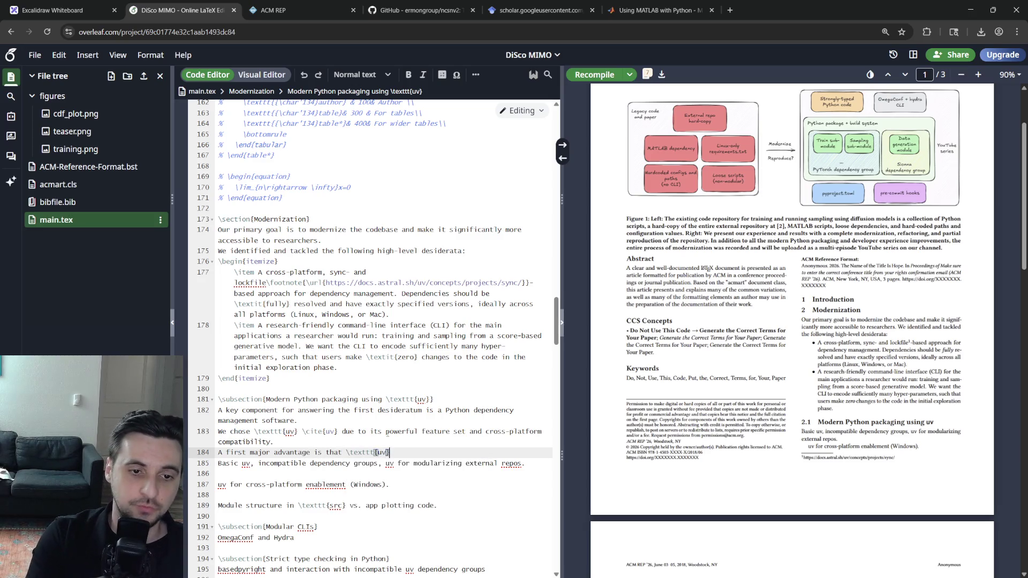
{"action": "type", "text": "ges P"}
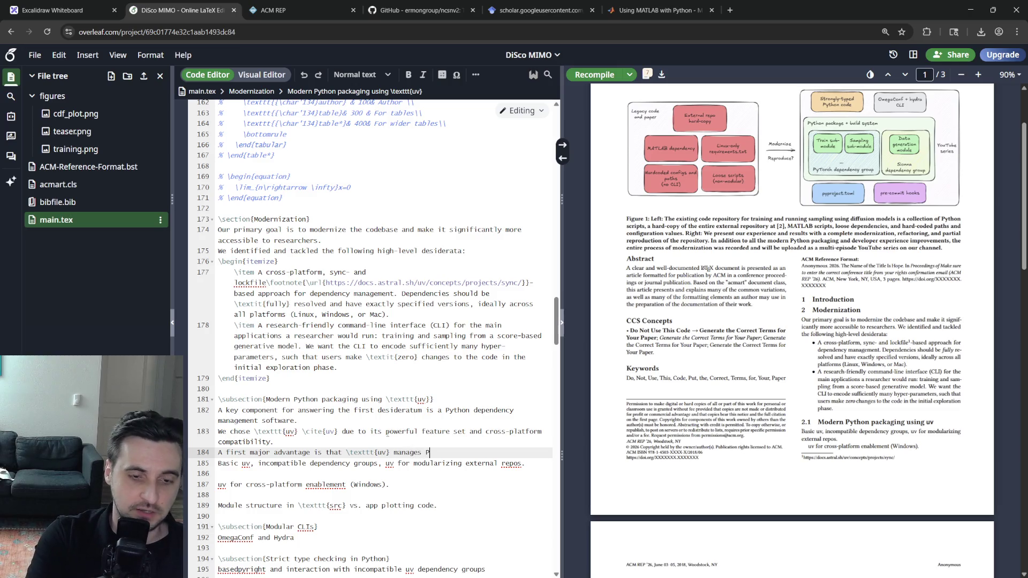
{"action": "type", "text": "ython instal"}
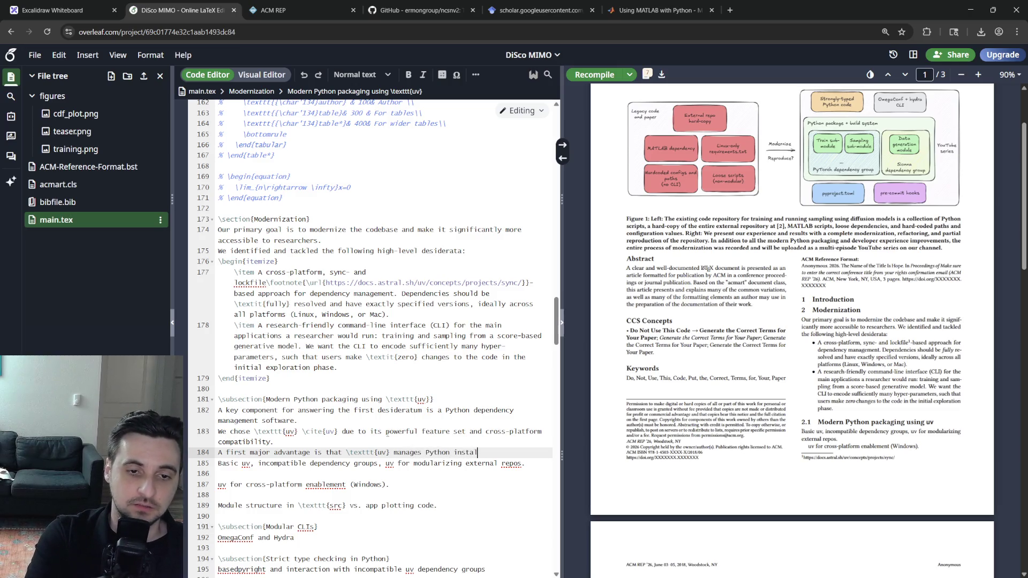
{"action": "type", "text": "lations by i"}
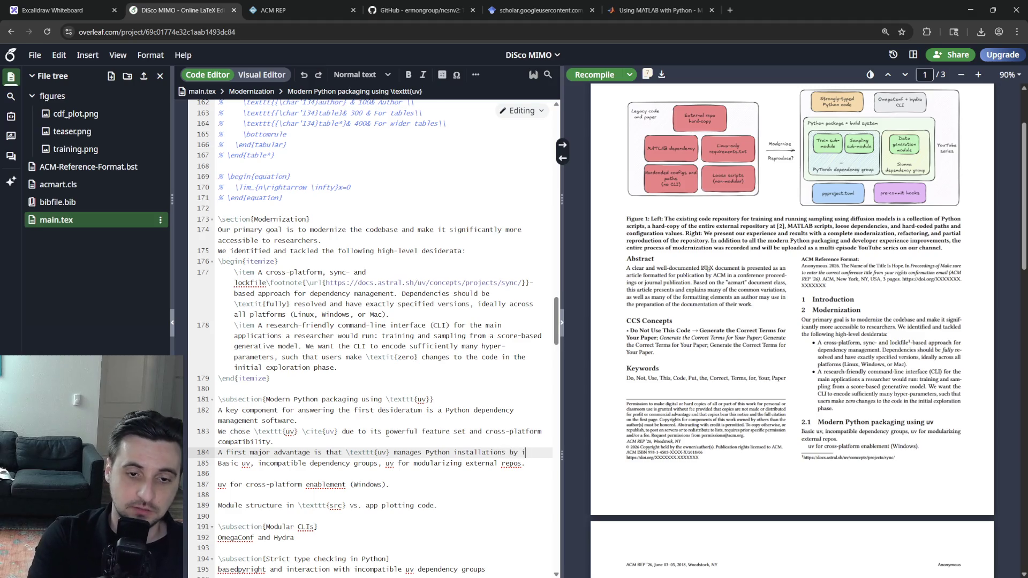
{"action": "type", "text": "tself, cross"}
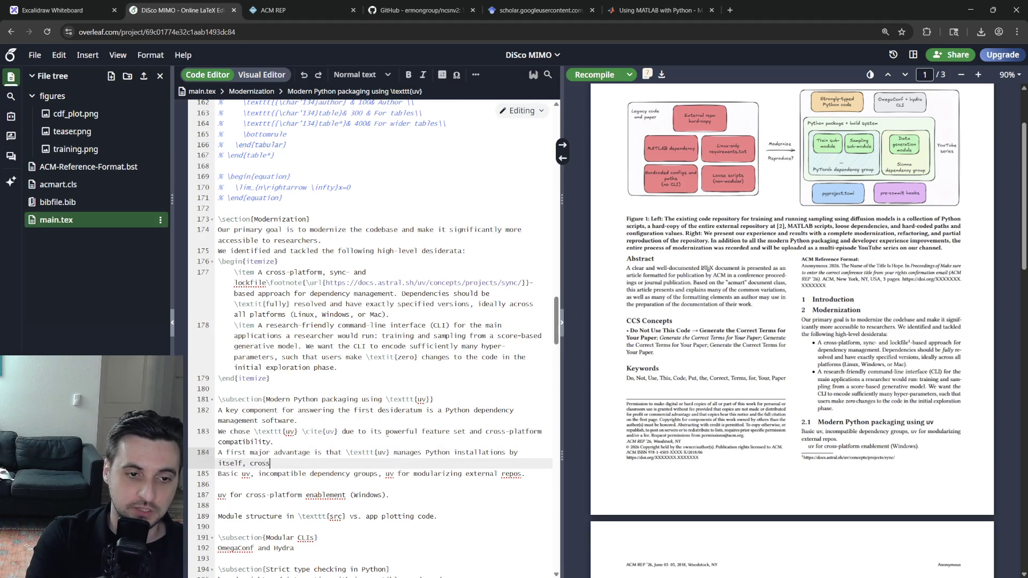
Write that uv manages Python installations itself, sparing users from tracking multiple installed versions.
{"action": "key", "text": "BackSpace"}
{"action": "key", "text": "BackSpace"}
{"action": "key", "text": "BackSpace"}
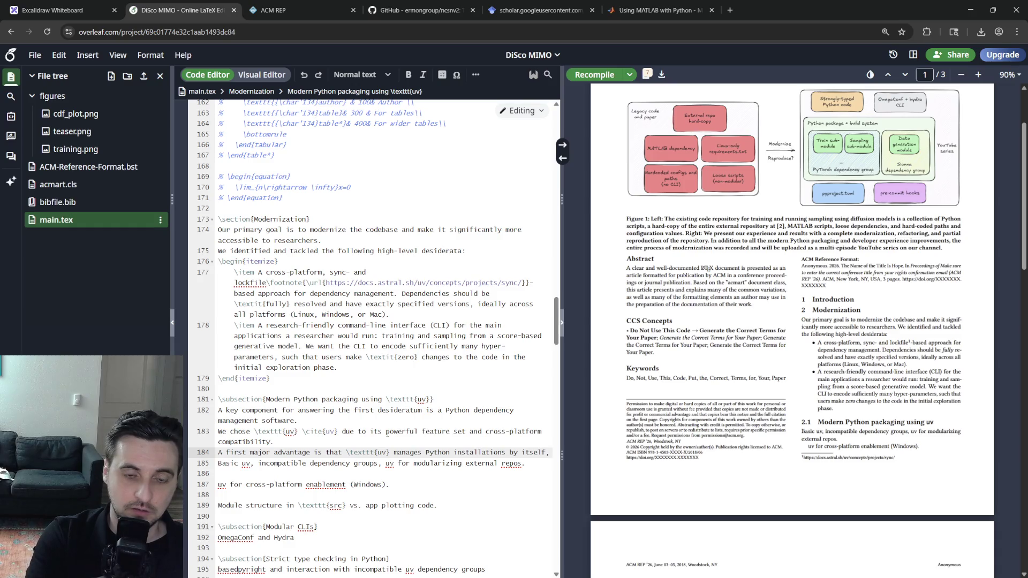
{"action": "type", "text": " cross-platform, which"}
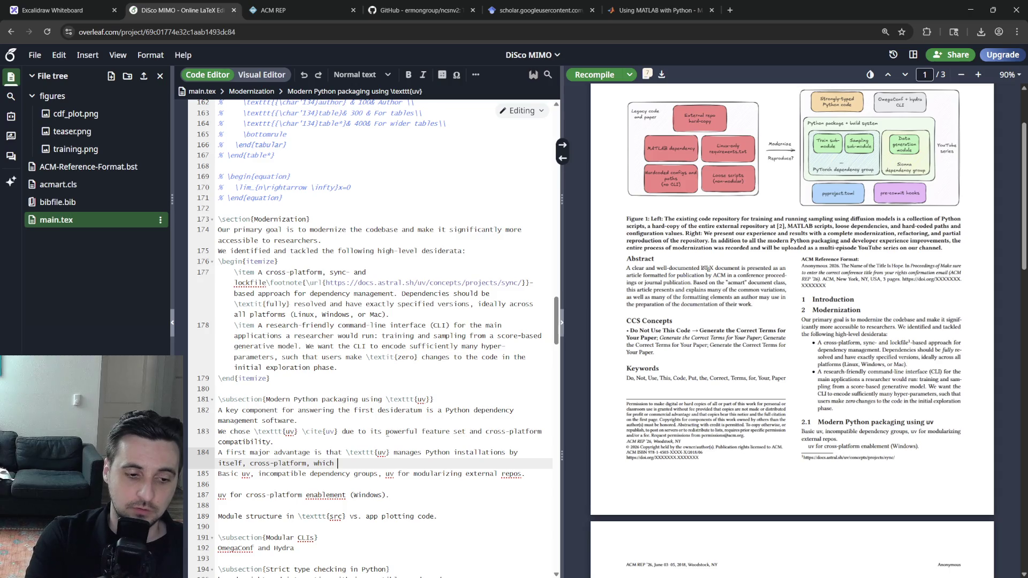
{"action": "type", "text": "rel"}
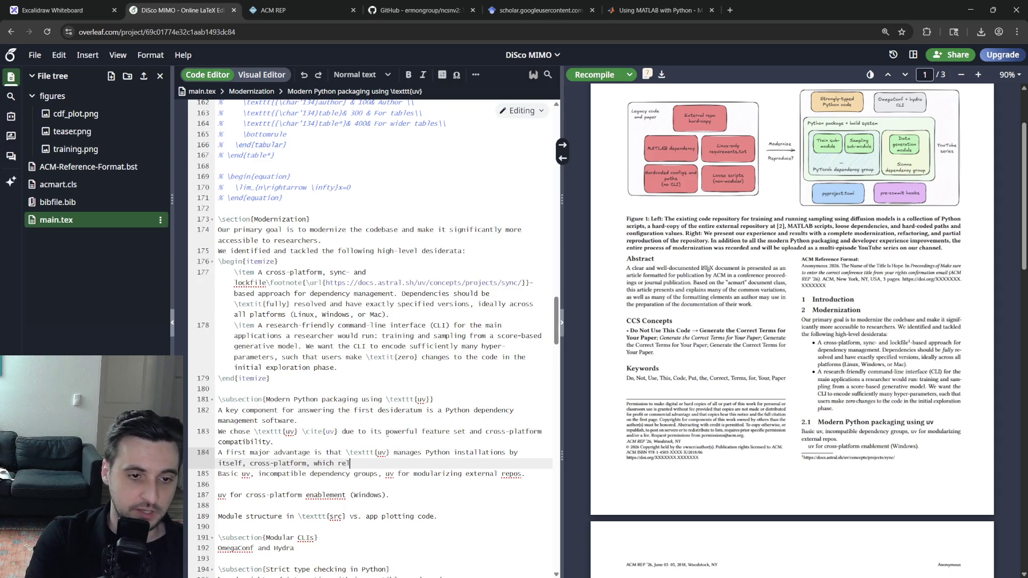
{"action": "type", "text": "ievesburden of"}
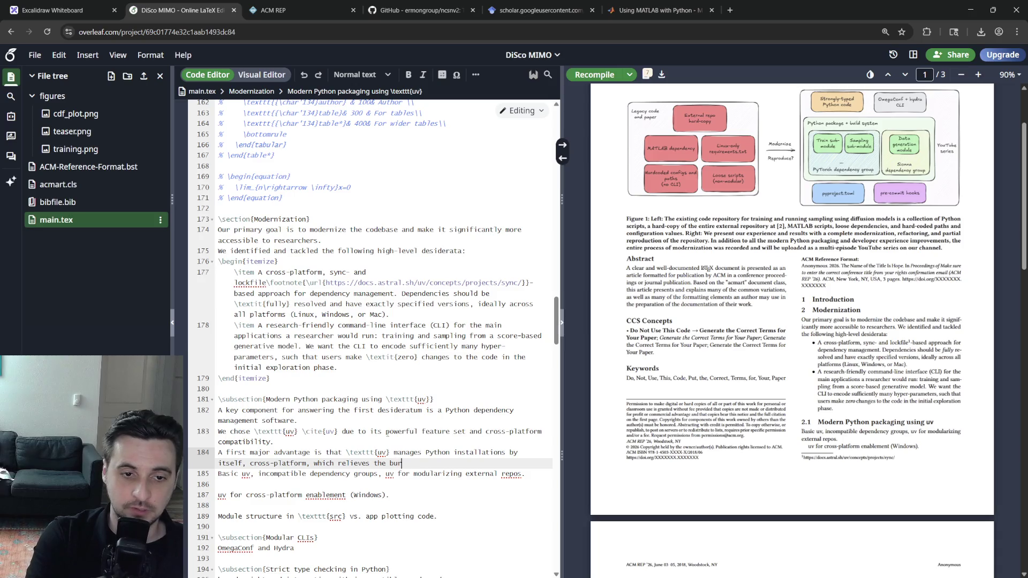
{"action": "key", "text": "BackSpace"}
{"action": "key", "text": "BackSpace"}
{"action": "key", "text": "BackSpace"}
{"action": "key", "text": "BackSpace"}
{"action": "key", "text": "BackSpace"}
{"action": "key", "text": "BackSpace"}
{"action": "key", "text": "BackSpace"}
{"action": "key", "text": "BackSpace"}
{"action": "key", "text": "BackSpace"}
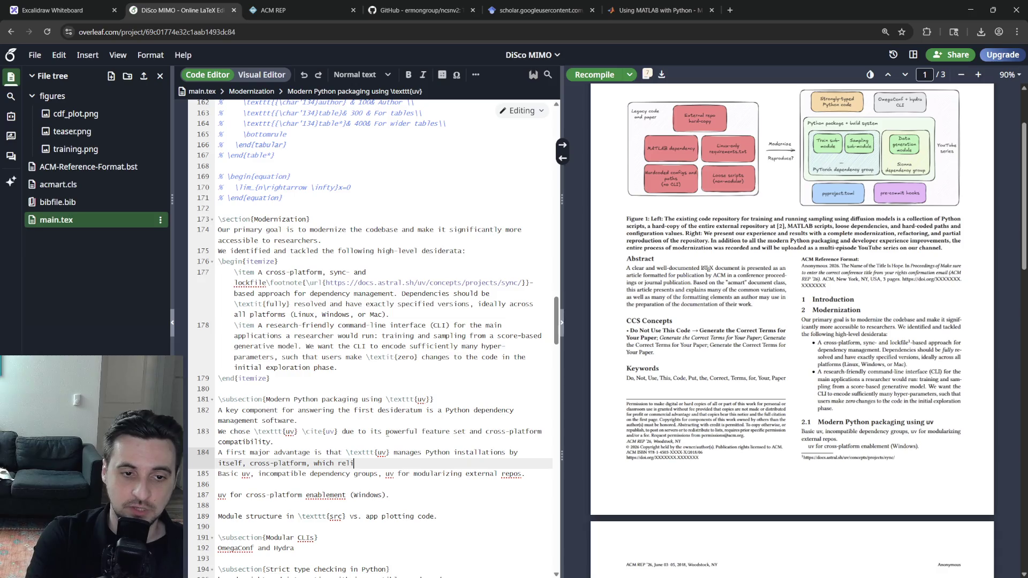
{"action": "type", "text": "eves users of having to track mu"}
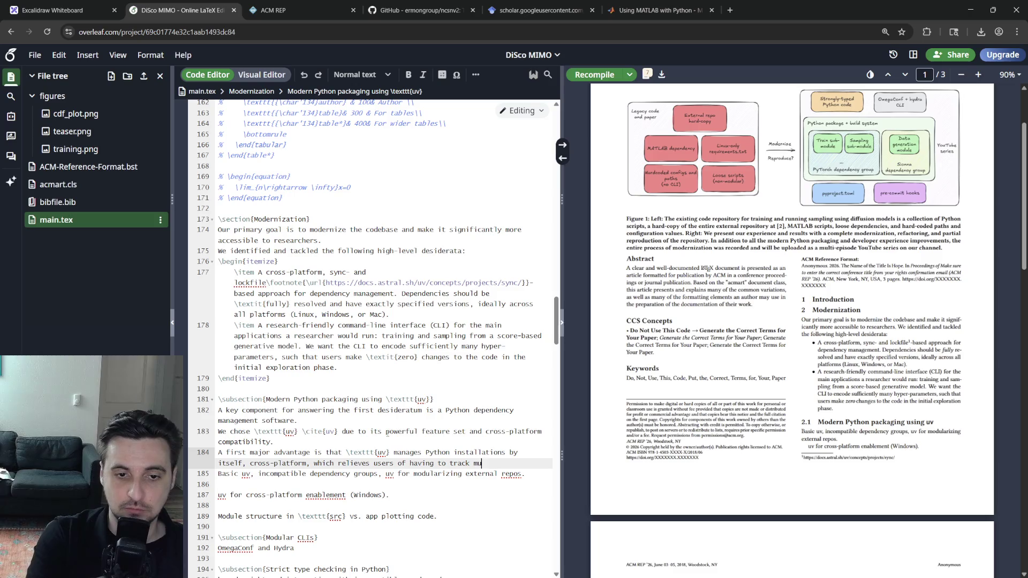
{"action": "type", "text": "ltiple Python versions"}
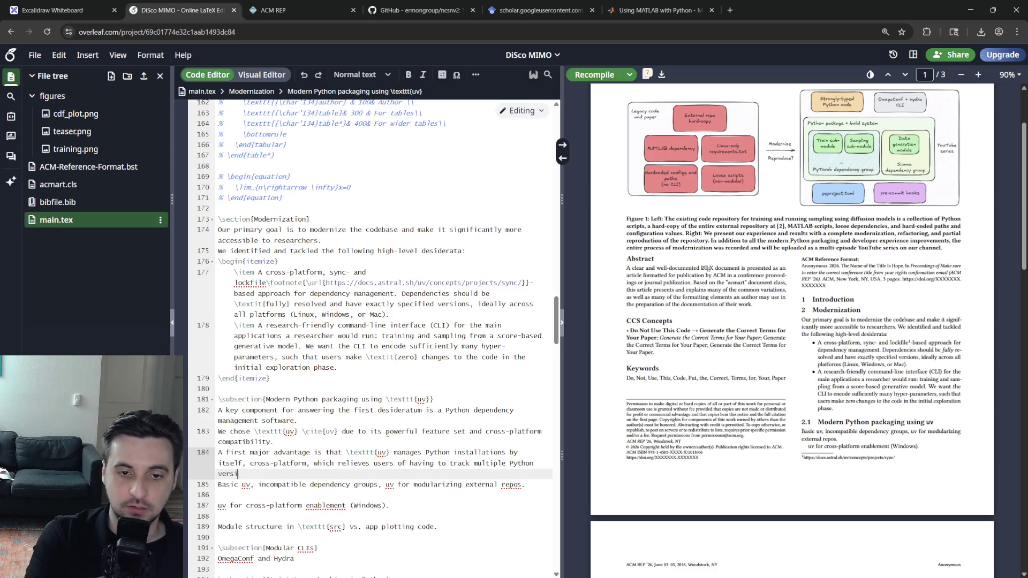
{"action": "key", "text": "Up"}
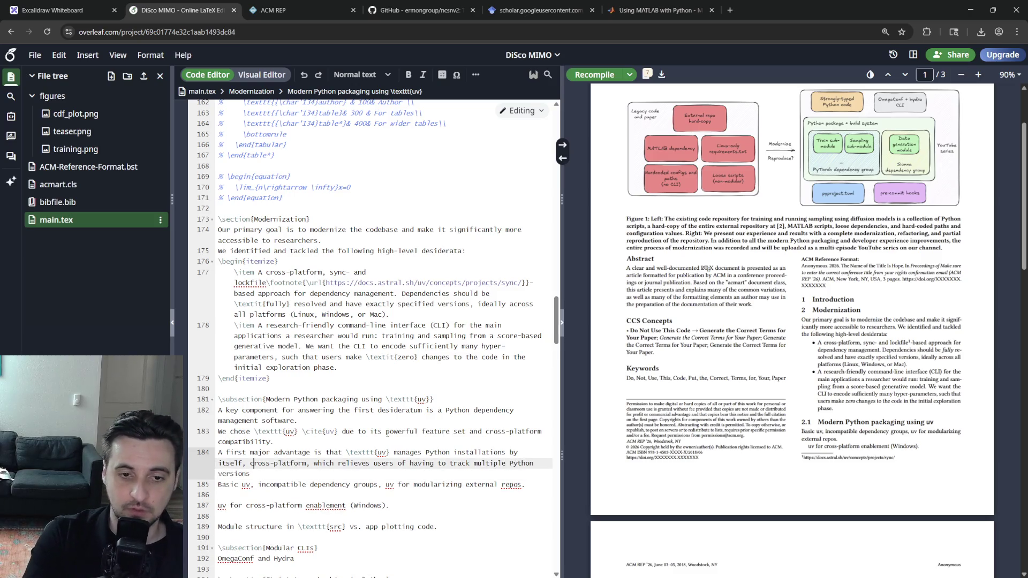
{"action": "type", "text": "installed"}
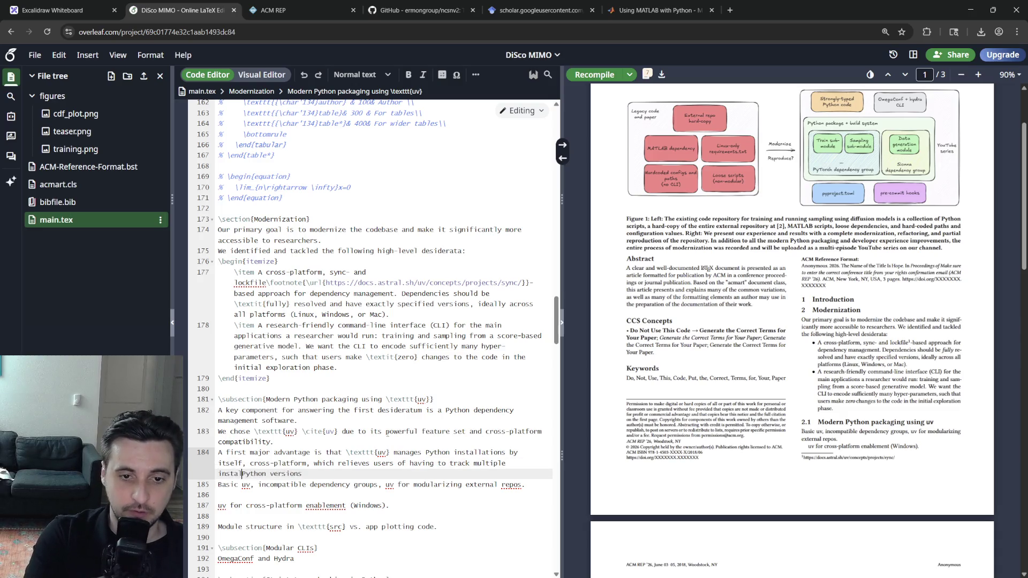
{"action": "key", "text": "Up"}
{"action": "key", "text": "Down"}
{"action": "key", "text": "Down"}
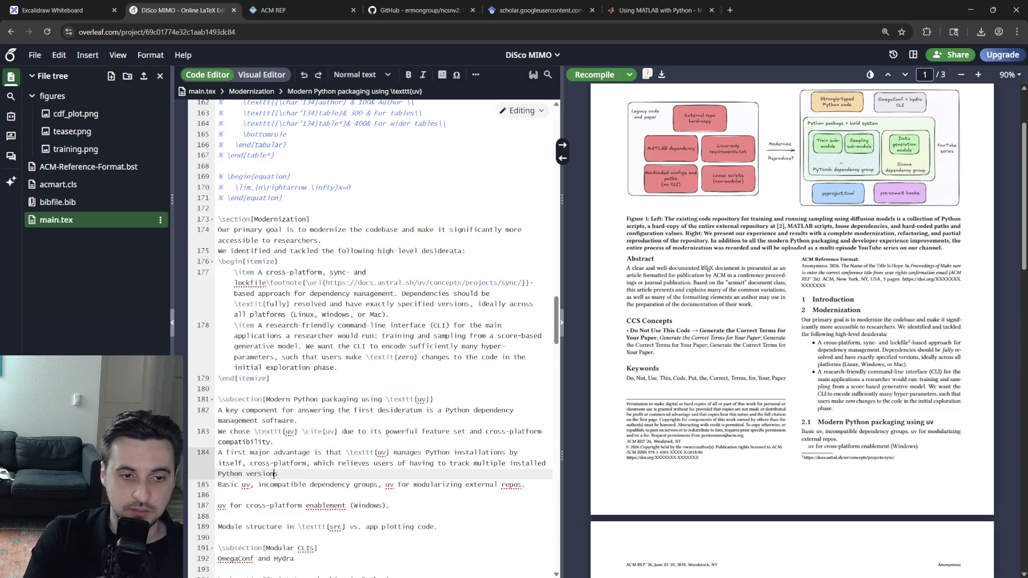
{"action": "key", "text": "Up"}
{"action": "key", "text": "ctrl+Left"}
{"action": "type", "text": "and refer to"}
{"action": "key", "text": "End"}
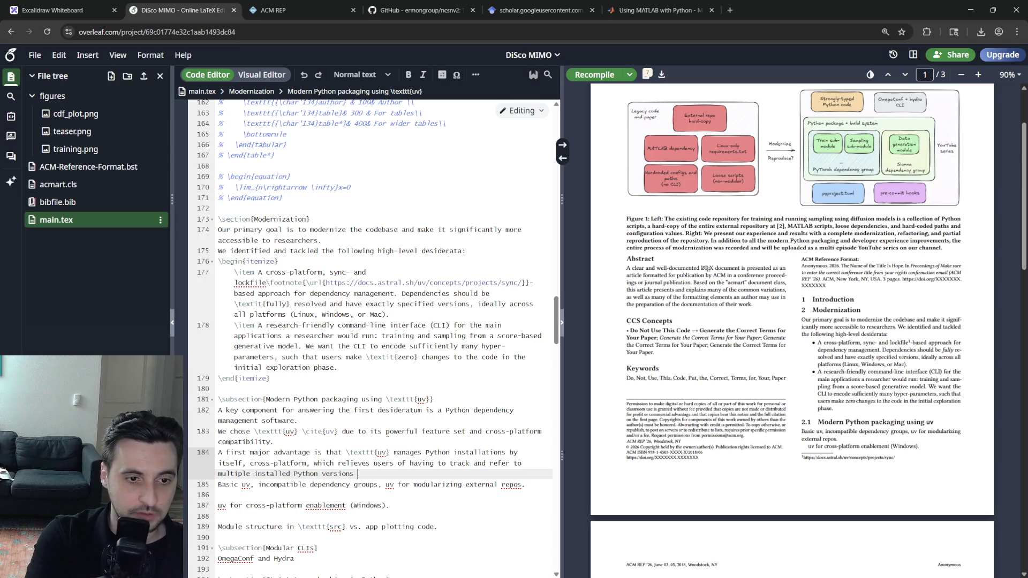
{"action": "key", "text": "BackSpace"}
{"action": "key", "text": "BackSpace"}
{"action": "key", "text": "BackSpace"}
{"action": "key", "text": "BackSpace"}
{"action": "key", "text": "BackSpace"}
{"action": "key", "text": "BackSpace"}
{"action": "key", "text": "BackSpace"}
{"action": "key", "text": "BackSpace"}
{"action": "key", "text": "BackSpace"}
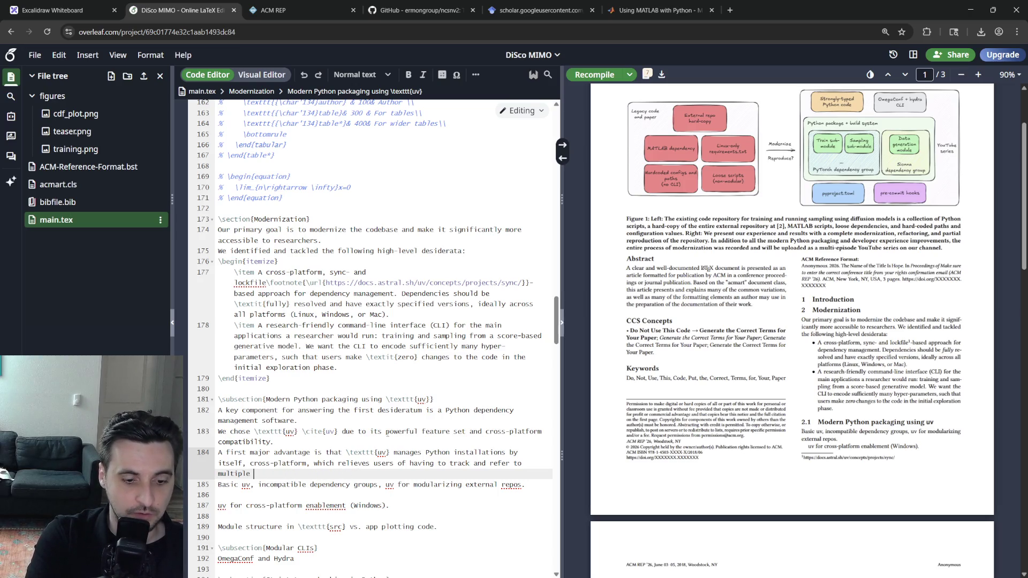
{"action": "type", "text": "Python versions installe"}
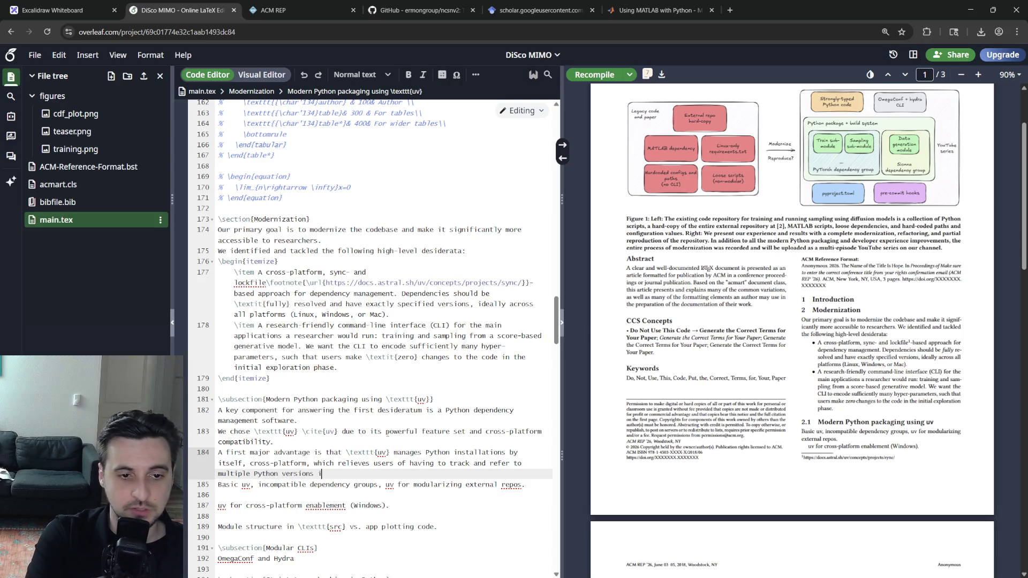
{"action": "type", "text": "d on the same machine."}
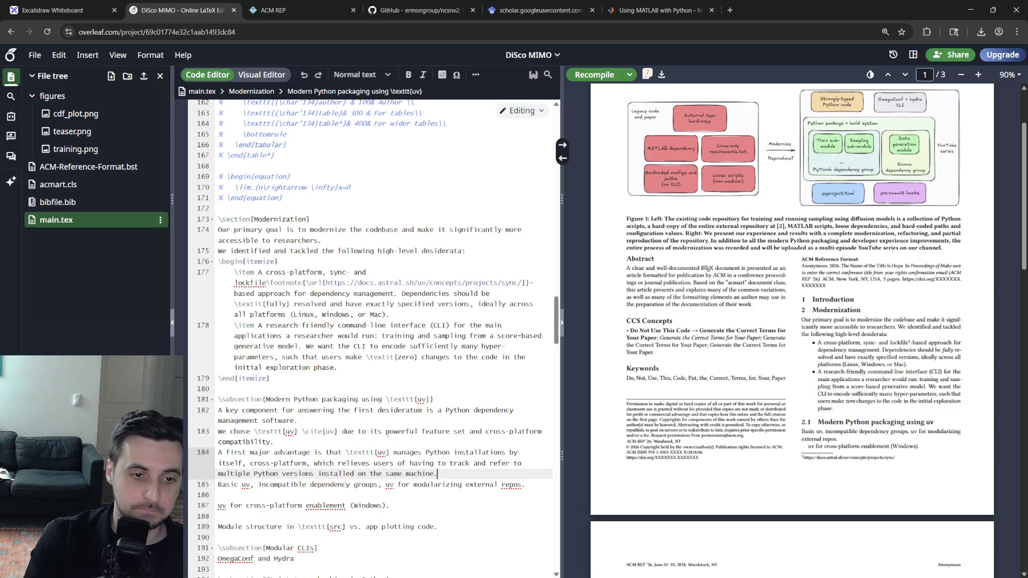
Add a blank line after the paragraph and recompile the document.
{"action": "key", "text": "Return"}
{"action": "key", "text": "Up"}
{"action": "key", "text": "ctrl+s"}
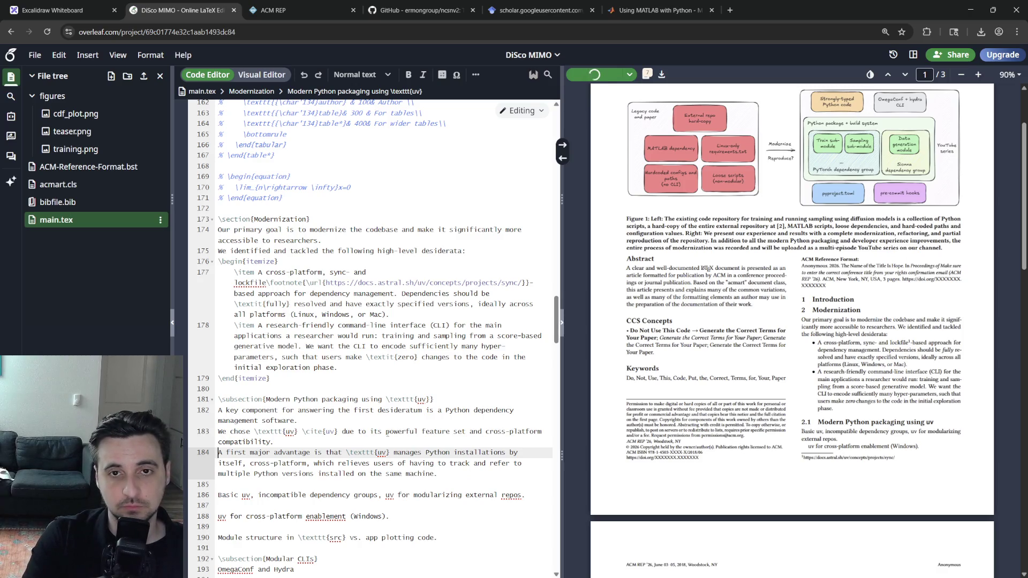
{"action": "key", "text": "Down"}
{"action": "key", "text": "Down"}
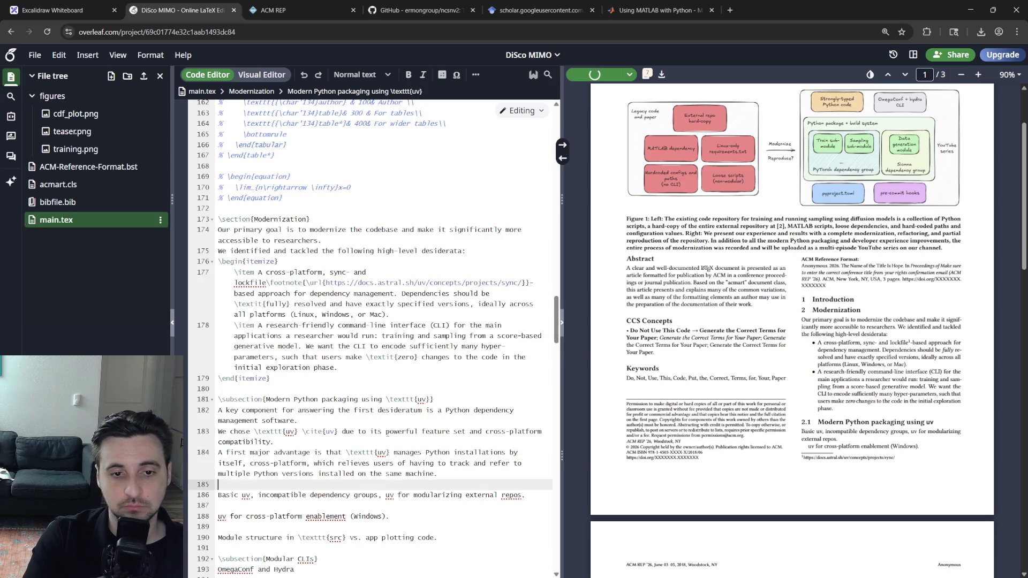
Move the caret up toward the blank line above the uv subsection while the preview updates.
{"action": "key", "text": "Up"}
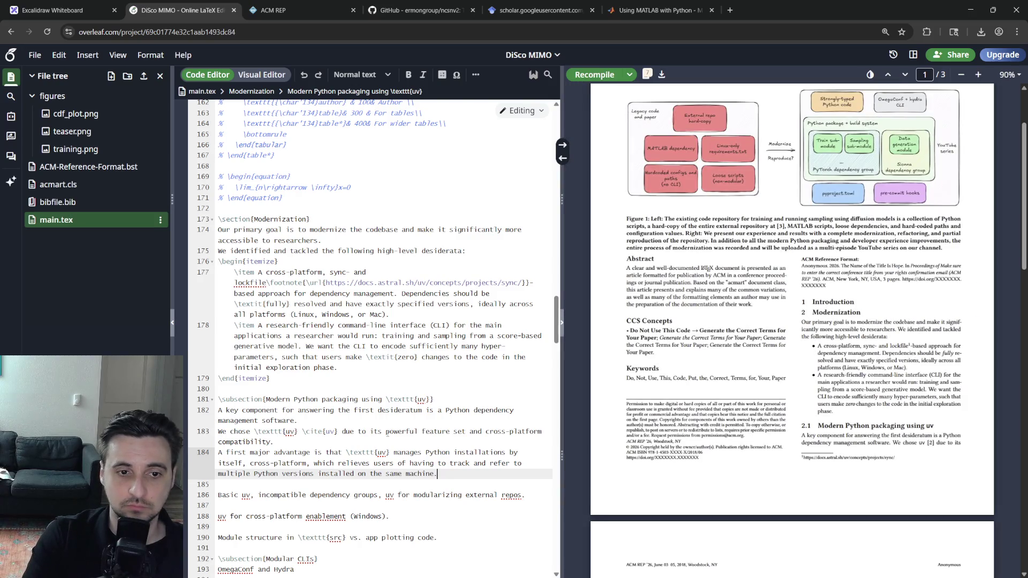
{"action": "key", "text": "Up"}
{"action": "key", "text": "Up"}
{"action": "key", "text": "Up"}
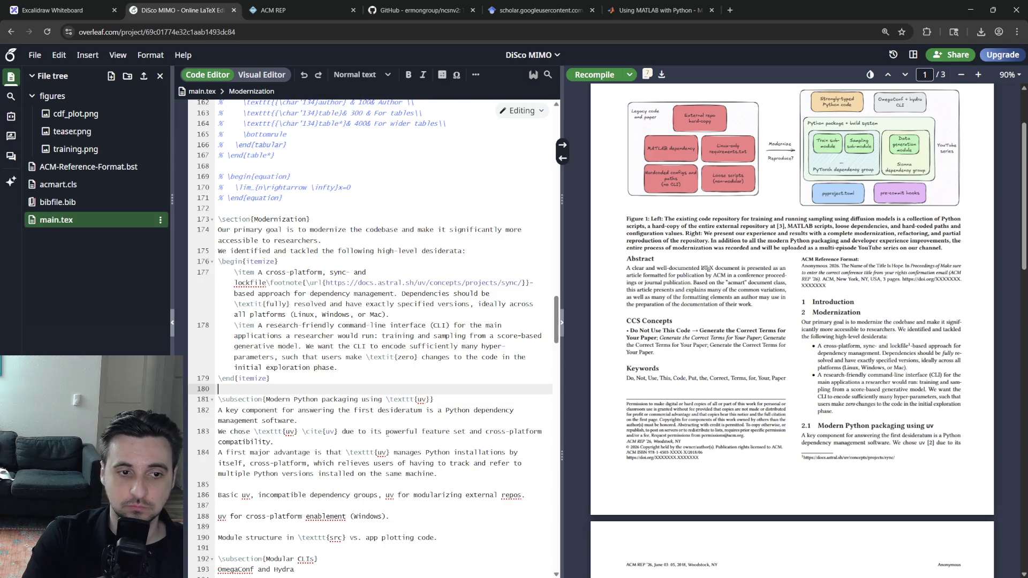
Add an 'Idiomatic Python project structure' subsubsection heading above the uv subsection.
{"action": "key", "text": "Return"}
{"action": "type", "text": "\\subs"}
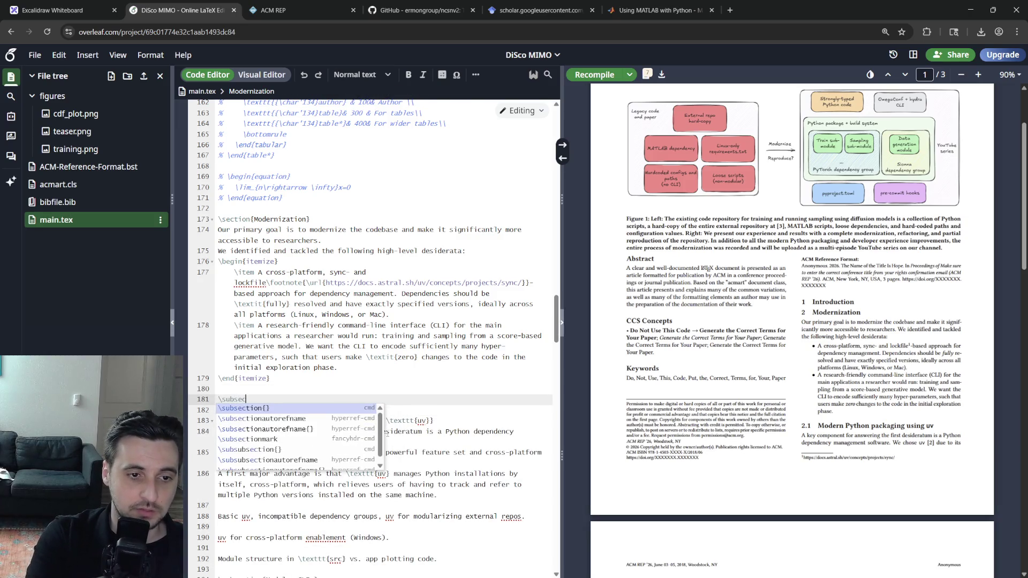
{"action": "type", "text": "ec"}
{"action": "key", "text": "Return"}
{"action": "type", "text": "dular"}
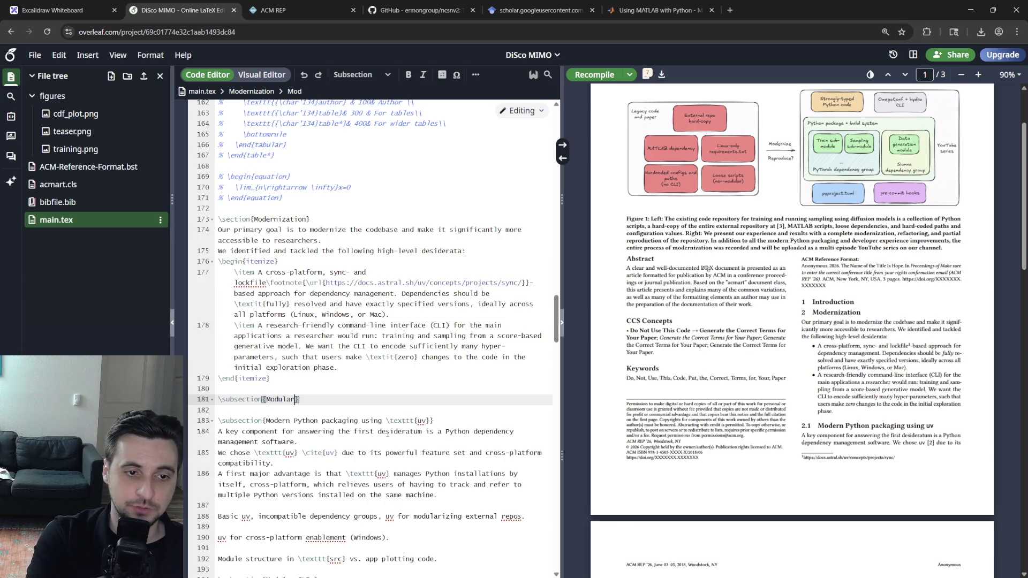
{"action": "key", "text": "BackSpace"}
{"action": "key", "text": "BackSpace"}
{"action": "key", "text": "BackSpace"}
{"action": "type", "text": "Idiomatic Python "}
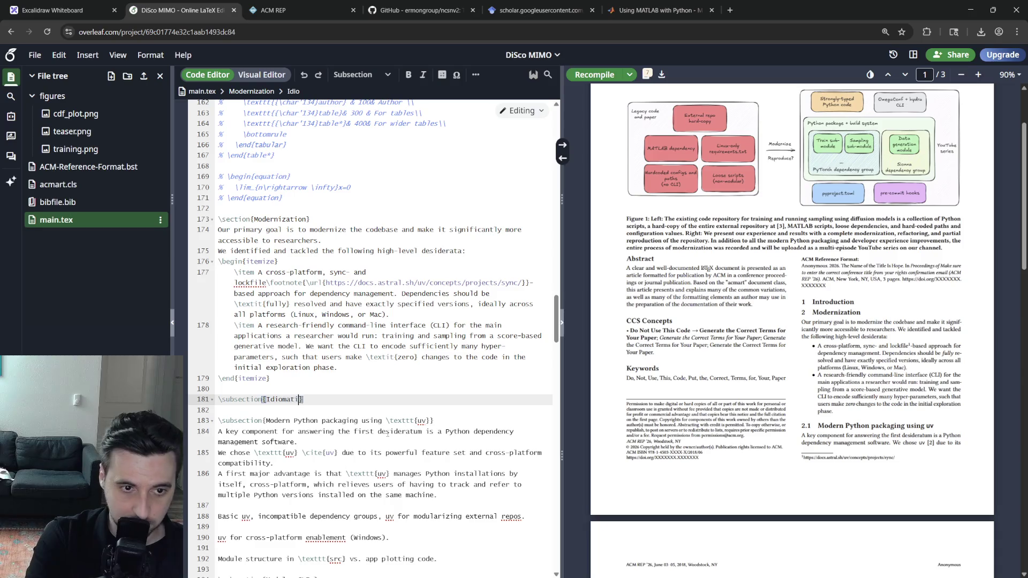
{"action": "type", "text": "project structure"}
{"action": "key", "text": "End"}
{"action": "key", "text": "Return"}
{"action": "type", "text": "As"}
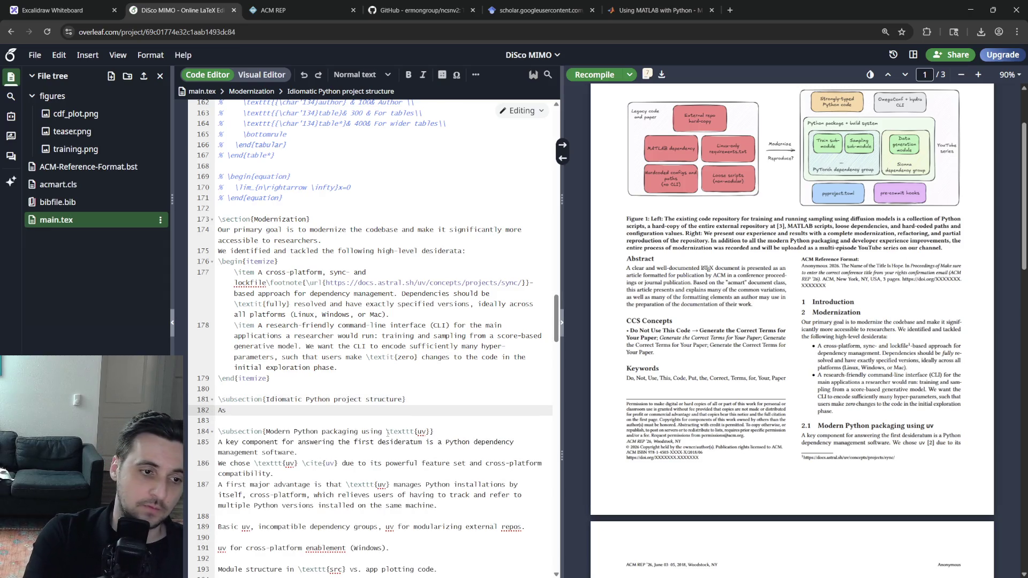
Begin its paragraph on refactoring loose \texttt{.py} scripts at the repository root, then open a new tab.
{"action": "key", "text": "BackSpace"}
{"action": "key", "text": "BackSpace"}
{"action": "type", "text": "The first work i"}
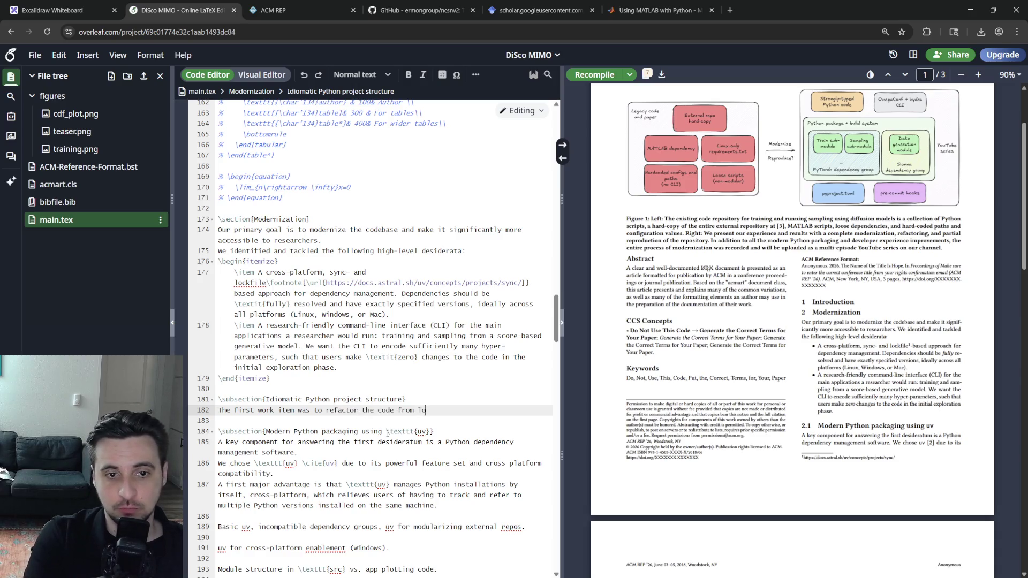
{"action": "type", "text": "texttt"}
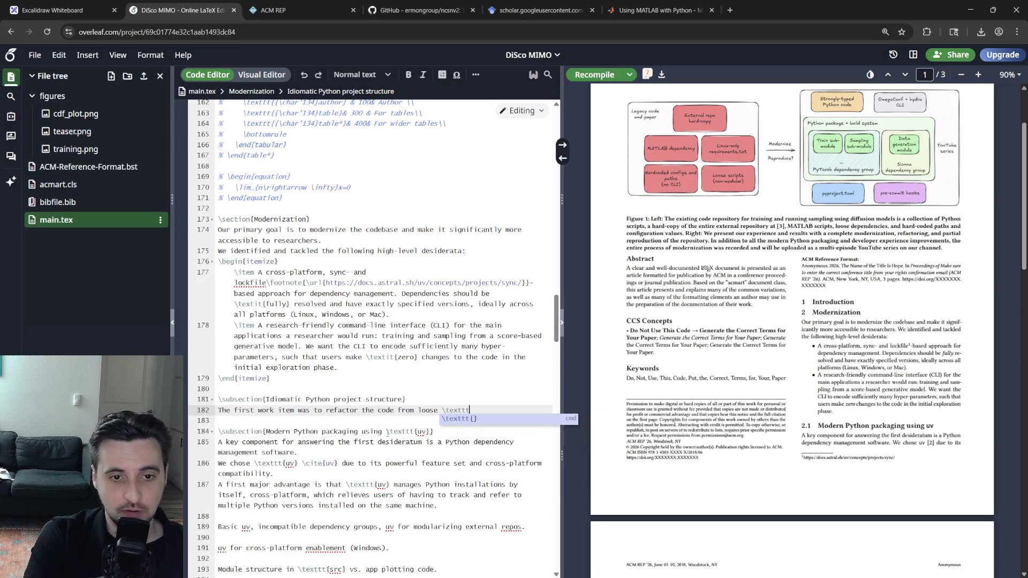
{"action": "key", "text": "Return"}
{"action": "type", "text": "} scripts"}
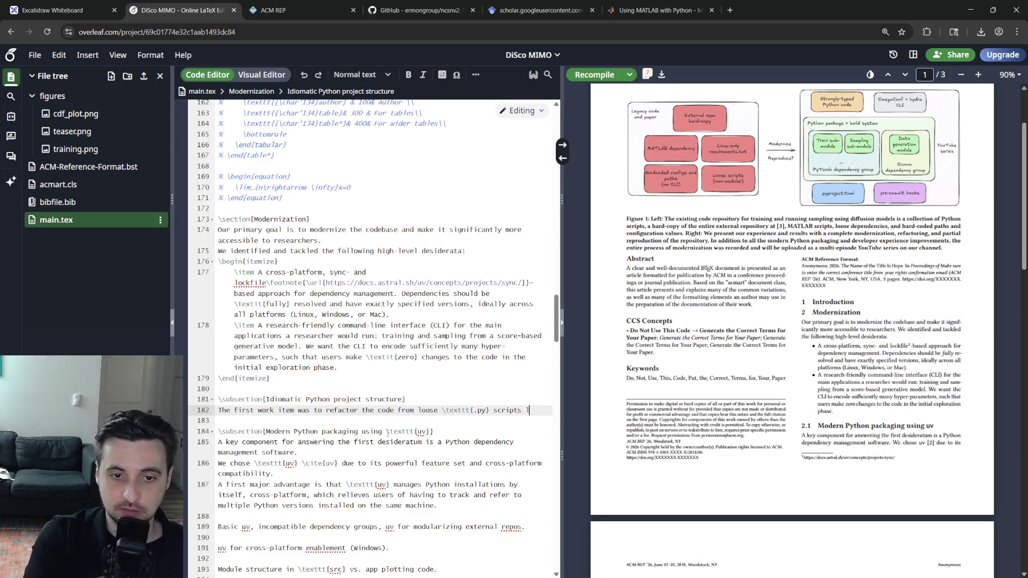
{"action": "type", "text": " at the root of a repository, into a"}
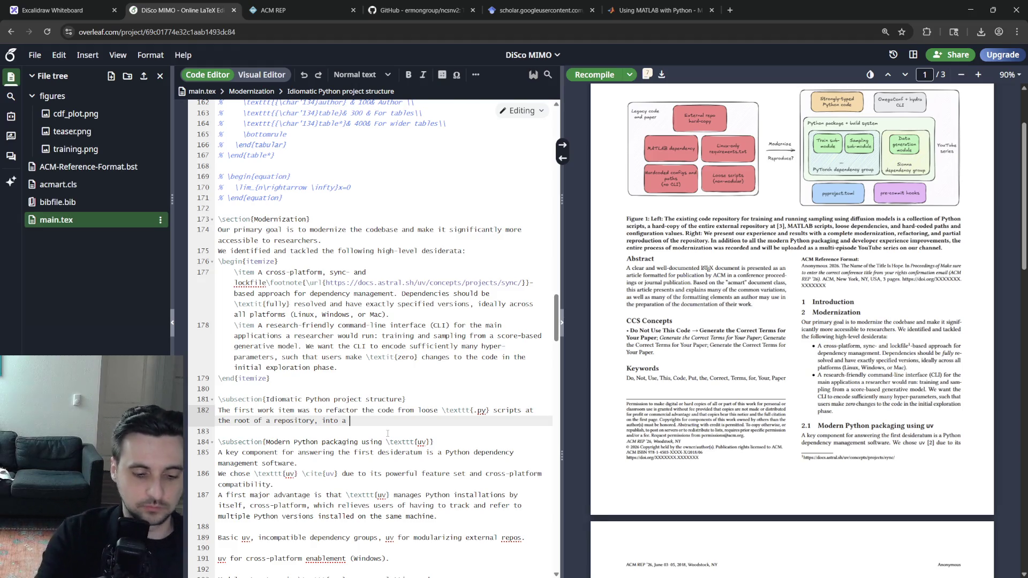
{"action": "type", "text": "proper Python a"}
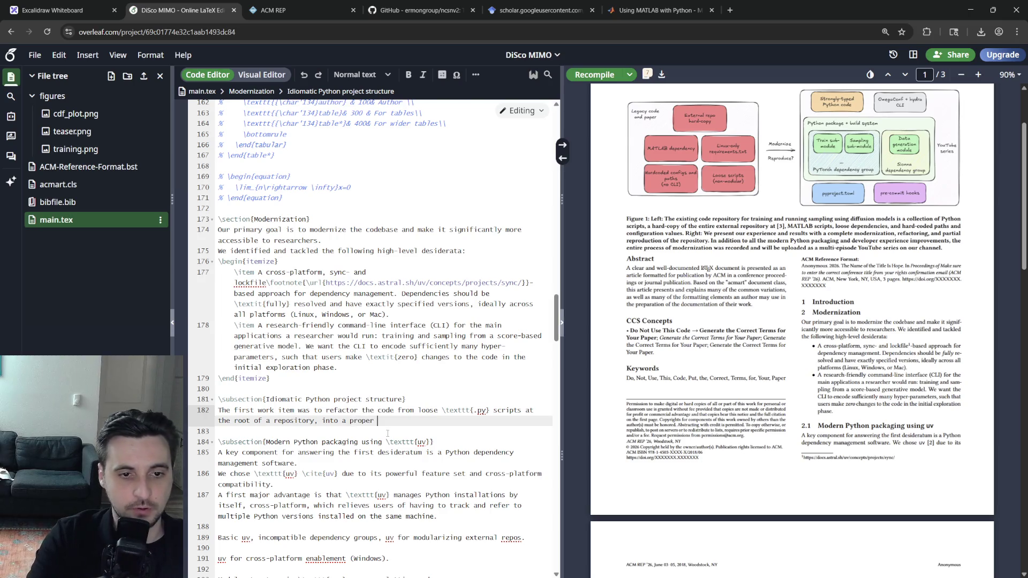
{"action": "key", "text": "ctrl+t"}
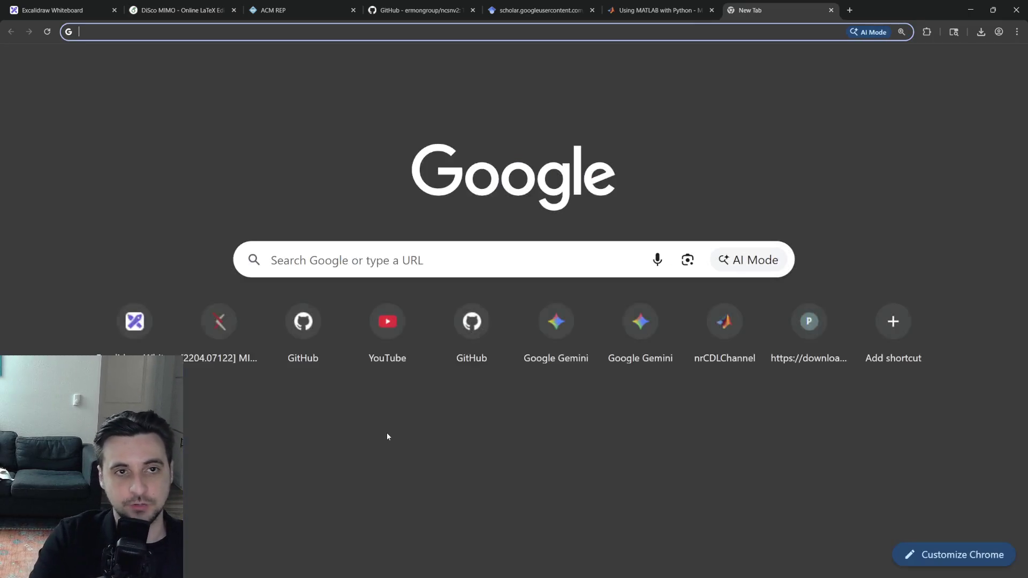
{"action": "type", "text": "pythonm m"}
Search 'python modules' and open the docs.python.org Modules tutorial page.
{"action": "key", "text": "BackSpace"}
{"action": "key", "text": "BackSpace"}
{"action": "key", "text": "BackSpace"}
{"action": "type", "text": "modules"}
{"action": "key", "text": "Return"}
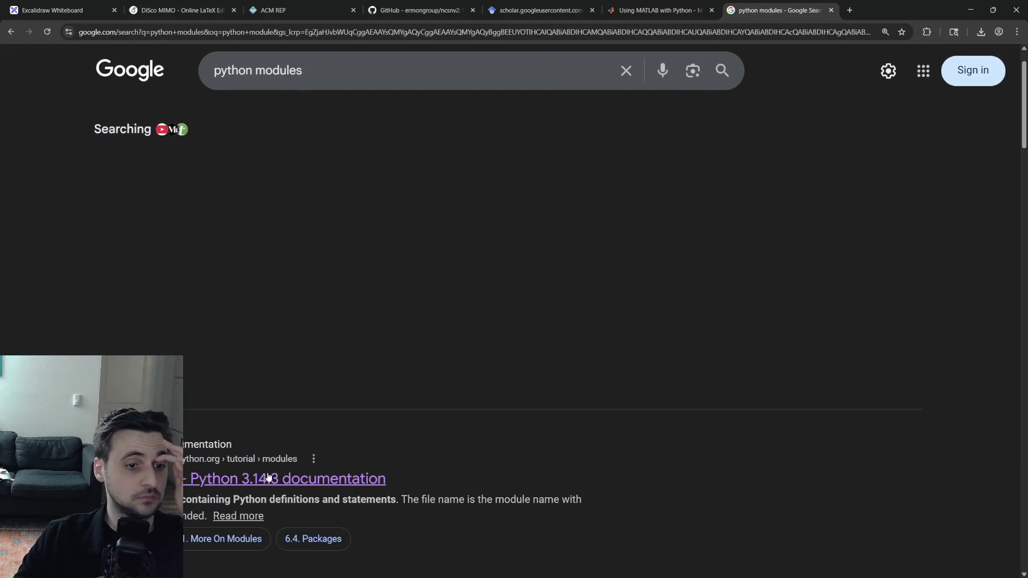
{"action": "left_click", "coordinate": [321, 478]}
{"action": "scroll", "coordinate": [410, 367], "scroll_direction": "down", "scroll_amount": 4}
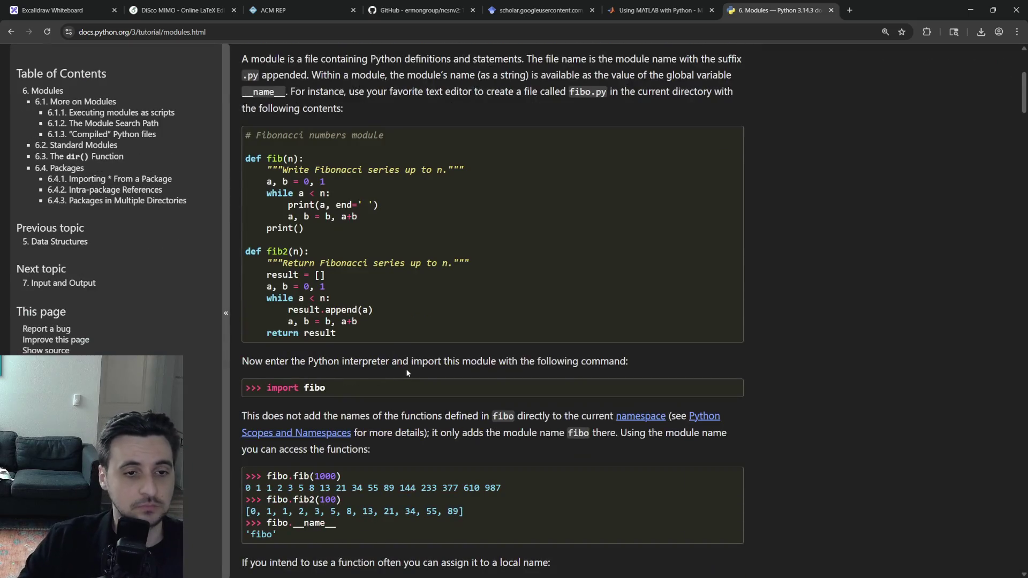
{"action": "scroll", "coordinate": [408, 370], "scroll_direction": "down", "scroll_amount": 4}
{"action": "scroll", "coordinate": [408, 370], "scroll_direction": "down", "scroll_amount": 3}
{"action": "scroll", "coordinate": [408, 365], "scroll_direction": "down", "scroll_amount": 4}
{"action": "scroll", "coordinate": [450, 385], "scroll_direction": "down", "scroll_amount": 5}
{"action": "scroll", "coordinate": [449, 408], "scroll_direction": "down", "scroll_amount": 4}
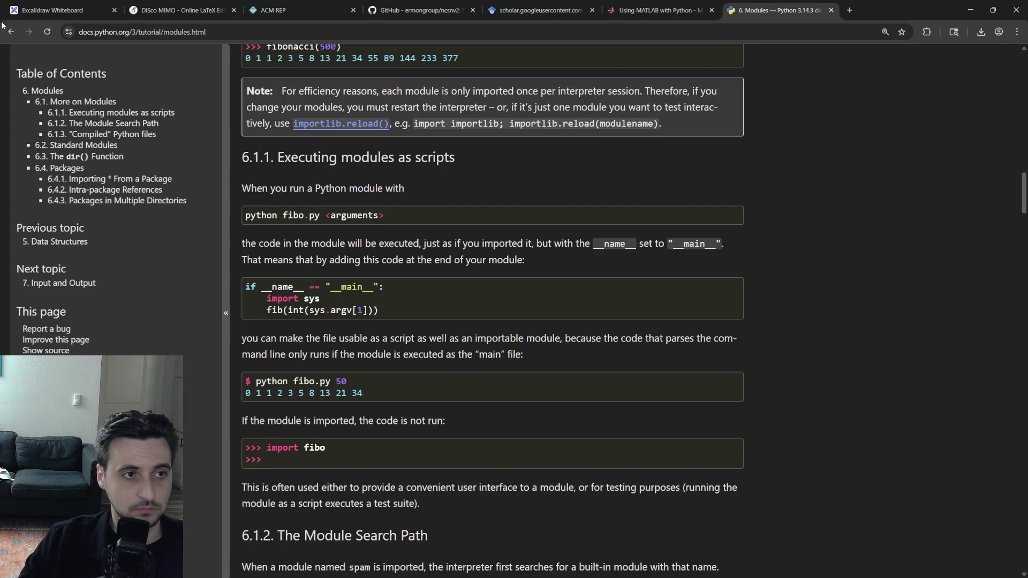
Search 'python project structure', read the Hitchhiker's Guide page, then return to Overleaf.
{"action": "left_click", "coordinate": [11, 32]}
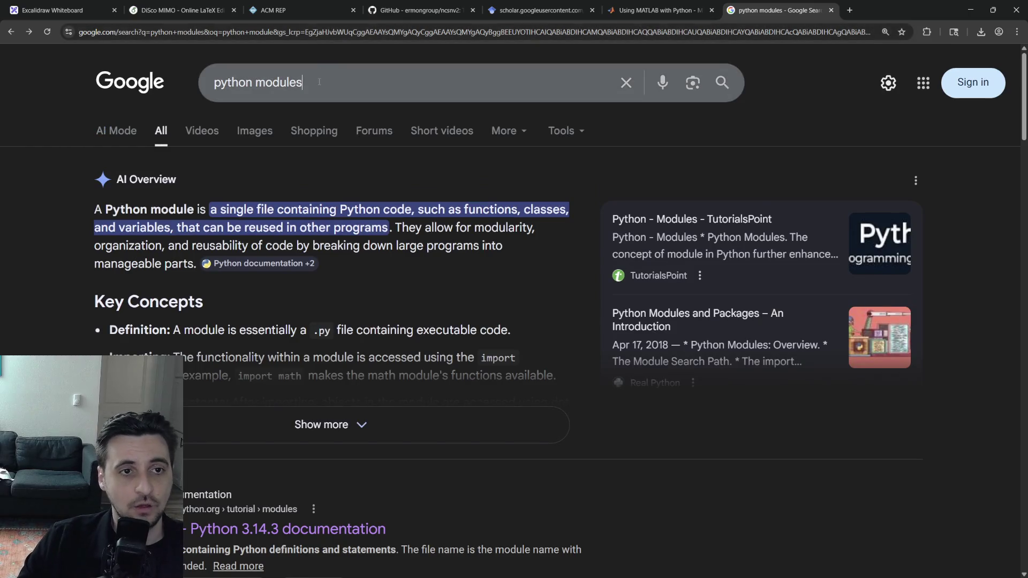
{"action": "double_click", "coordinate": [281, 83]}
{"action": "type", "text": "project structure"}
{"action": "key", "text": "Return"}
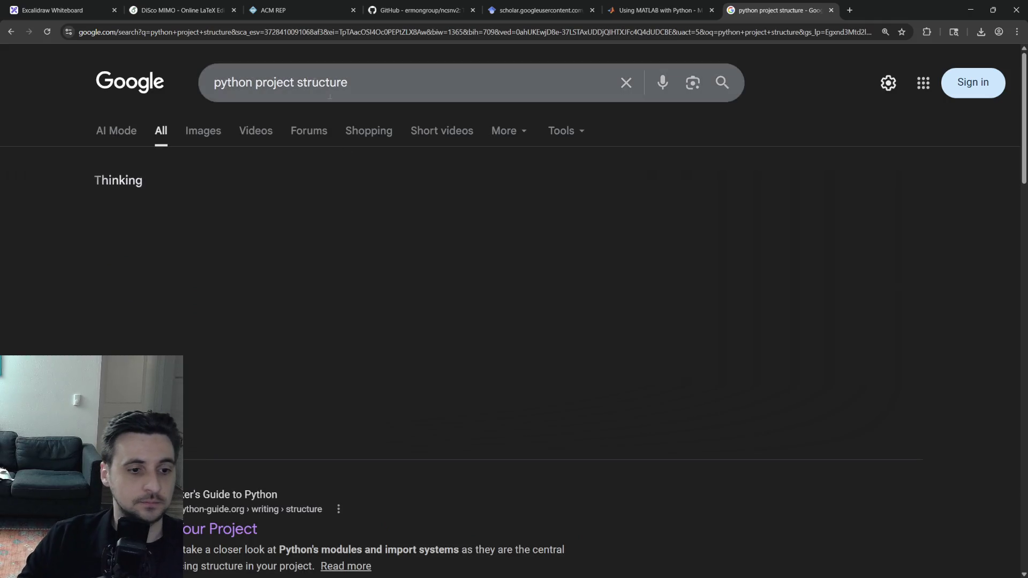
{"action": "left_click", "coordinate": [241, 379]}
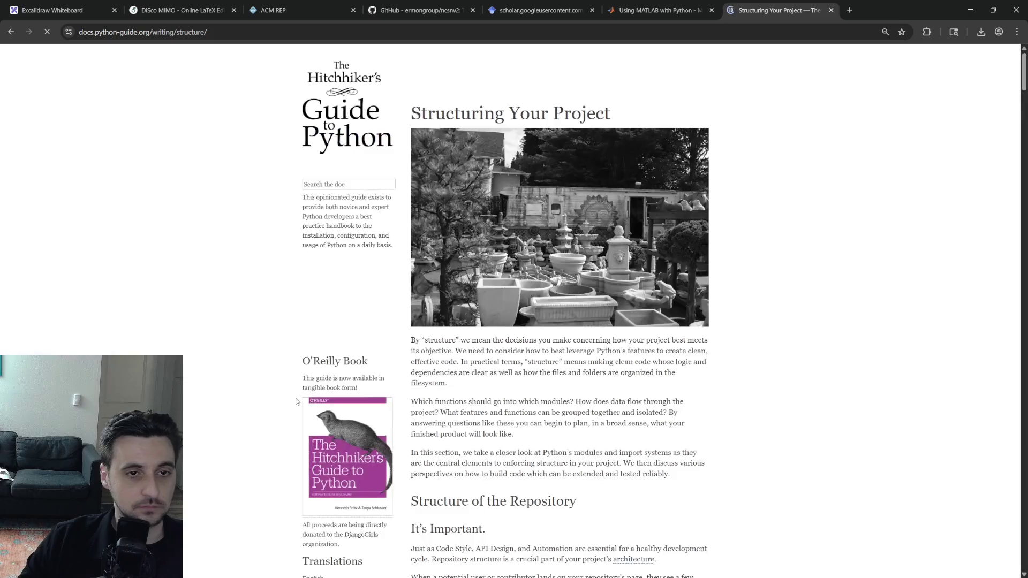
{"action": "scroll", "coordinate": [294, 399], "scroll_direction": "down", "scroll_amount": 5}
{"action": "scroll", "coordinate": [293, 400], "scroll_direction": "down", "scroll_amount": 5}
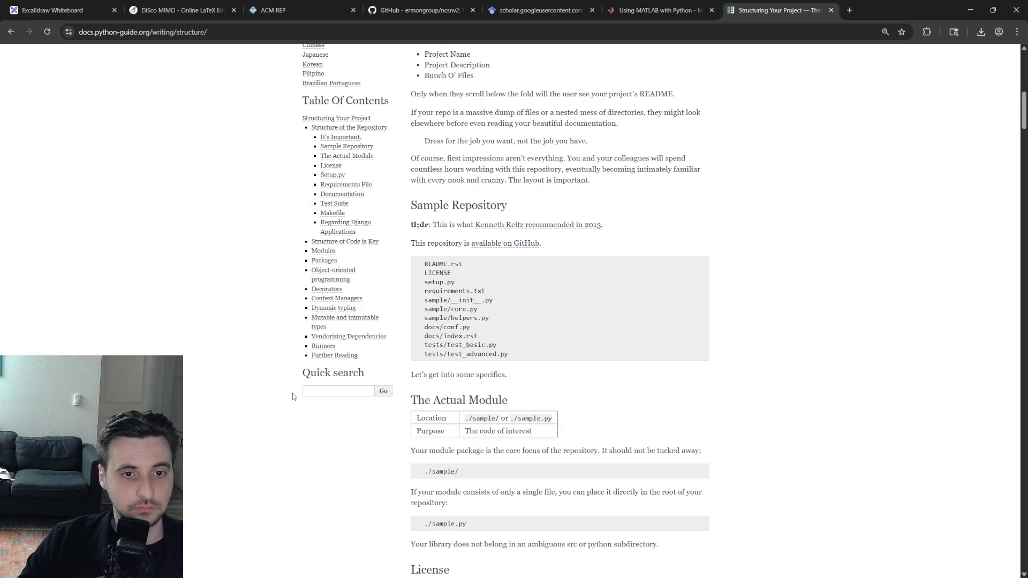
{"action": "scroll", "coordinate": [310, 380], "scroll_direction": "down", "scroll_amount": 5}
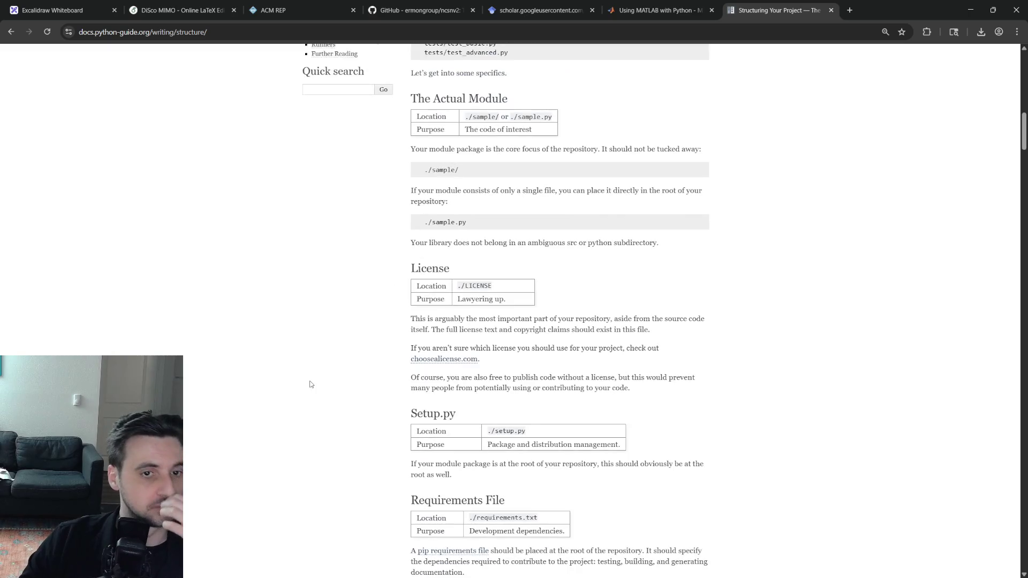
{"action": "scroll", "coordinate": [309, 381], "scroll_direction": "down", "scroll_amount": 5}
{"action": "left_click", "coordinate": [238, 33]}
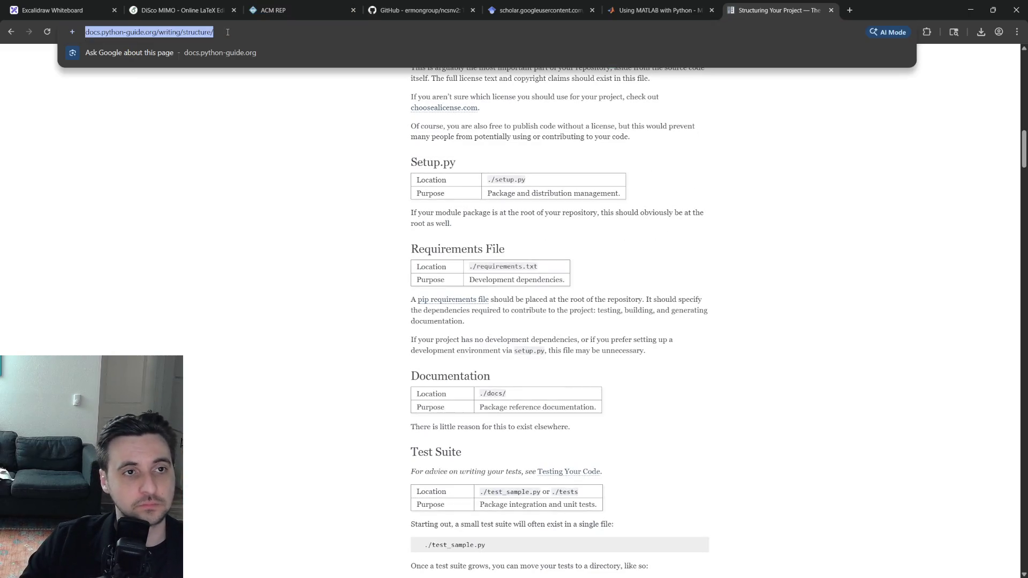
{"action": "key", "text": "ctrl+2"}
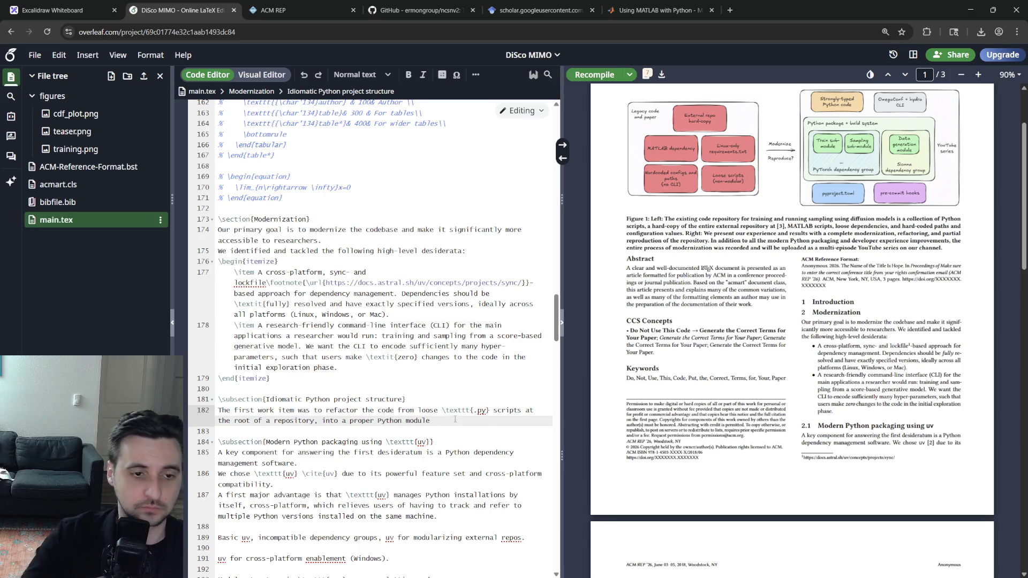
Move the Idiomatic Python project structure heading and text below the uv packaging paragraph.
{"action": "key", "text": "shift+Up"}
{"action": "key", "text": "shift+Up"}
{"action": "key", "text": "ctrl+x"}
{"action": "key", "text": "Down"}
{"action": "key", "text": "Down"}
{"action": "key", "text": "Down"}
{"action": "key", "text": "ctrl+v"}
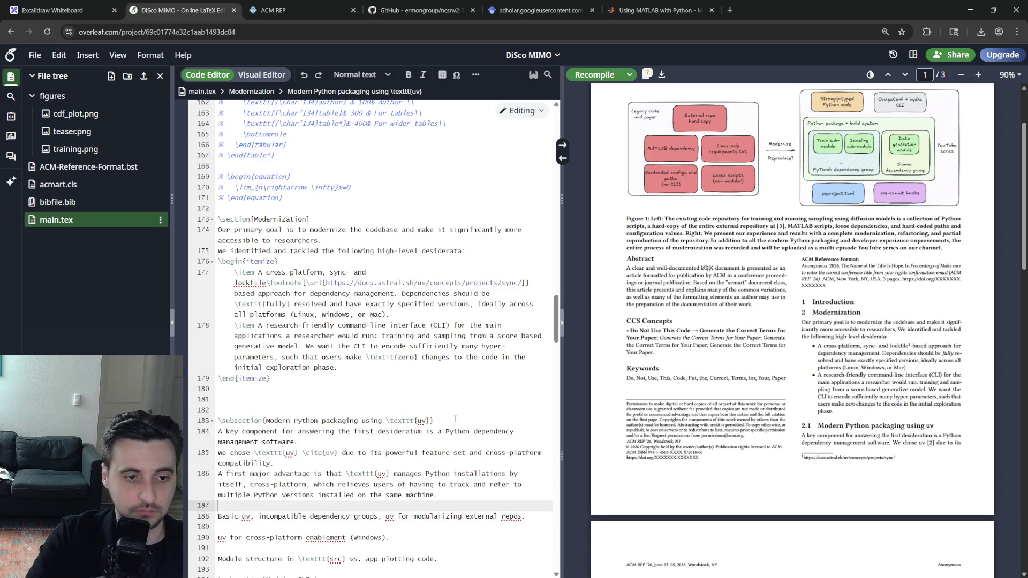
{"action": "key", "text": "Return"}
Demote the heading to \subsubsection and remove the leftover blank lines.
{"action": "key", "text": "Home"}
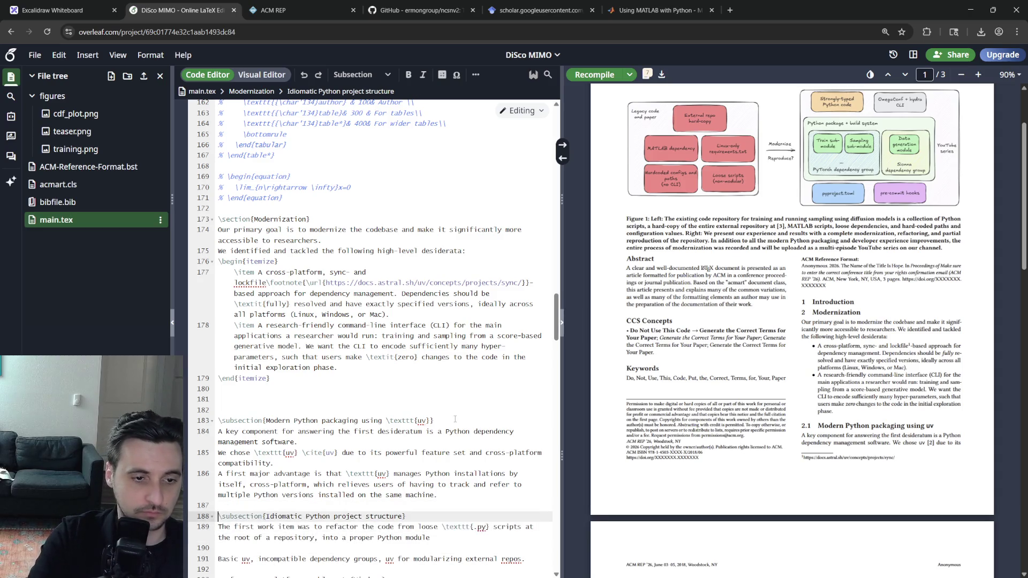
{"action": "type", "text": "sub"}
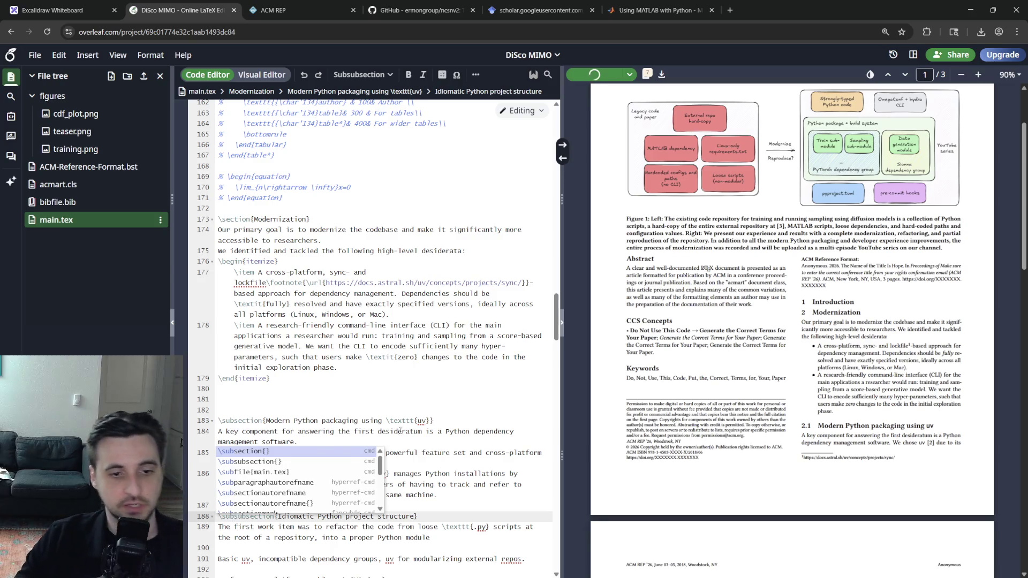
{"action": "left_click", "coordinate": [416, 409]}
{"action": "key", "text": "BackSpace"}
{"action": "key", "text": "BackSpace"}
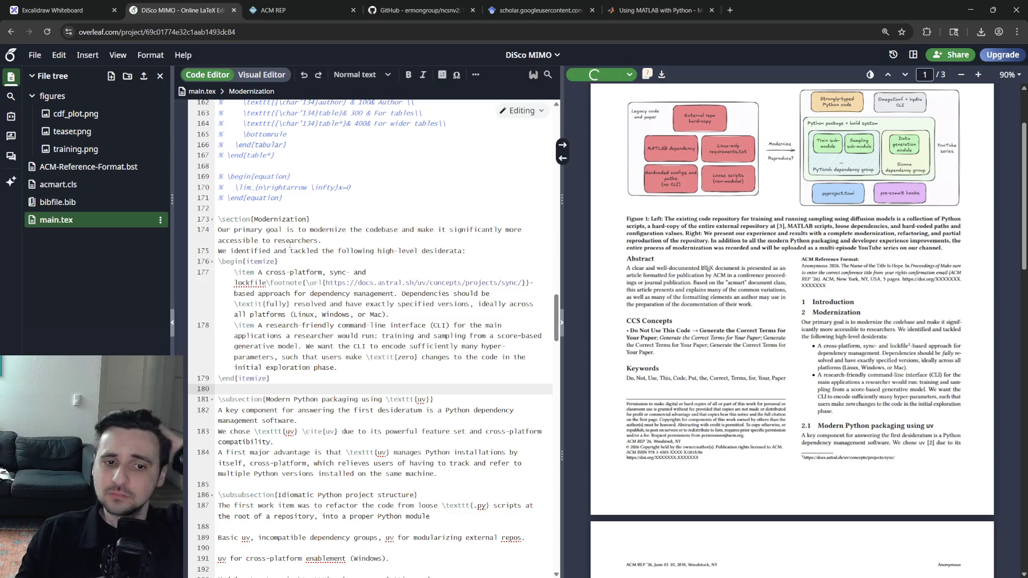
{"action": "scroll", "coordinate": [369, 322], "scroll_direction": "down", "scroll_amount": 3}
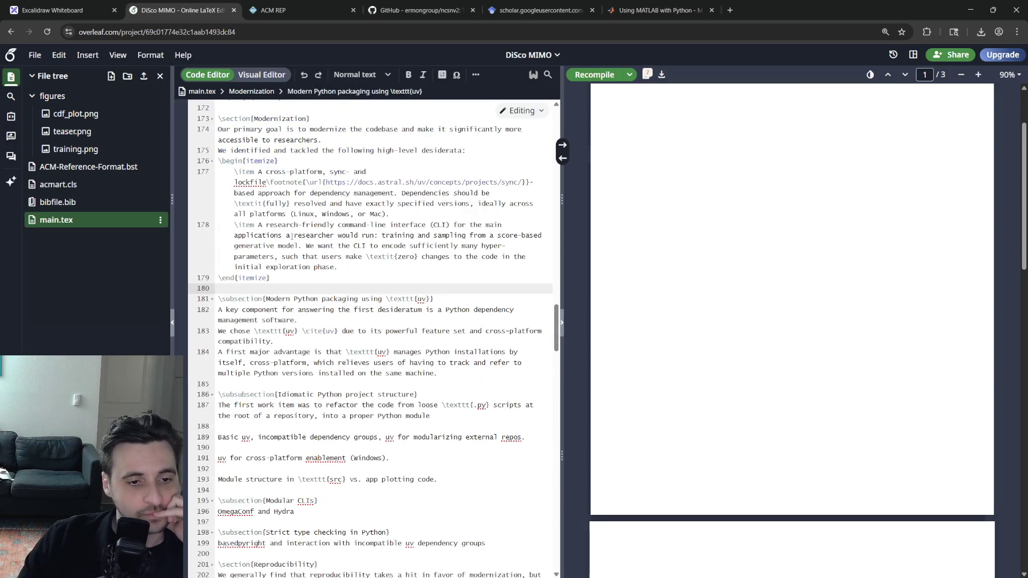
{"action": "scroll", "coordinate": [699, 294], "scroll_direction": "down", "scroll_amount": 5}
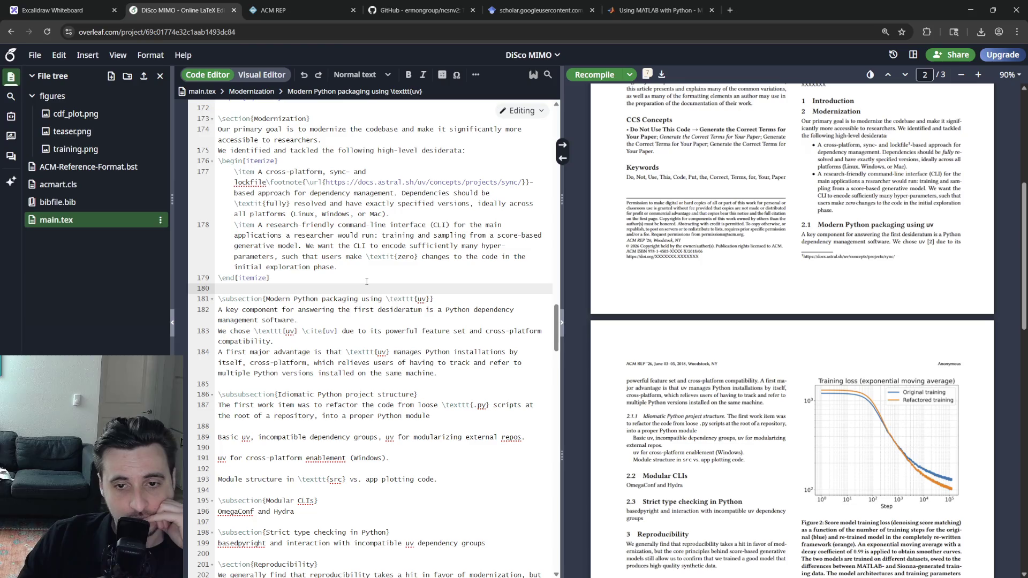
Tidy the refactoring sentence: drop the comma after 'repository' and shorten 'into' to 'to'.
{"action": "left_click_drag", "start_coordinate": [218, 310], "coordinate": [297, 321]}
{"action": "double_click", "coordinate": [382, 353]}
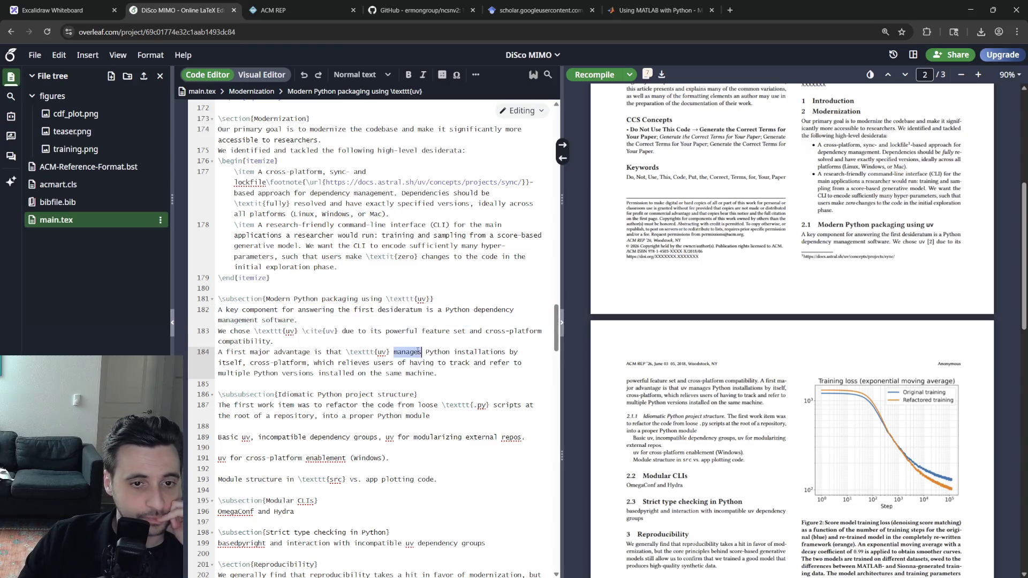
{"action": "left_click", "coordinate": [420, 393]}
{"action": "left_click", "coordinate": [456, 418]}
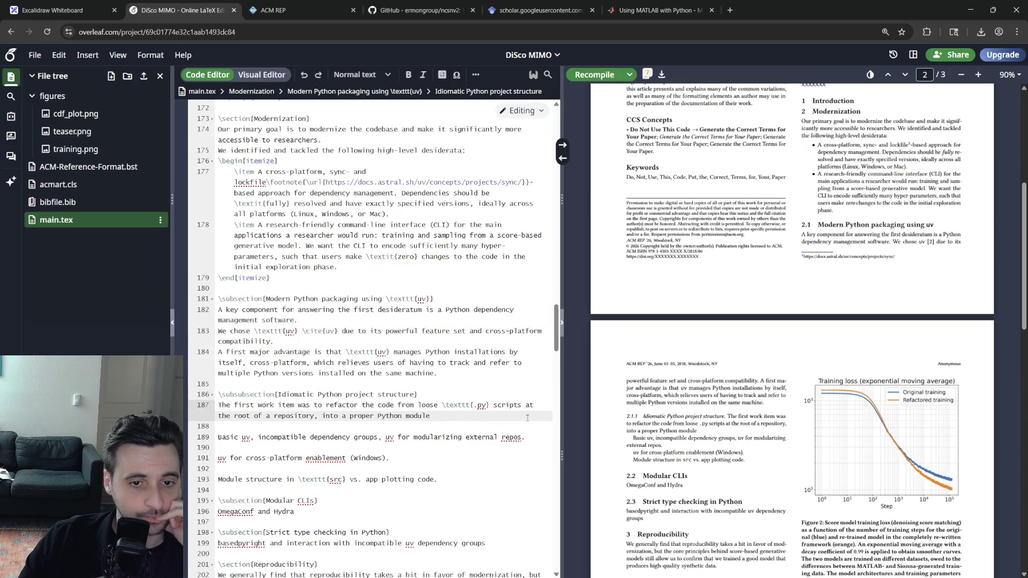
{"action": "type", "text": "located"}
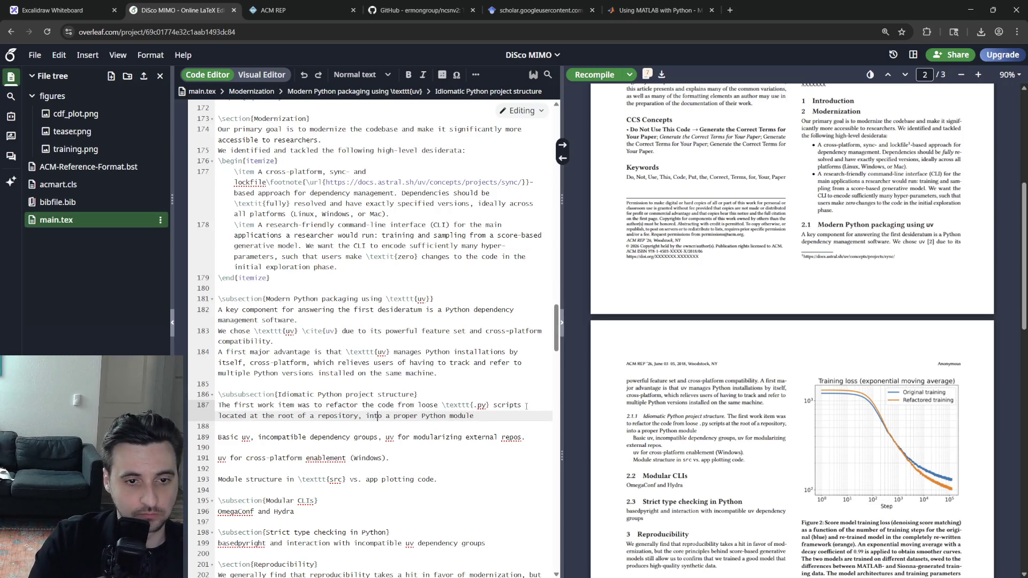
{"action": "key", "text": "Delete"}
{"action": "key", "text": "Right"}
{"action": "key", "text": "Delete"}
{"action": "key", "text": "Delete"}
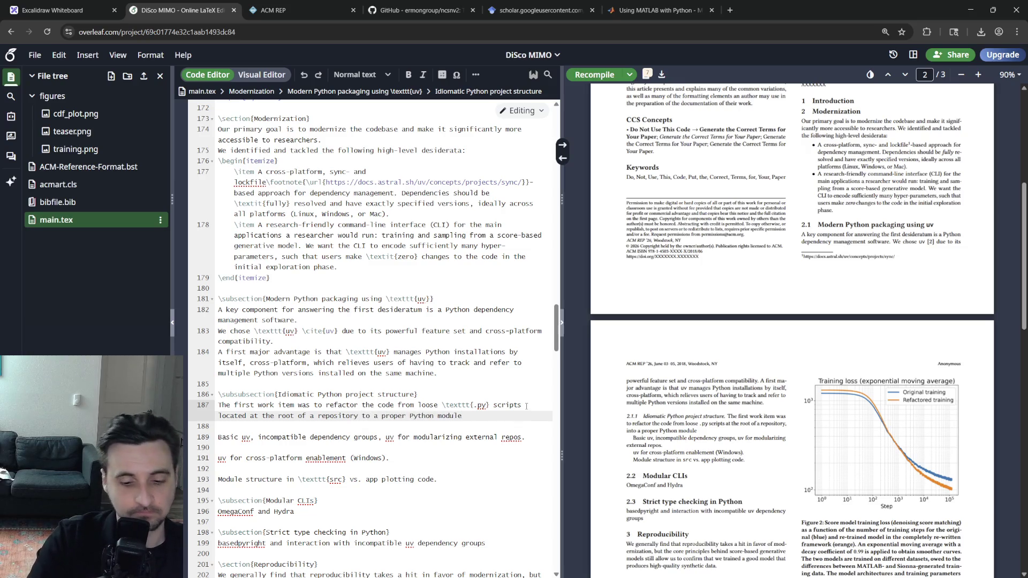
{"action": "type", "text": "."}
Add 'This is easily done by running uv init --python 3.12' with the command wrapped in \texttt{}.
{"action": "key", "text": "Return"}
{"action": "key", "text": "Return"}
{"action": "type", "text": "This is "}
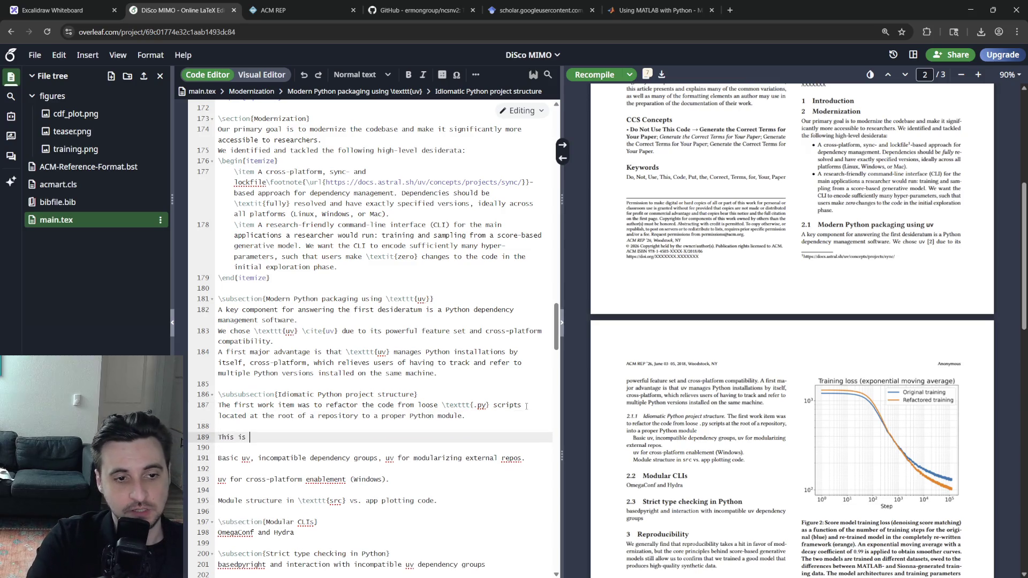
{"action": "type", "text": "sy wit"}
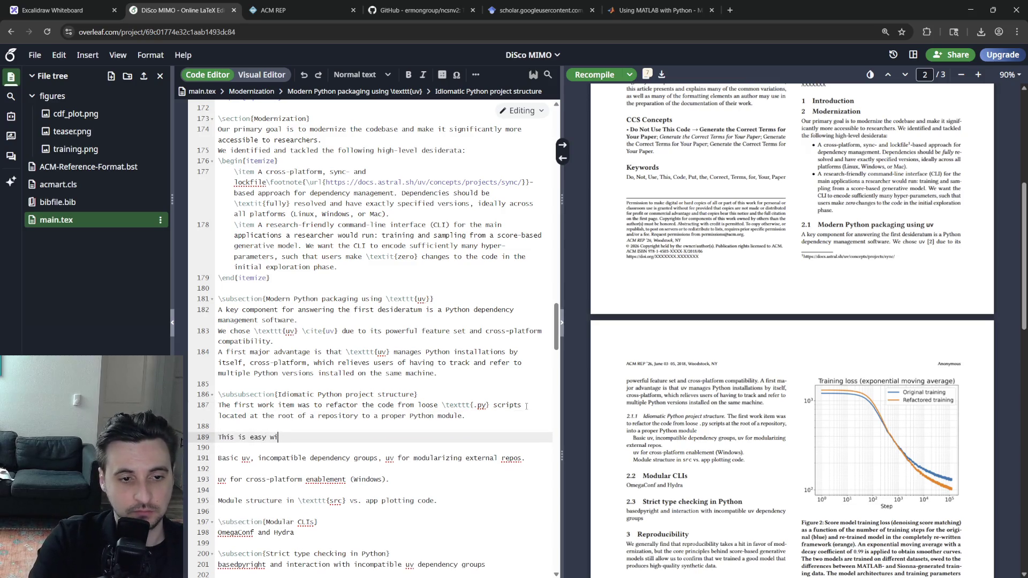
{"action": "key", "text": "BackSpace"}
{"action": "key", "text": "BackSpace"}
{"action": "key", "text": "BackSpace"}
{"action": "key", "text": "BackSpace"}
{"action": "type", "text": "This is easily do"}
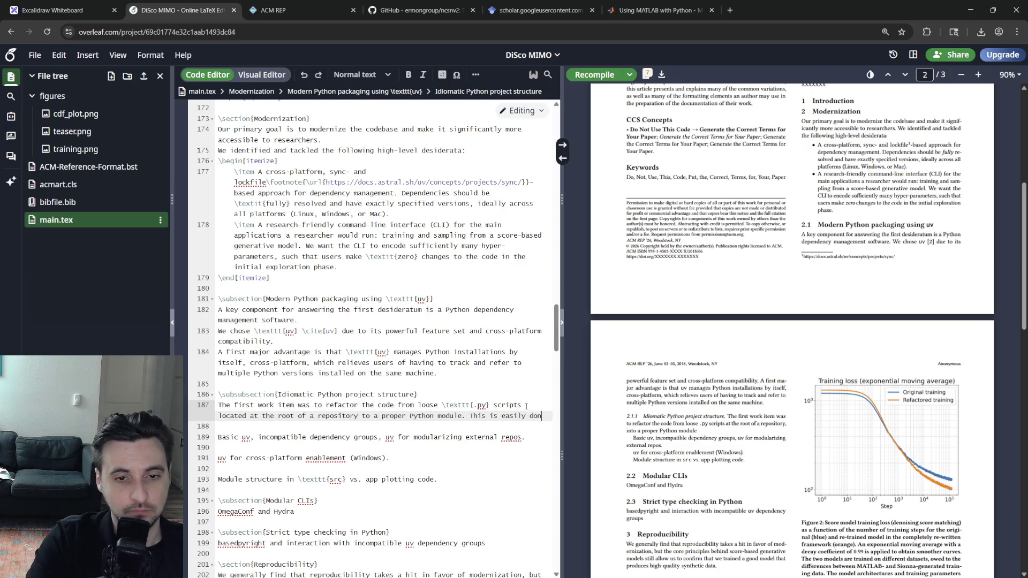
{"action": "type", "text": "ne by running `uv init --py"}
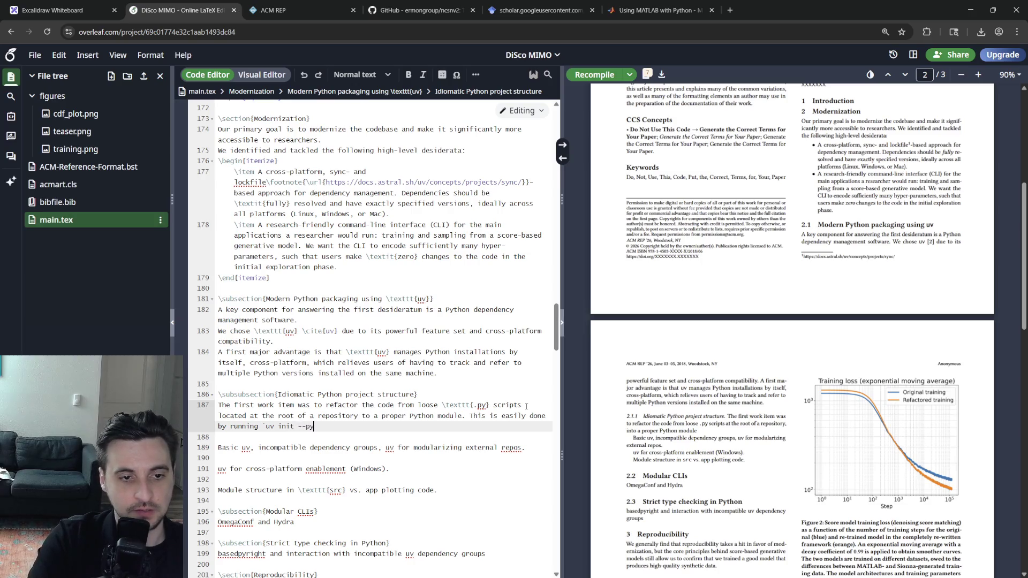
{"action": "type", "text": "3.12"}
{"action": "key", "text": "BackSpace"}
{"action": "key", "text": "BackSpace"}
{"action": "key", "text": "BackSpace"}
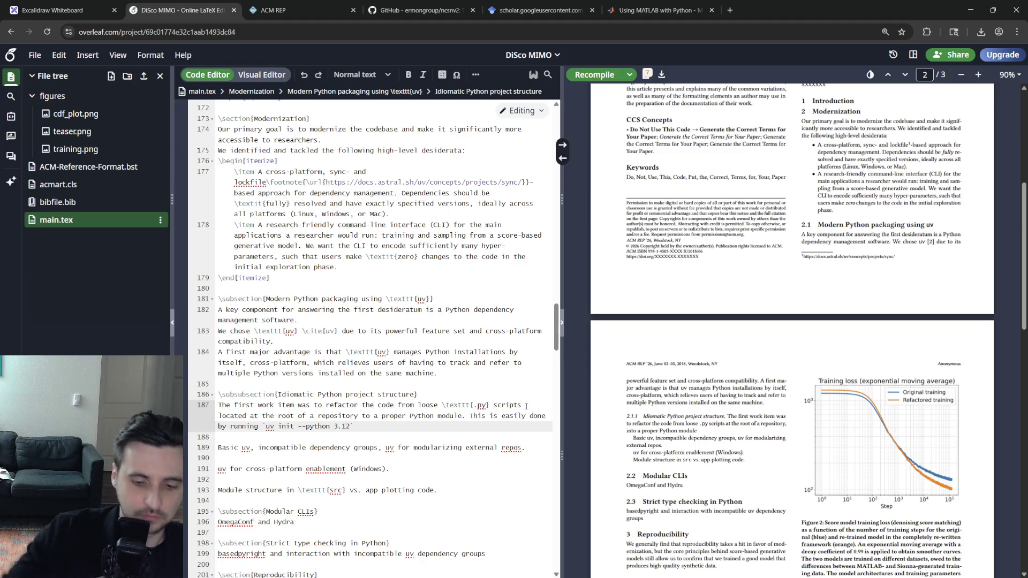
{"action": "key", "text": "Left"}
{"action": "key", "text": "Left"}
{"action": "key", "text": "Left"}
{"action": "type", "text": "\\texttt{"}
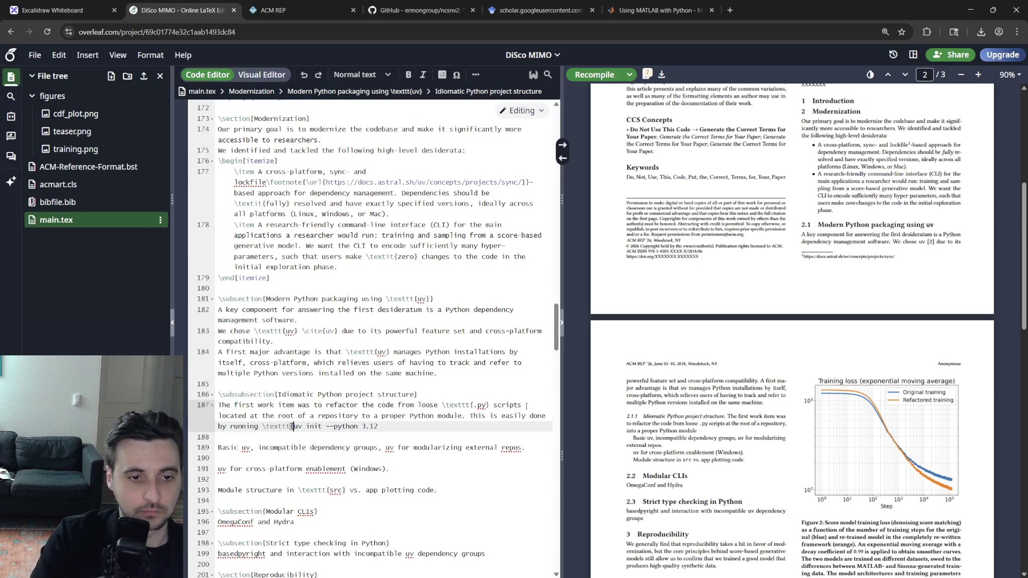
{"action": "key", "text": "End"}
{"action": "type", "text": "}"}
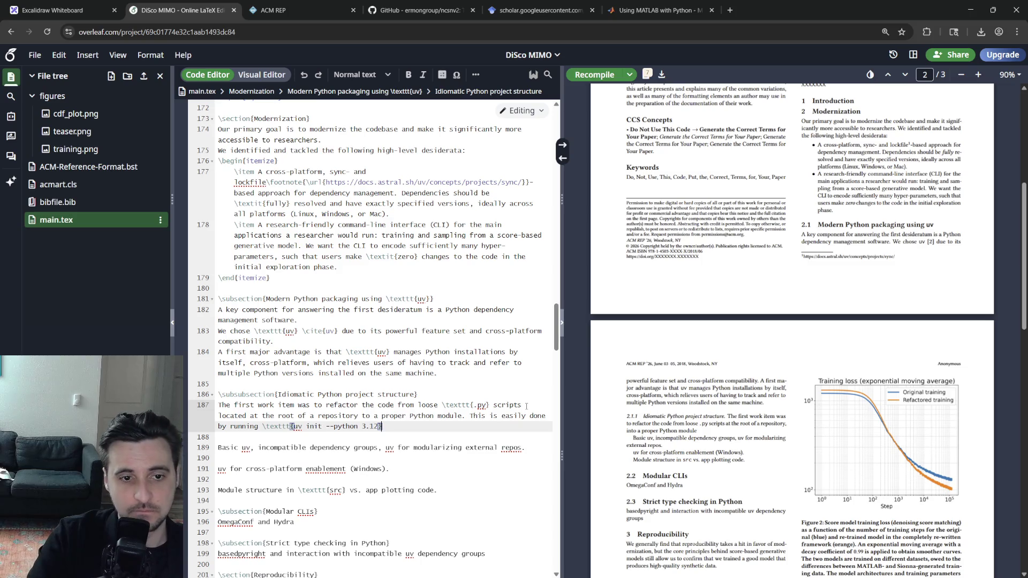
{"action": "type", "text": ", which produces"}
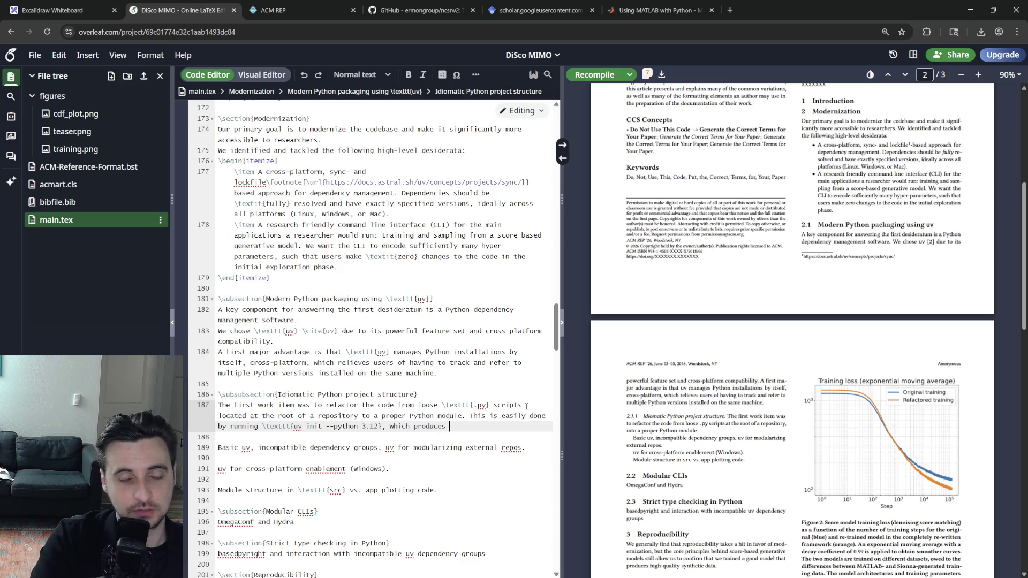
Drop the 'easily done by running' clause and change 'Python module' to 'Python package'.
{"action": "key", "text": "BackSpace"}
{"action": "key", "text": "BackSpace"}
{"action": "key", "text": "BackSpace"}
{"action": "key", "text": "BackSpace"}
{"action": "key", "text": "BackSpace"}
{"action": "key", "text": "BackSpace"}
{"action": "key", "text": "BackSpace"}
{"action": "key", "text": "BackSpace"}
{"action": "key", "text": "BackSpace"}
{"action": "key", "text": "BackSpace"}
{"action": "key", "text": "BackSpace"}
{"action": "key", "text": "BackSpace"}
{"action": "key", "text": "BackSpace"}
{"action": "key", "text": "BackSpace"}
{"action": "key", "text": "BackSpace"}
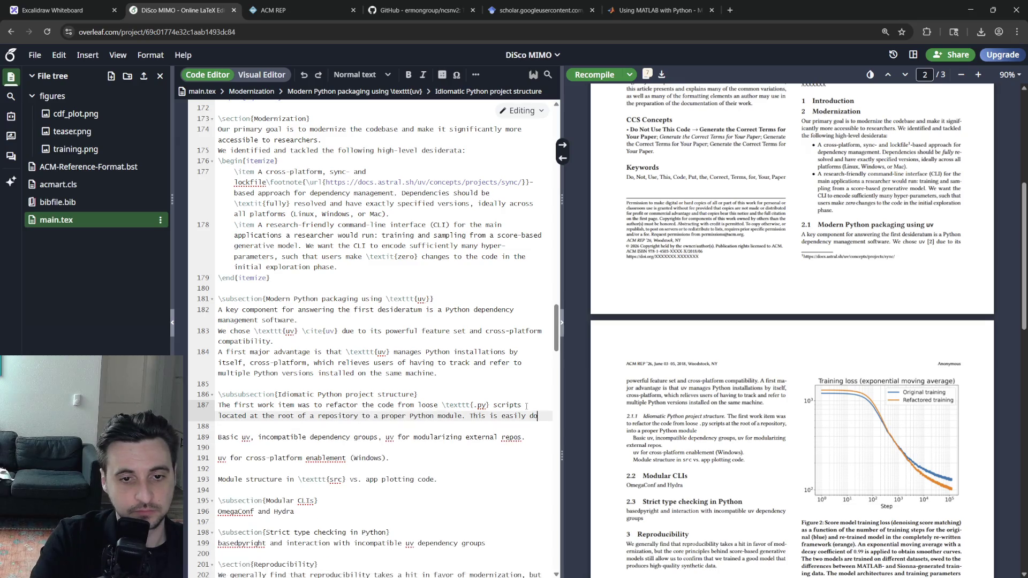
{"action": "key", "text": "BackSpace"}
{"action": "key", "text": "BackSpace"}
{"action": "key", "text": "BackSpace"}
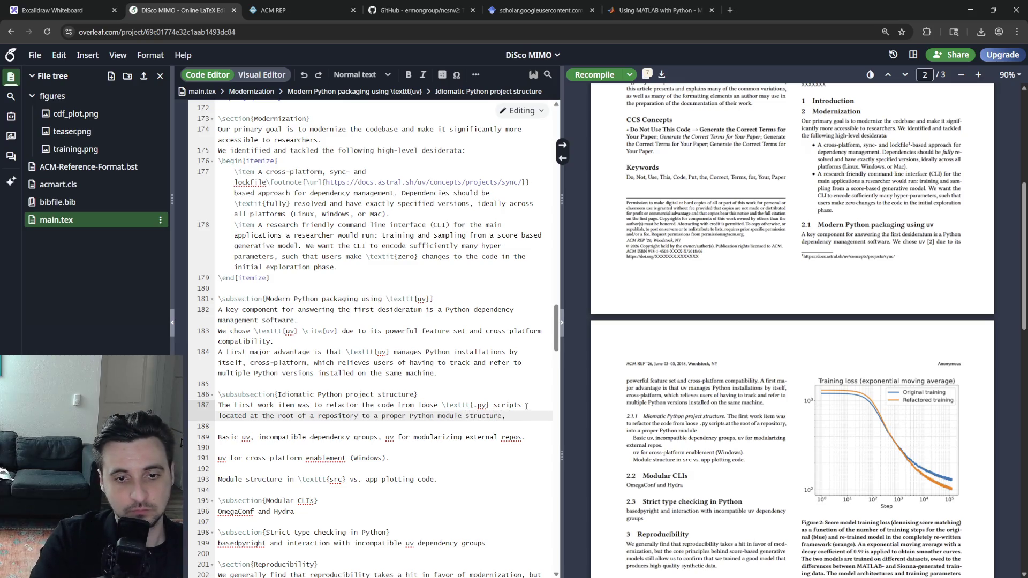
{"action": "type", "text": " with functi"}
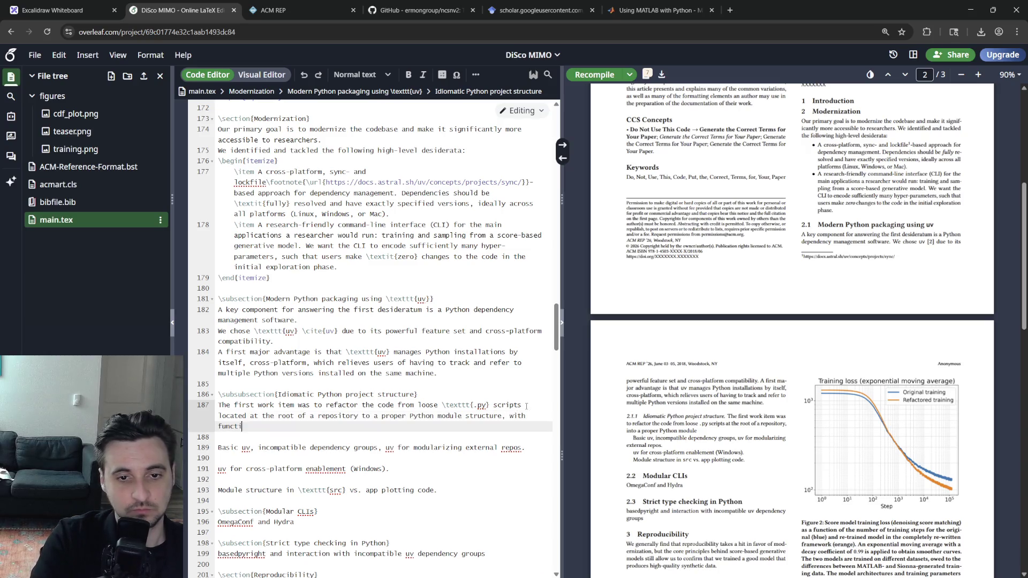
{"action": "type", "text": "ons l modules"}
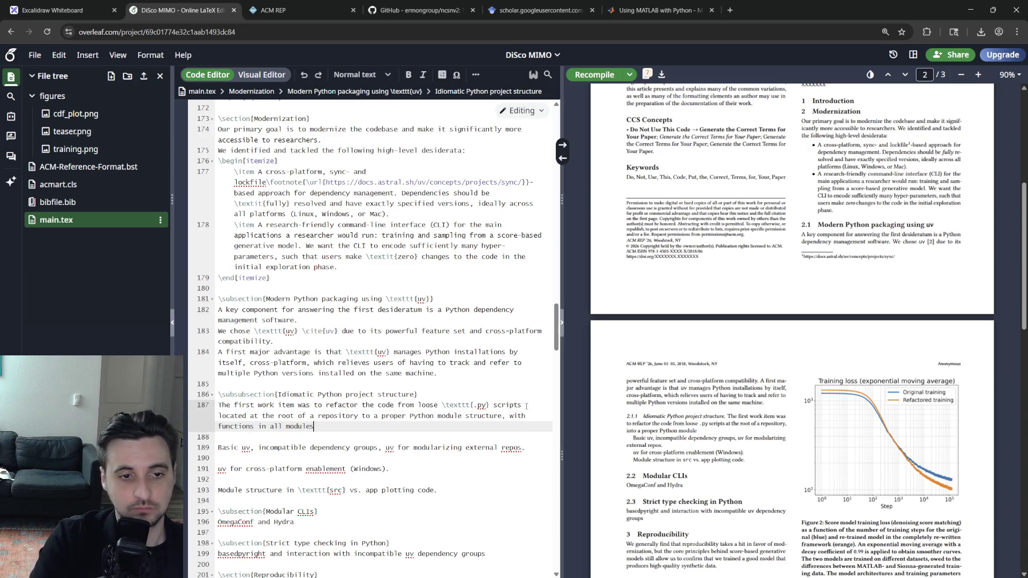
{"action": "key", "text": "Up"}
{"action": "key", "text": "ctrl+Right"}
{"action": "key", "text": "ctrl+Right"}
{"action": "key", "text": "ctrl+Right"}
{"action": "key", "text": "ctrl+Delete"}
{"action": "type", "text": "package"}
{"action": "key", "text": "End"}
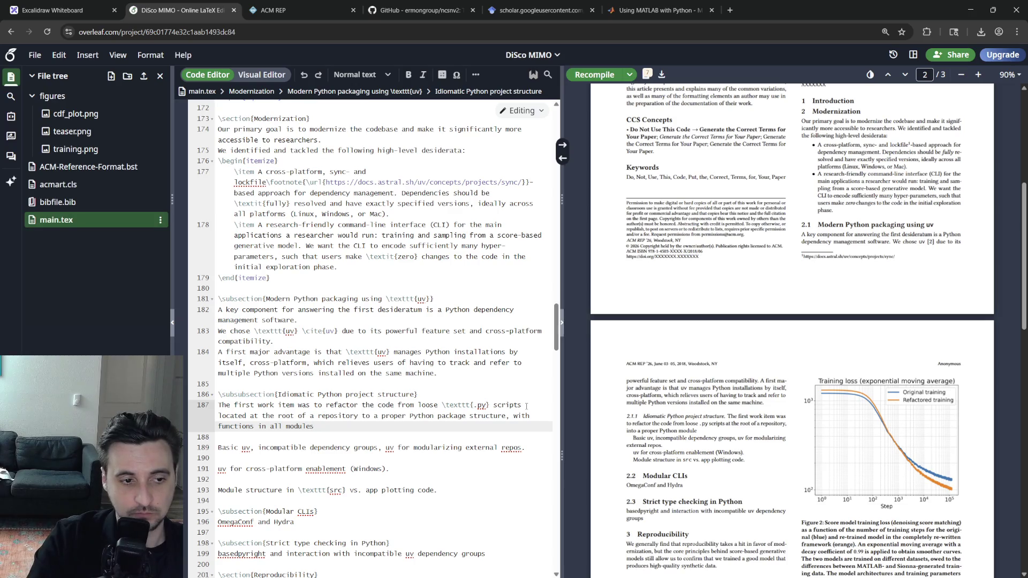
Reword to 'functionalized modules in the \texttt{src/mimo} directory' and recompile the PDF.
{"action": "key", "text": "shift+ctrl+Left"}
{"action": "key", "text": "shift+ctrl+Left"}
{"action": "key", "text": "shift+ctrl+Left"}
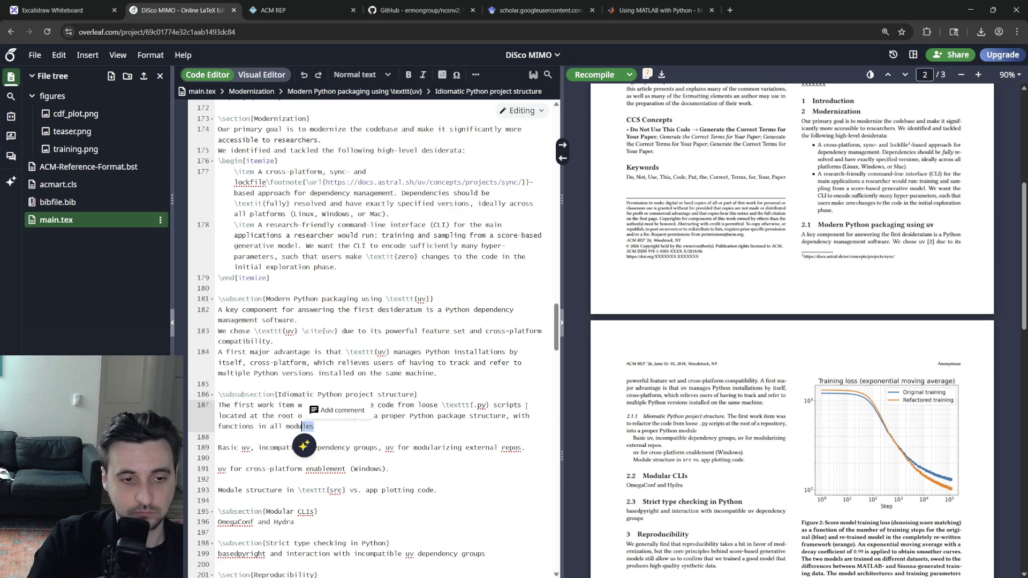
{"action": "type", "text": "with f"}
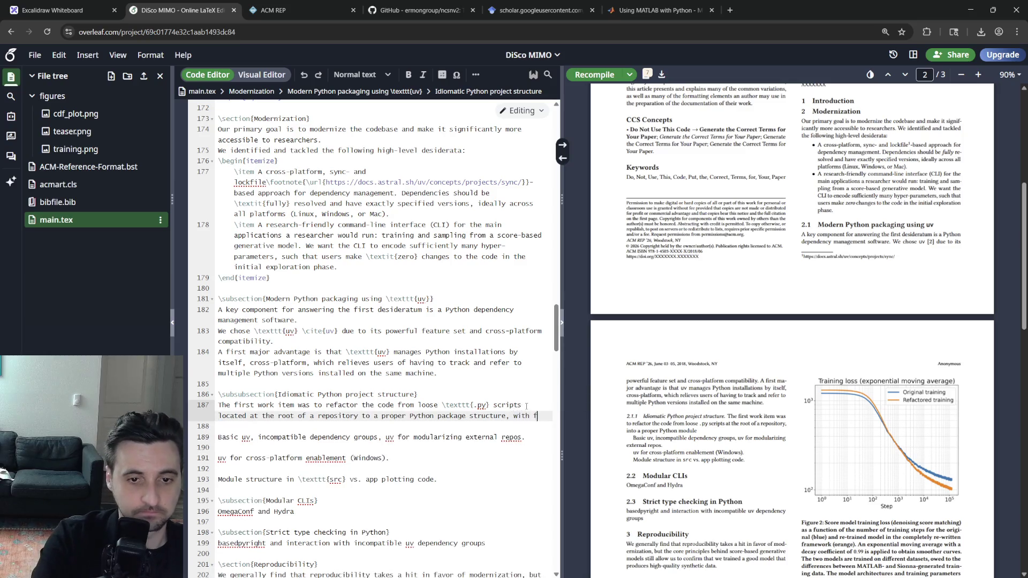
{"action": "type", "text": "unctionalized modul"}
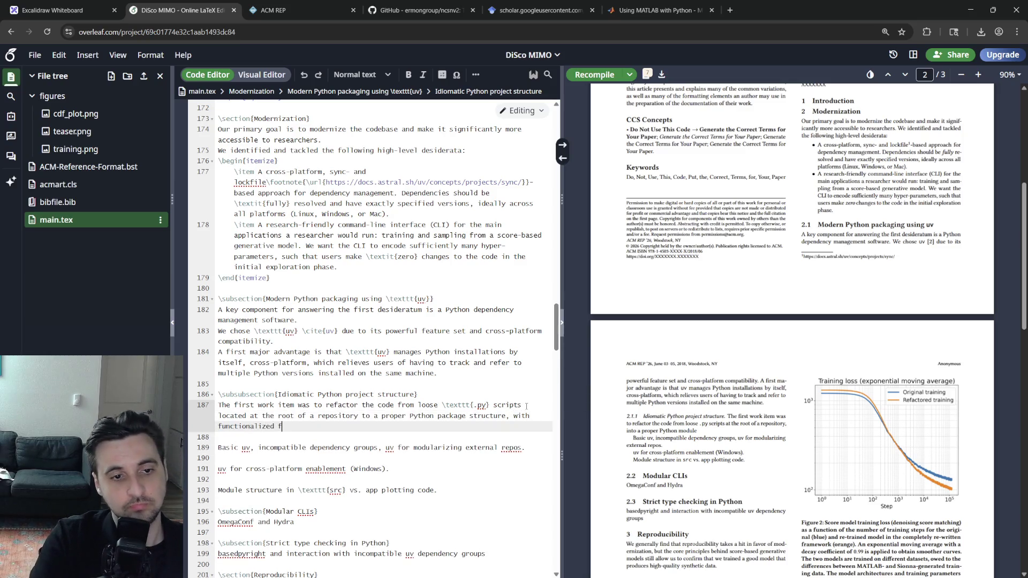
{"action": "type", "text": "located i n"}
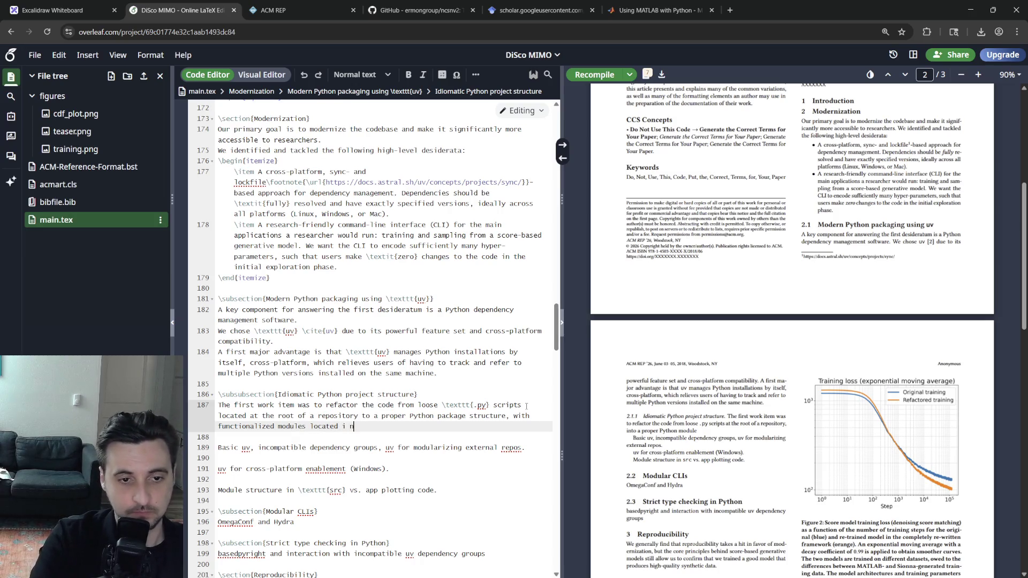
{"action": "key", "text": "BackSpace"}
{"action": "key", "text": "BackSpace"}
{"action": "type", "text": "n the \\textt"}
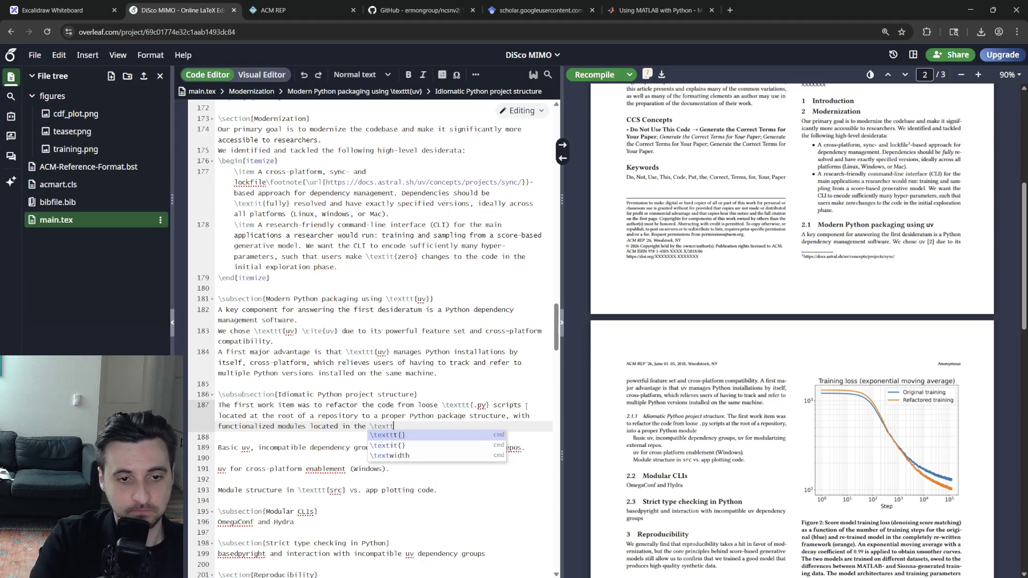
{"action": "type", "text": "t{src"}
{"action": "key", "text": "Right"}
{"action": "type", "text": "/mimo} dire"}
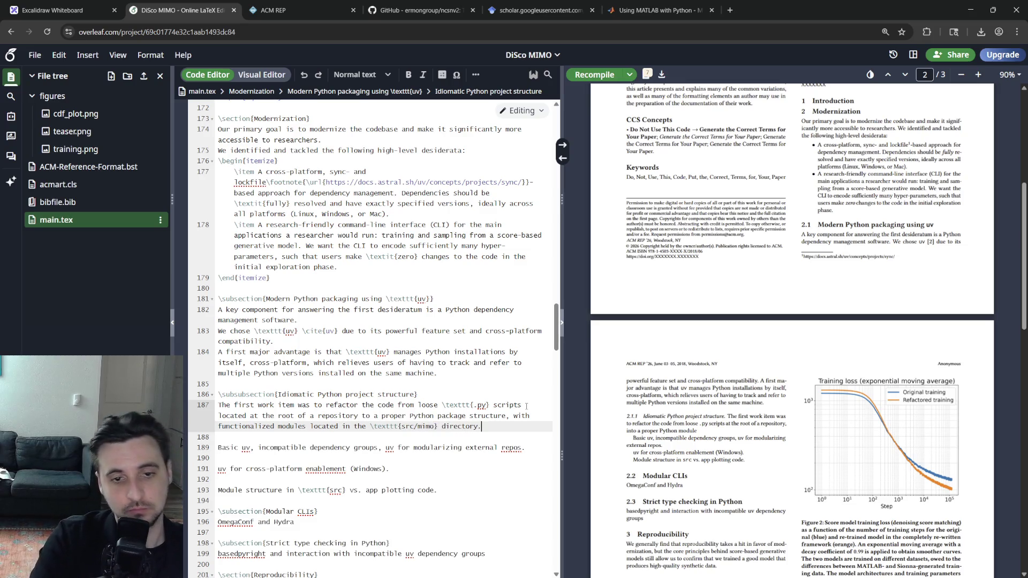
{"action": "key", "text": "ctrl+s"}
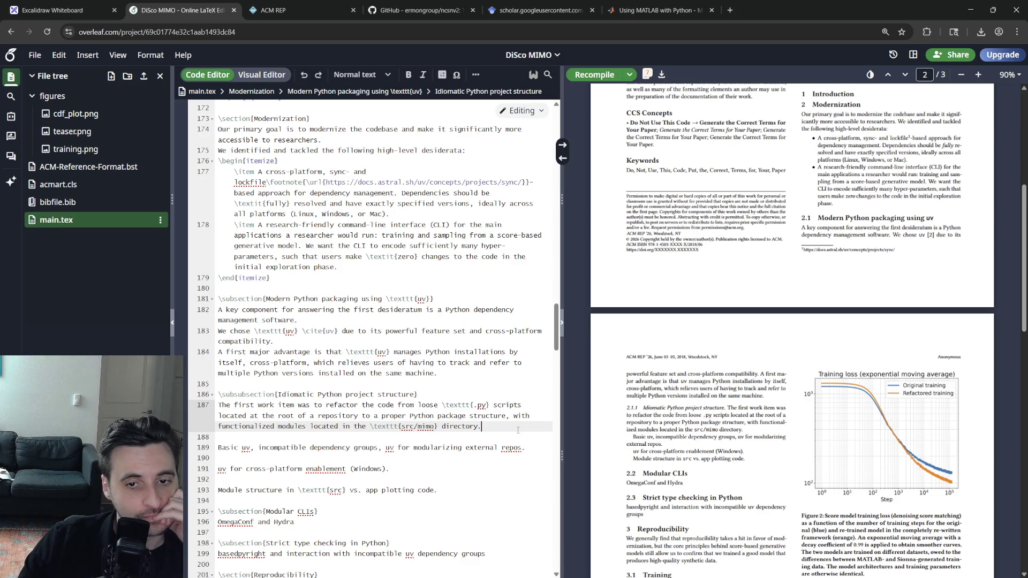
Delete the 'uv for cross-platform enablement (Windows)' note line, leaving the other note lines intact.
{"action": "triple_click", "coordinate": [470, 447]}
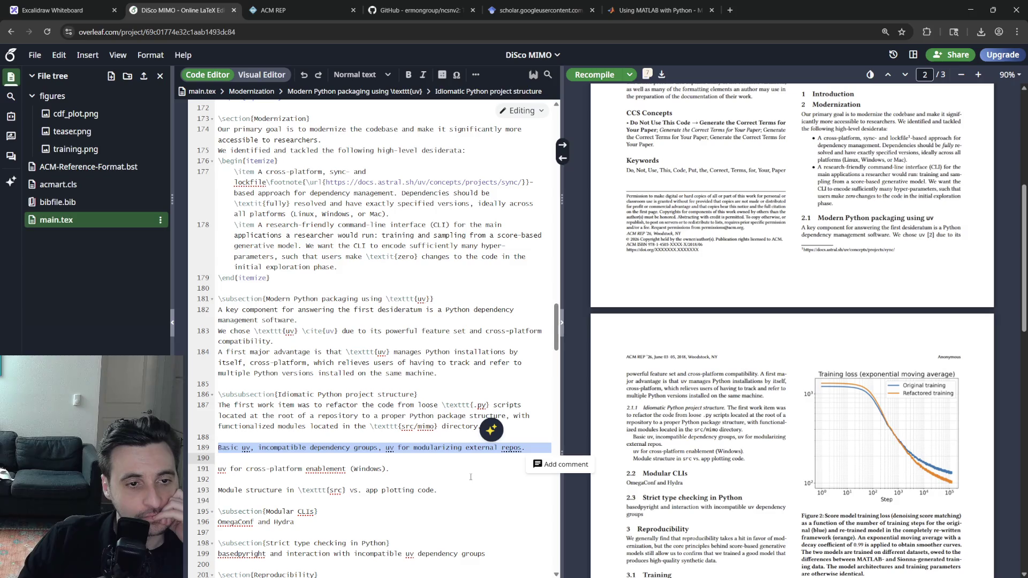
{"action": "left_click", "coordinate": [447, 458]}
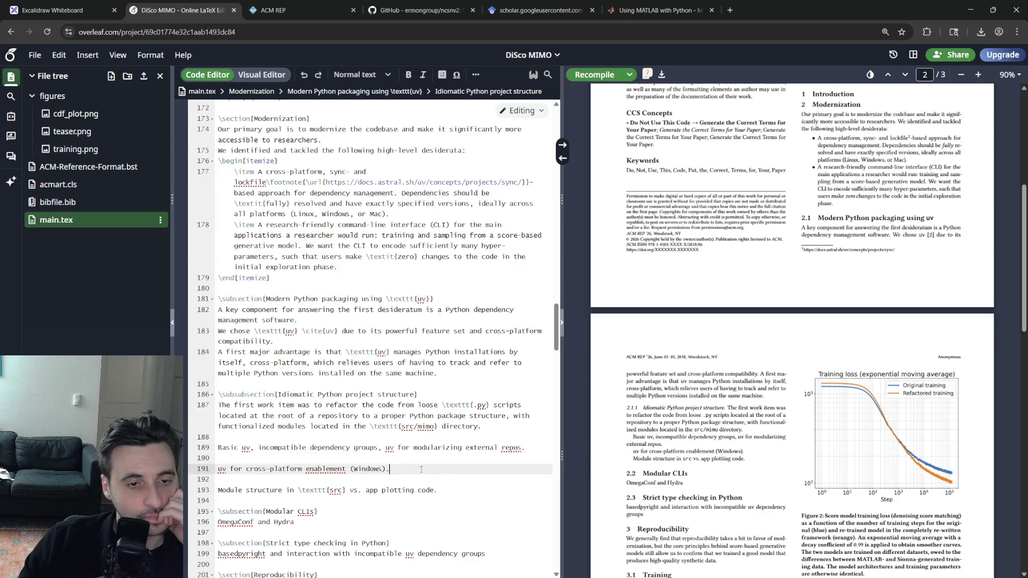
{"action": "triple_click", "coordinate": [378, 469]}
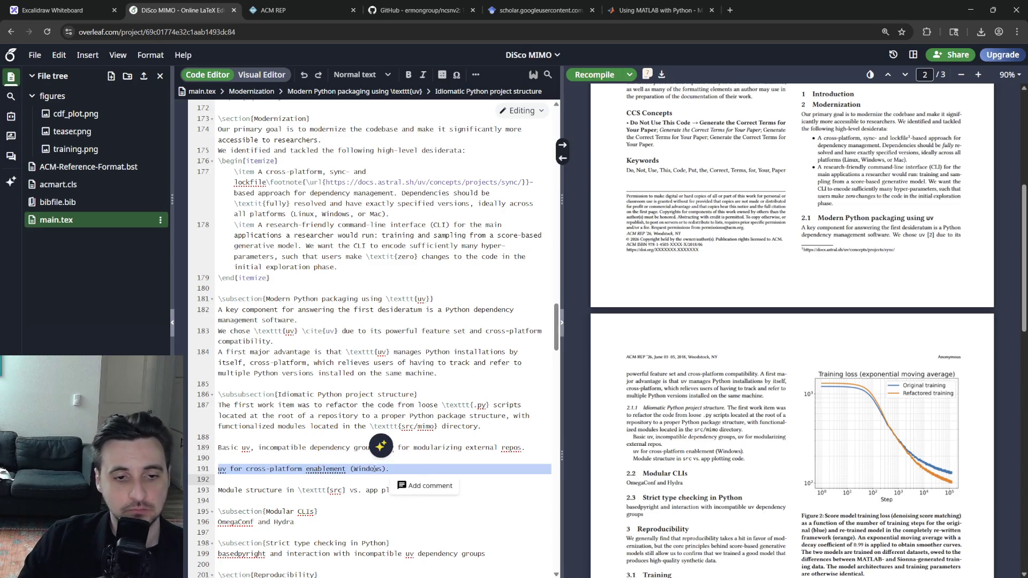
{"action": "key", "text": "Delete"}
{"action": "key", "text": "Delete"}
{"action": "triple_click", "coordinate": [378, 468]}
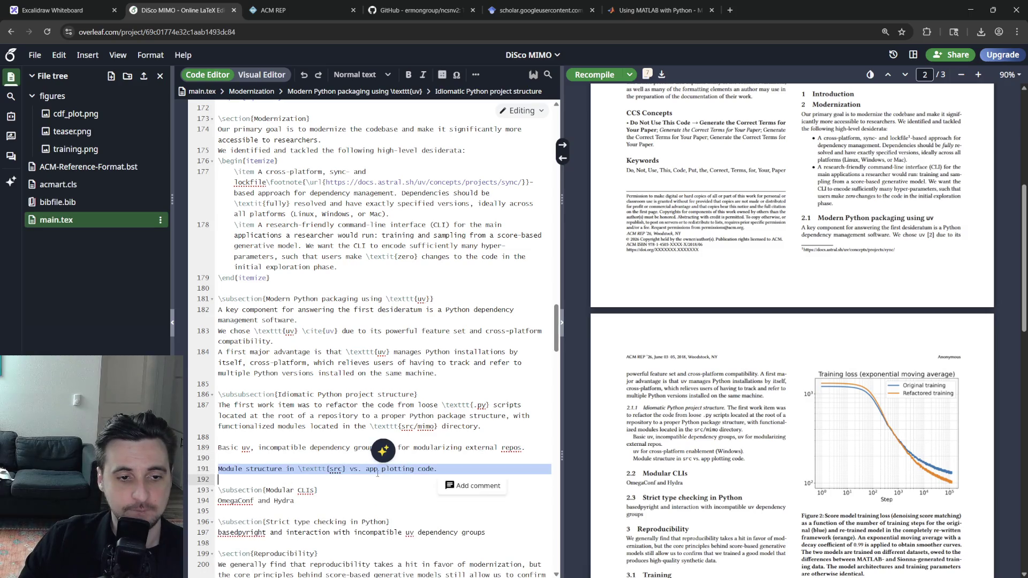
{"action": "left_click", "coordinate": [285, 437]}
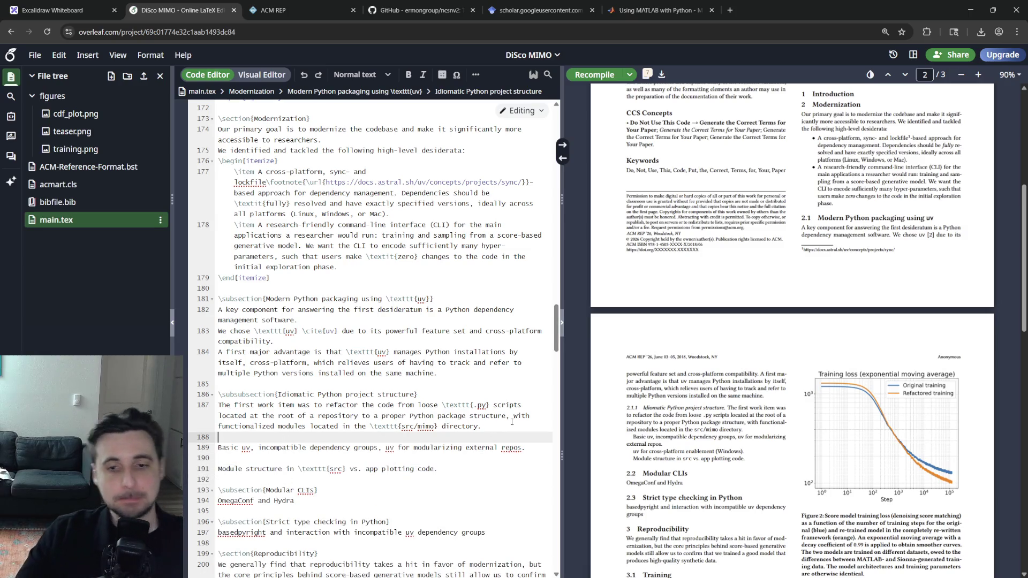
{"action": "scroll", "coordinate": [781, 443], "scroll_direction": "down", "scroll_amount": 10}
{"action": "scroll", "coordinate": [781, 442], "scroll_direction": "up", "scroll_amount": 5}
{"action": "scroll", "coordinate": [781, 442], "scroll_direction": "up", "scroll_amount": 10}
{"action": "scroll", "coordinate": [780, 443], "scroll_direction": "down", "scroll_amount": 3}
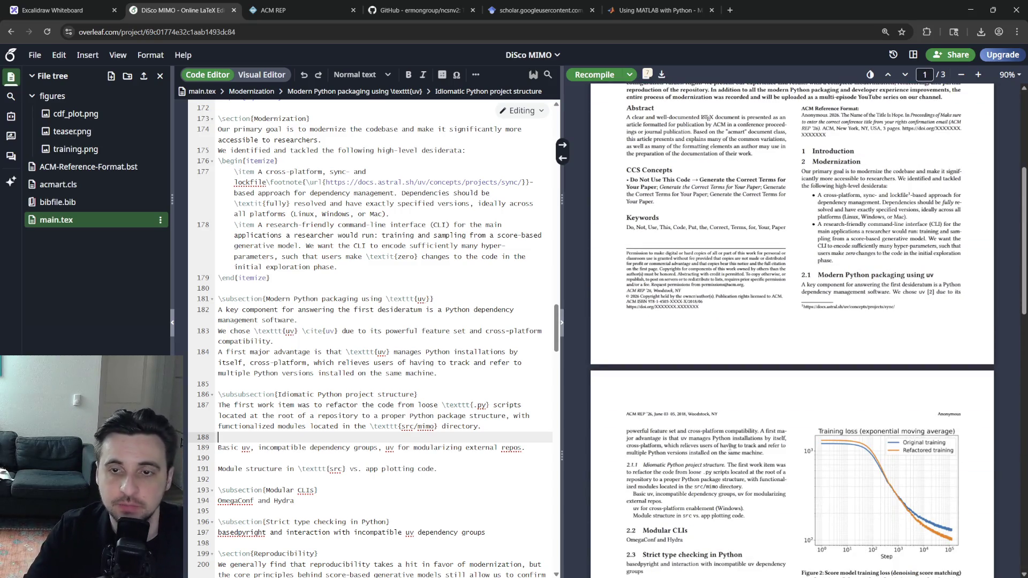
{"action": "scroll", "coordinate": [781, 443], "scroll_direction": "down", "scroll_amount": 5}
{"action": "scroll", "coordinate": [781, 443], "scroll_direction": "down", "scroll_amount": 5}
{"action": "scroll", "coordinate": [781, 443], "scroll_direction": "up", "scroll_amount": 3}
{"action": "scroll", "coordinate": [781, 443], "scroll_direction": "down", "scroll_amount": 8}
{"action": "scroll", "coordinate": [780, 443], "scroll_direction": "down", "scroll_amount": 3}
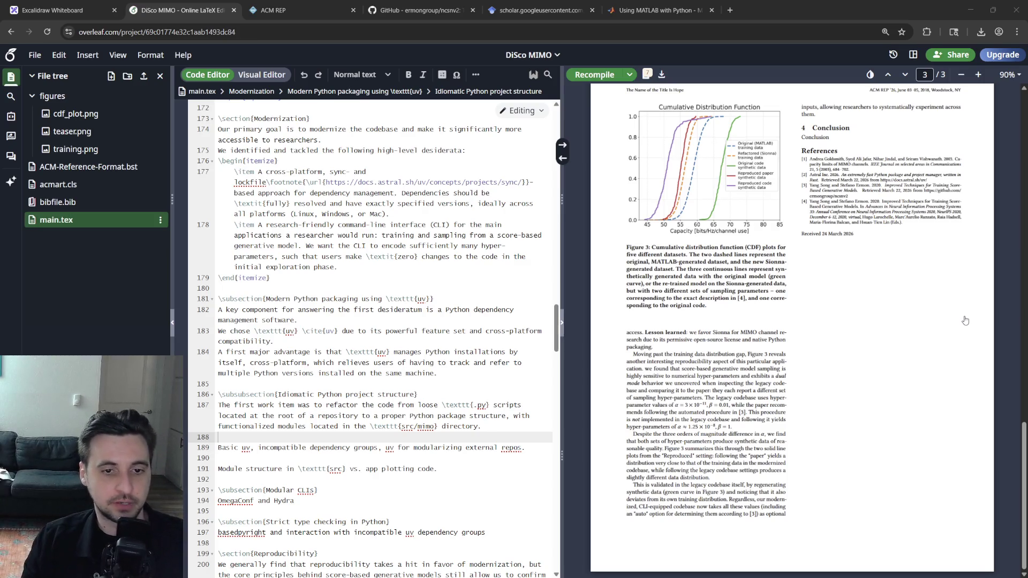
{"action": "left_click", "coordinate": [482, 427]}
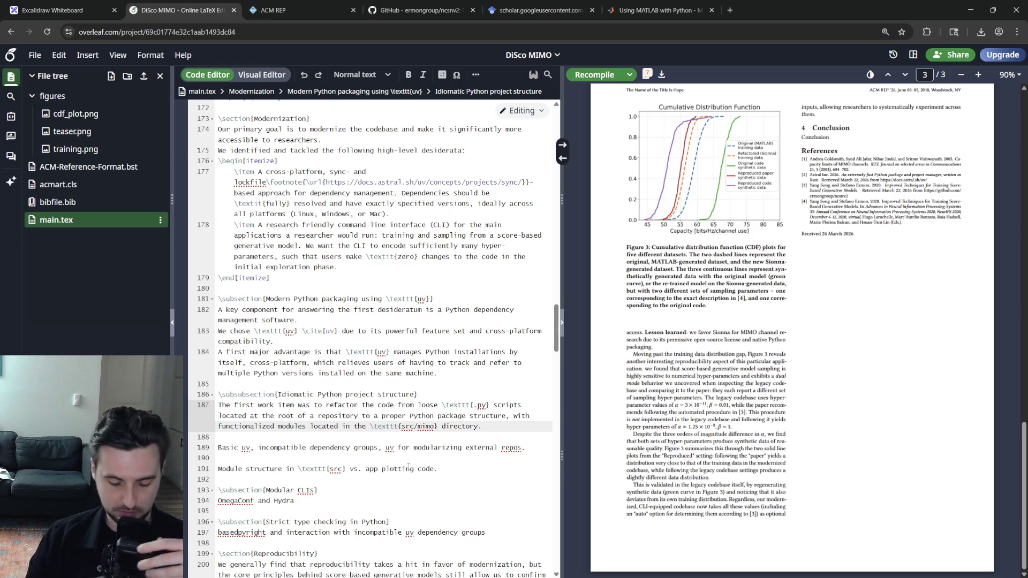
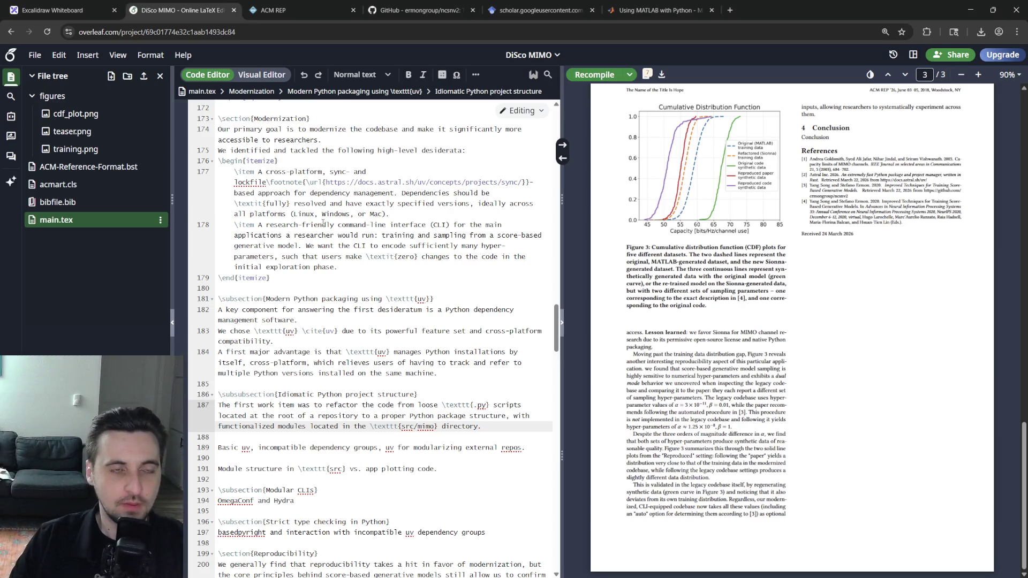
Search Google for 'overleaf toml code listing' and expand the AI Overview answer.
{"action": "left_click", "coordinate": [730, 10]}
{"action": "type", "text": "ov"}
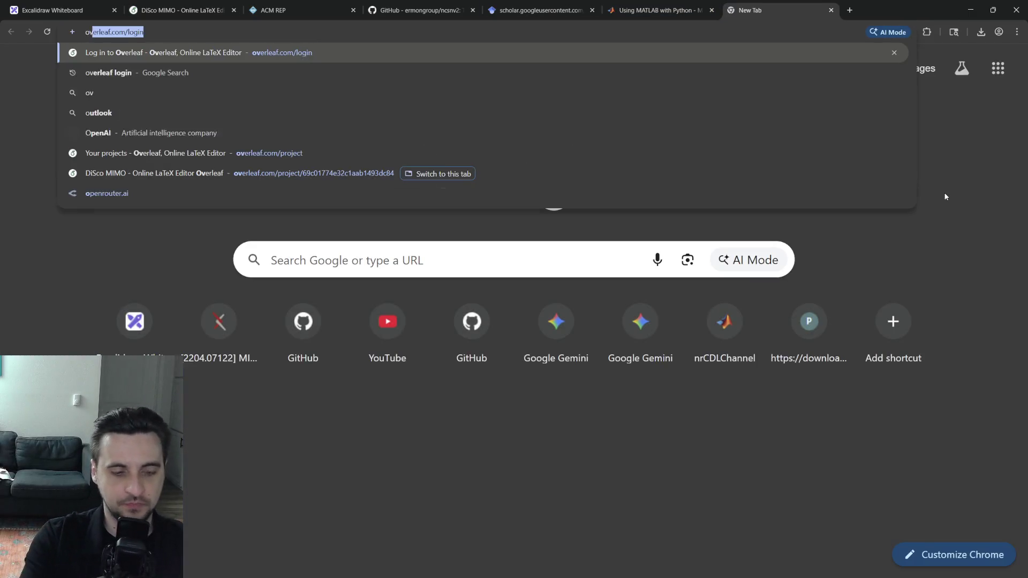
{"action": "type", "text": "erleaf toml code"}
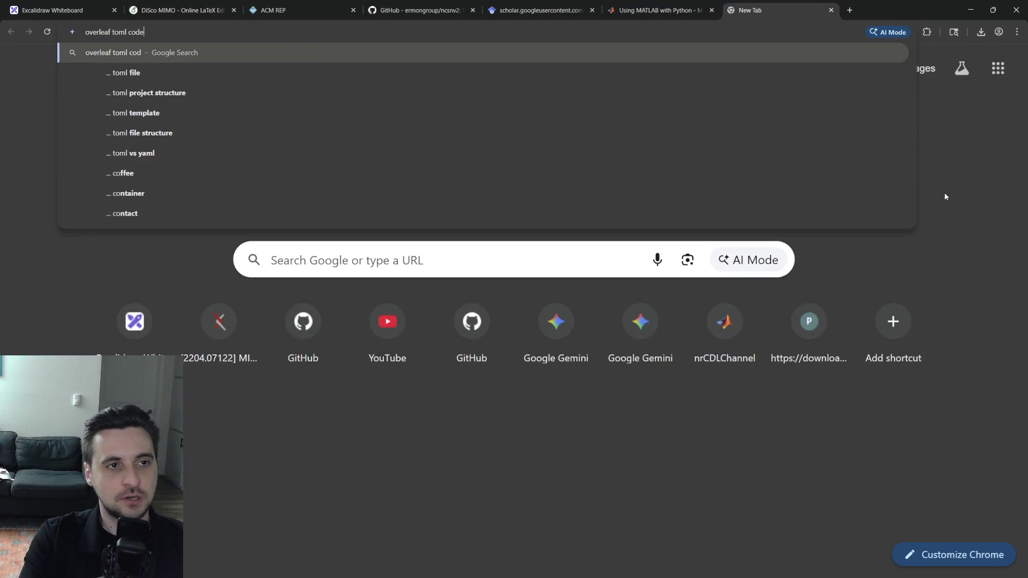
{"action": "type", "text": " listing"}
{"action": "key", "text": "Return"}
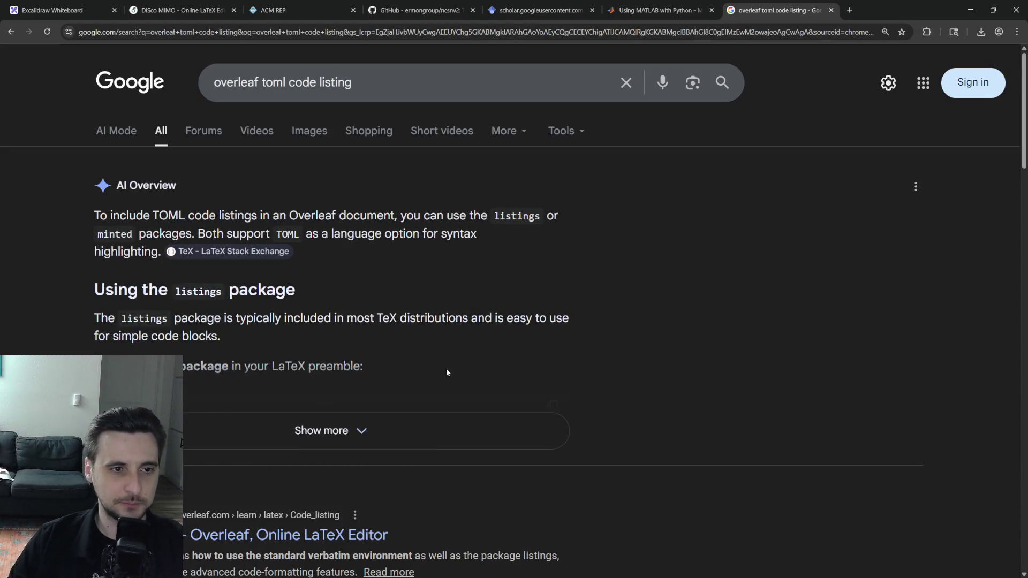
{"action": "left_click", "coordinate": [454, 430]}
{"action": "scroll", "coordinate": [442, 371], "scroll_direction": "down", "scroll_amount": 2}
{"action": "scroll", "coordinate": [430, 371], "scroll_direction": "down", "scroll_amount": 1}
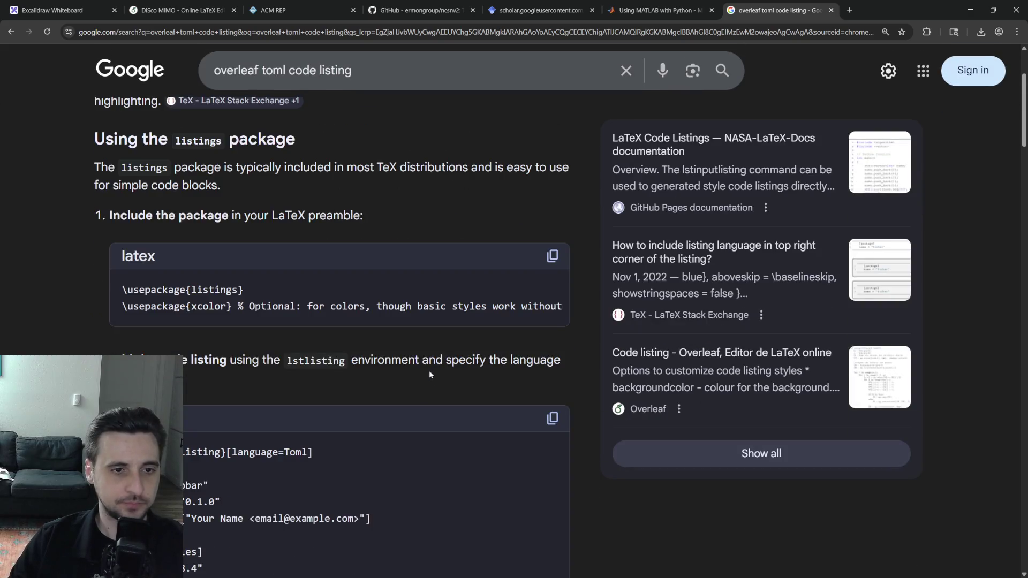
Select the example TOML lstlisting block in the overview and copy it.
{"action": "triple_click", "coordinate": [403, 309]}
{"action": "left_click", "coordinate": [403, 314]}
{"action": "scroll", "coordinate": [372, 319], "scroll_direction": "down", "scroll_amount": 1}
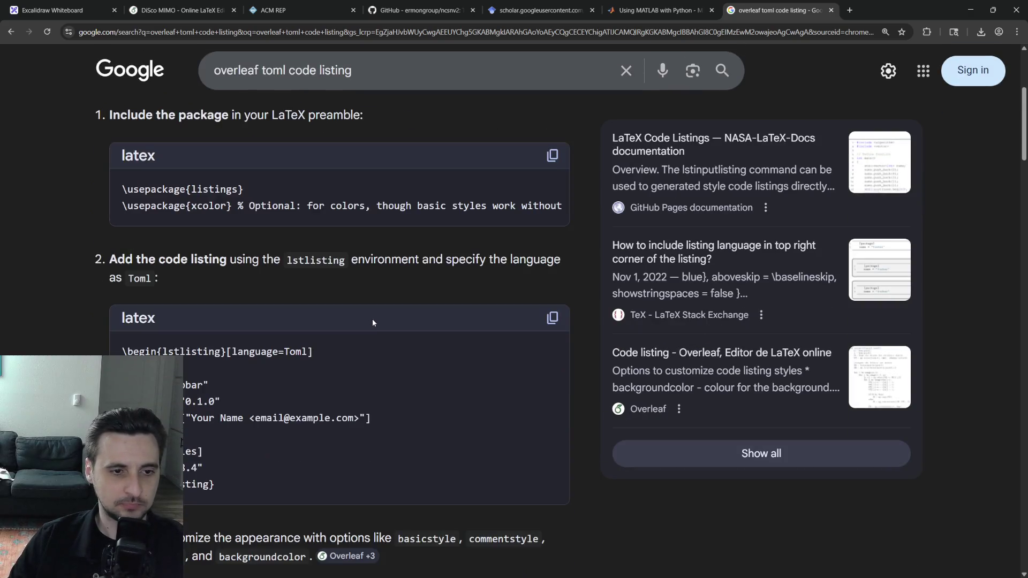
{"action": "double_click", "coordinate": [272, 390]}
{"action": "left_click", "coordinate": [272, 391]}
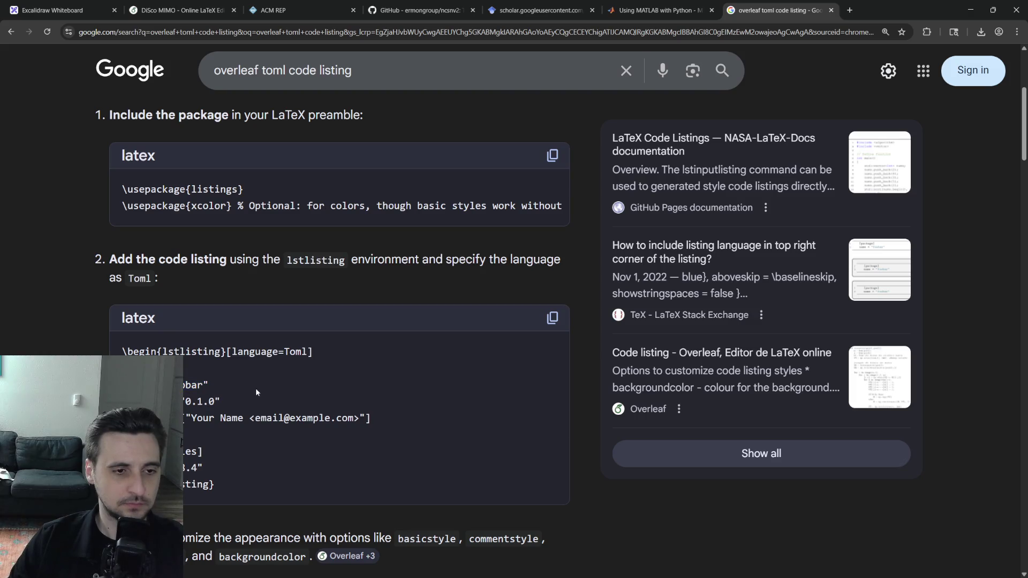
{"action": "left_click_drag", "start_coordinate": [225, 485], "coordinate": [117, 352]}
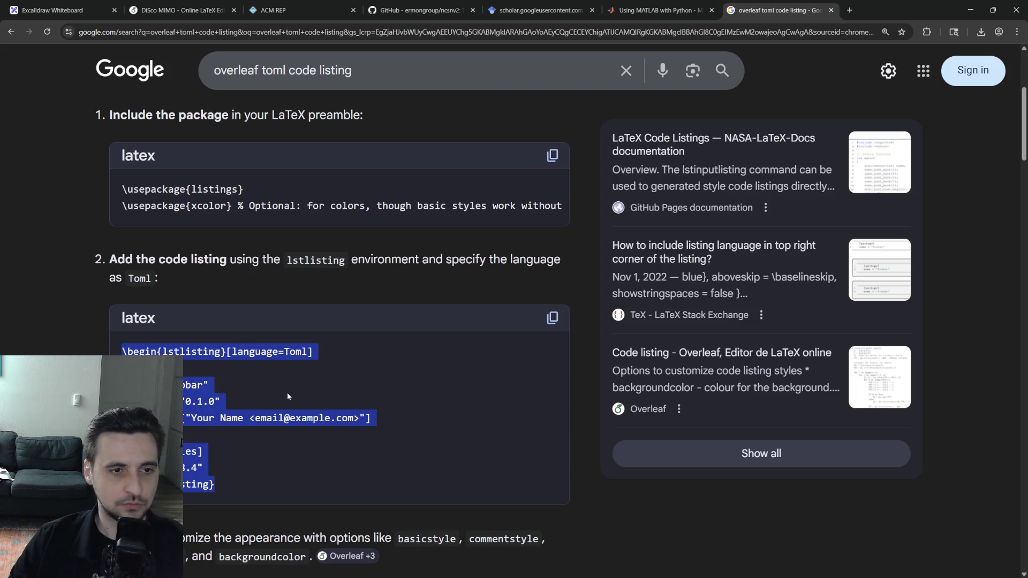
{"action": "key", "text": "ctrl+c"}
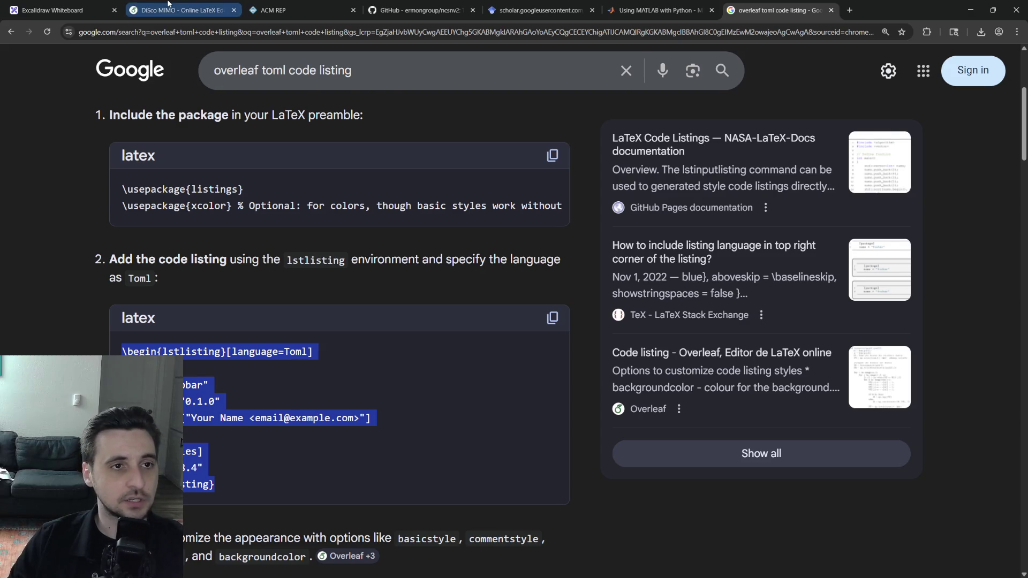
Paste the TOML lstlisting block after the module structure sentence and recompile.
{"action": "left_click", "coordinate": [181, 10]}
{"action": "scroll", "coordinate": [362, 322], "scroll_direction": "down", "scroll_amount": 3}
{"action": "left_click", "coordinate": [344, 378]}
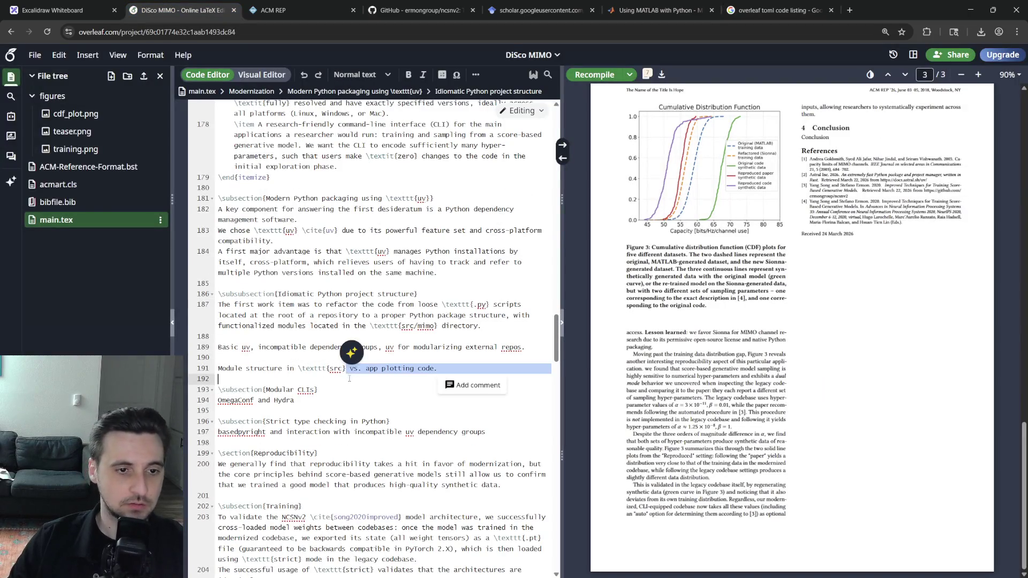
{"action": "key", "text": "Return"}
{"action": "key", "text": "Return"}
{"action": "key", "text": "ctrl+v"}
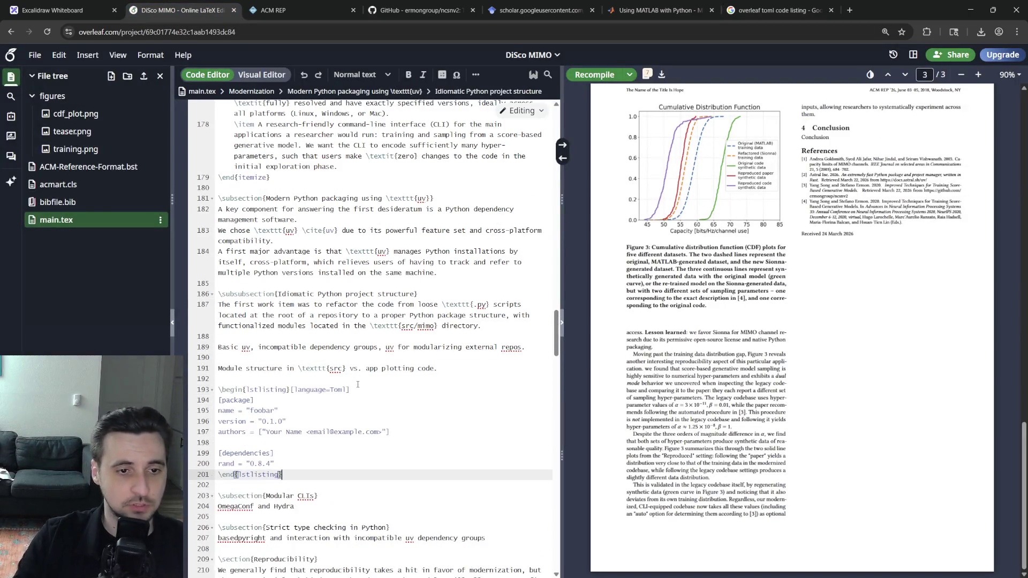
{"action": "key", "text": "ctrl+s"}
Copy \usepackage{listings} from the search result and add it to the preamble.
{"action": "left_click", "coordinate": [779, 9]}
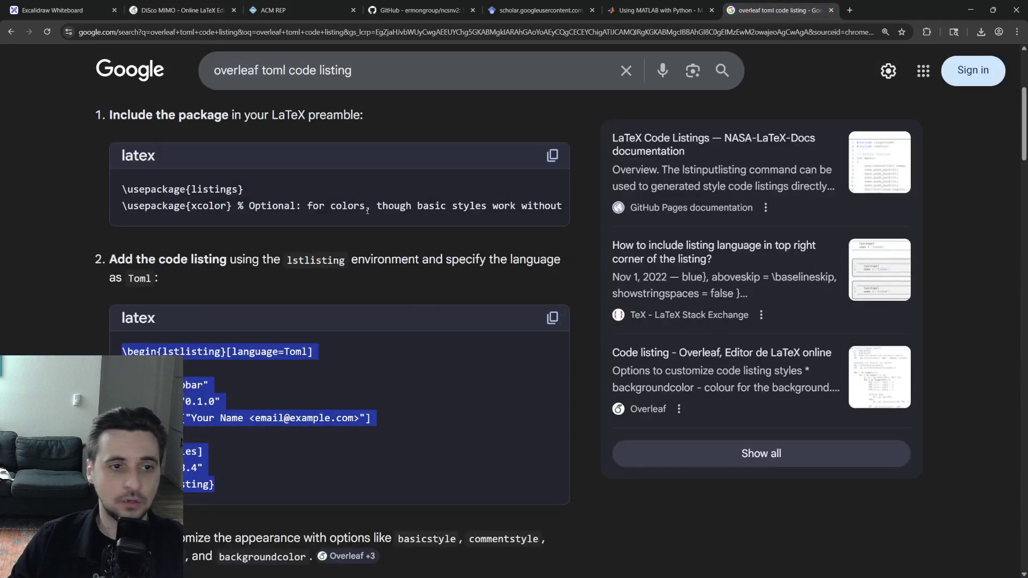
{"action": "scroll", "coordinate": [338, 225], "scroll_direction": "down", "scroll_amount": 1}
{"action": "scroll", "coordinate": [324, 232], "scroll_direction": "up", "scroll_amount": 1}
{"action": "triple_click", "coordinate": [242, 189]}
{"action": "key", "text": "ctrl+c"}
{"action": "left_click", "coordinate": [181, 10]}
{"action": "scroll", "coordinate": [415, 310], "scroll_direction": "up", "scroll_amount": 15}
{"action": "scroll", "coordinate": [415, 310], "scroll_direction": "up", "scroll_amount": 15}
{"action": "scroll", "coordinate": [415, 311], "scroll_direction": "up", "scroll_amount": 10}
{"action": "left_click", "coordinate": [342, 118]}
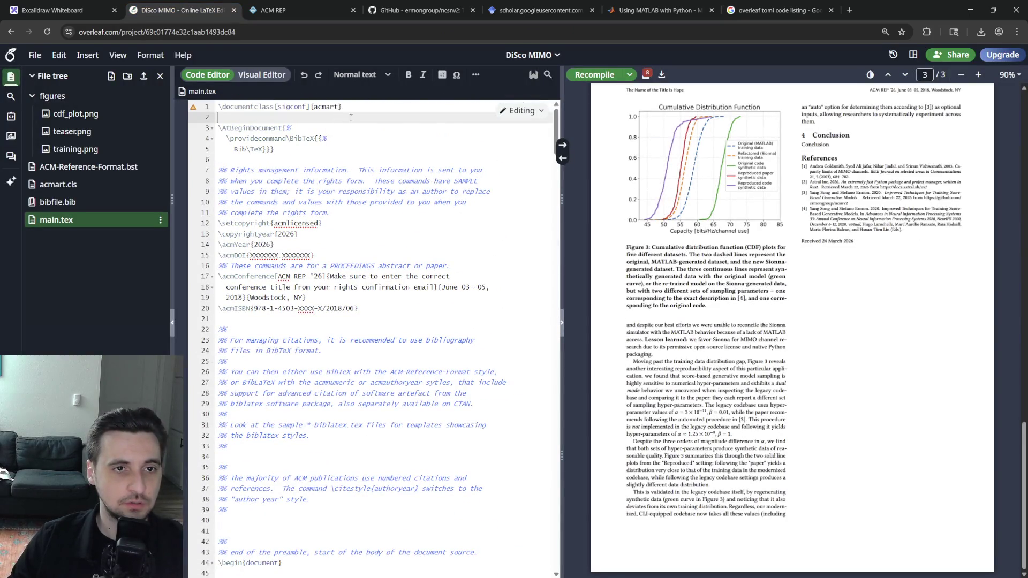
{"action": "key", "text": "Return"}
{"action": "key", "text": "ctrl+v"}
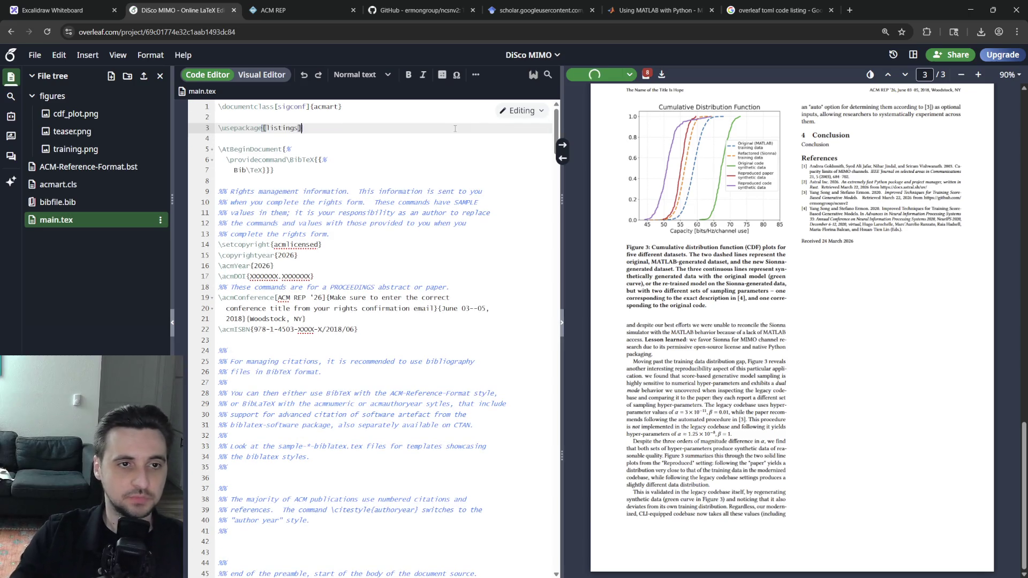
Review the compile log reporting TOML language undefined errors, then return to the search results.
{"action": "left_click", "coordinate": [384, 169]}
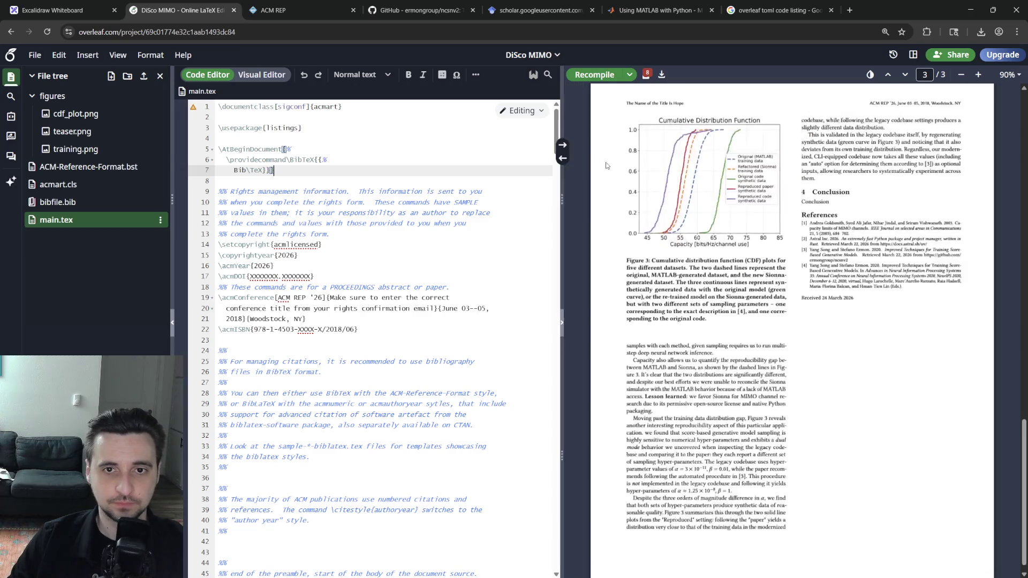
{"action": "left_click", "coordinate": [646, 75]}
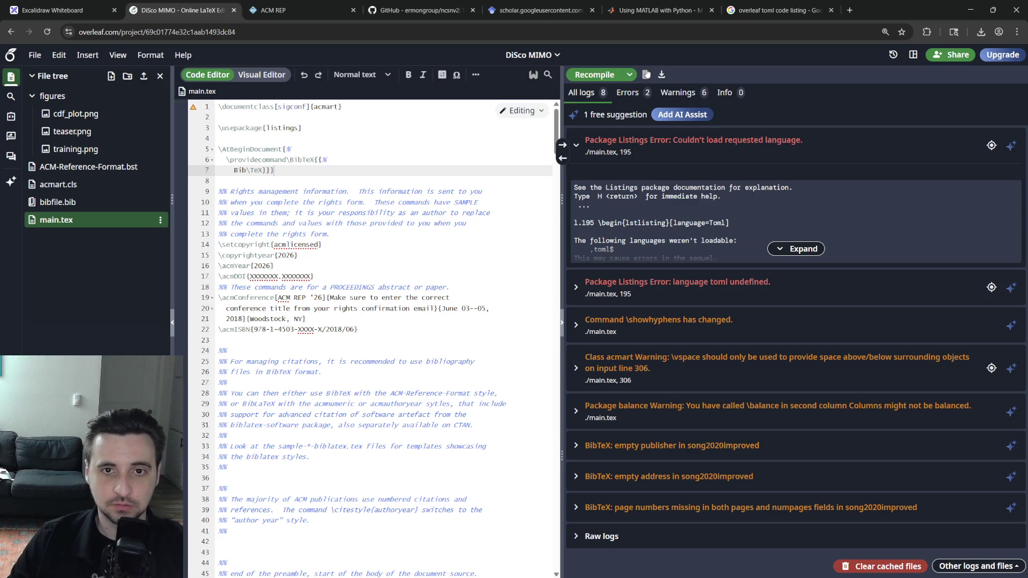
{"action": "left_click", "coordinate": [646, 74]}
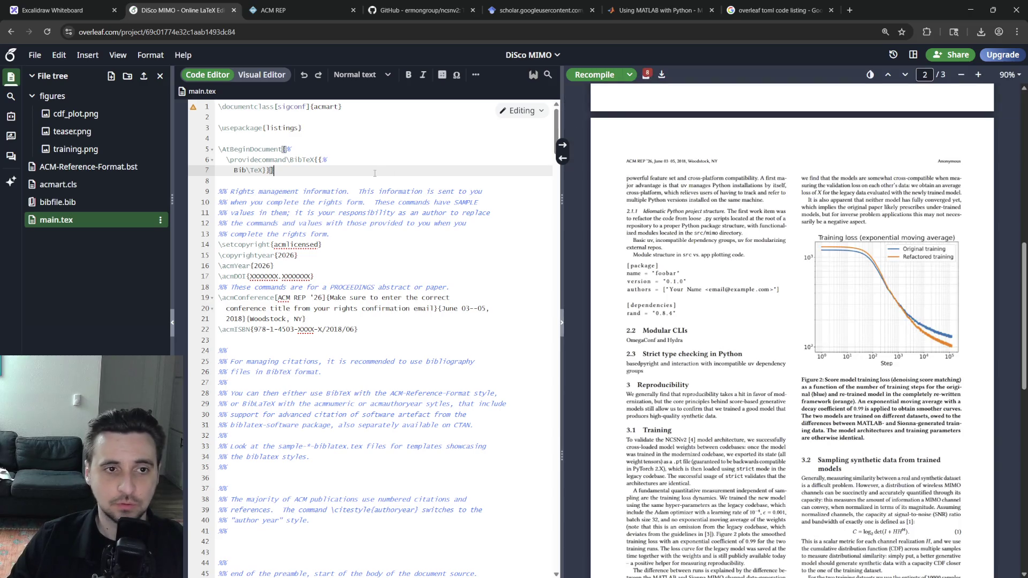
{"action": "left_click", "coordinate": [776, 10]}
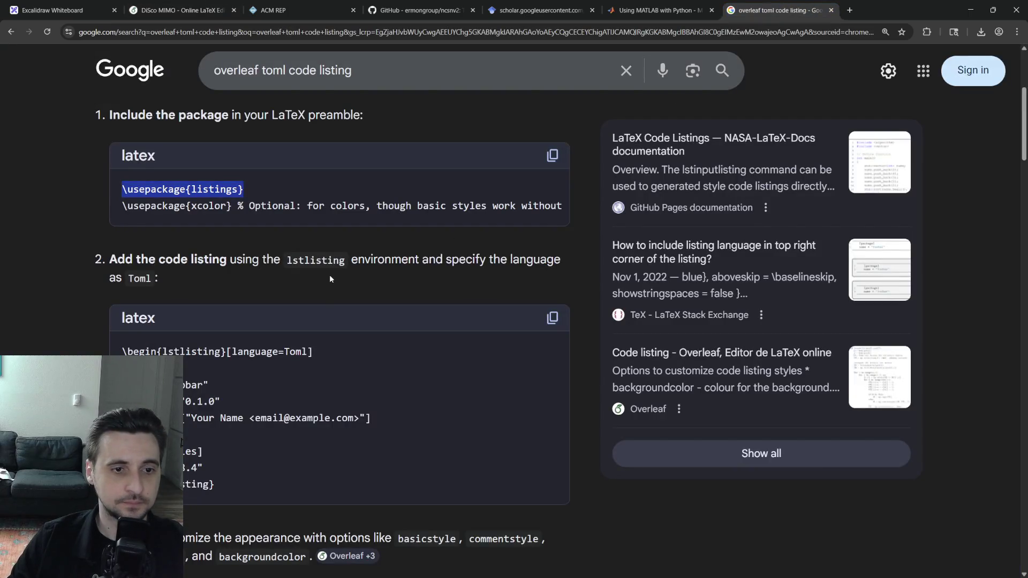
Copy the \usepackage{minted} line from the overview and select the listings line in the preamble.
{"action": "left_click", "coordinate": [338, 218]}
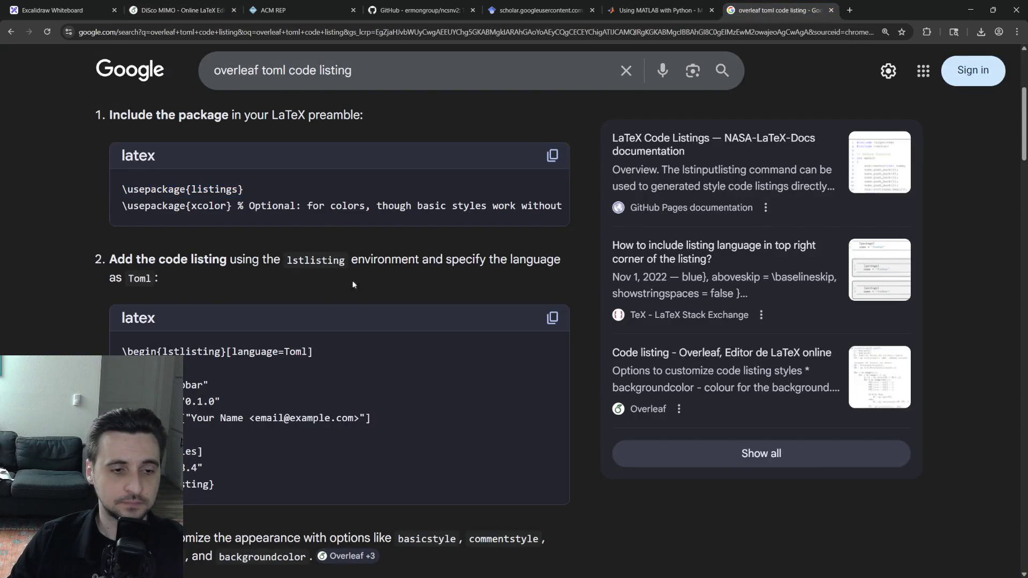
{"action": "scroll", "coordinate": [347, 248], "scroll_direction": "down", "scroll_amount": 3}
{"action": "scroll", "coordinate": [349, 324], "scroll_direction": "down", "scroll_amount": 1}
{"action": "scroll", "coordinate": [344, 321], "scroll_direction": "down", "scroll_amount": 3}
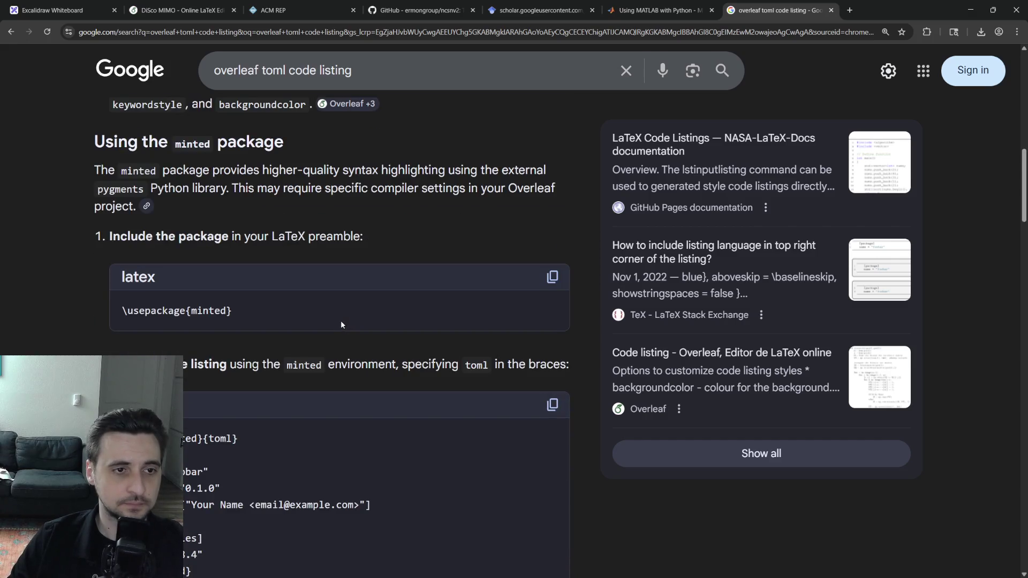
{"action": "scroll", "coordinate": [341, 320], "scroll_direction": "down", "scroll_amount": 1}
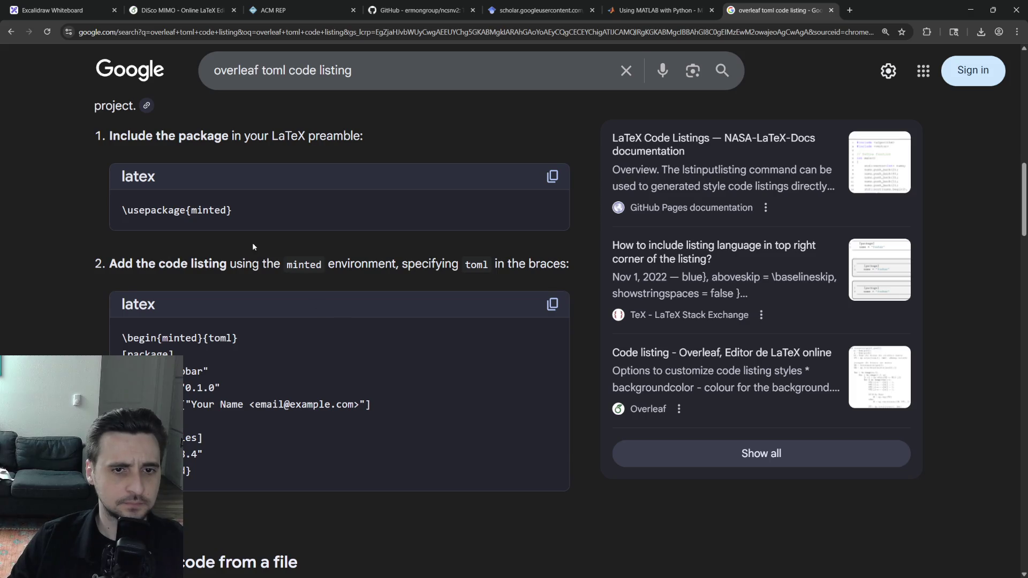
{"action": "left_click_drag", "start_coordinate": [235, 211], "coordinate": [118, 210]}
{"action": "key", "text": "ctrl+c"}
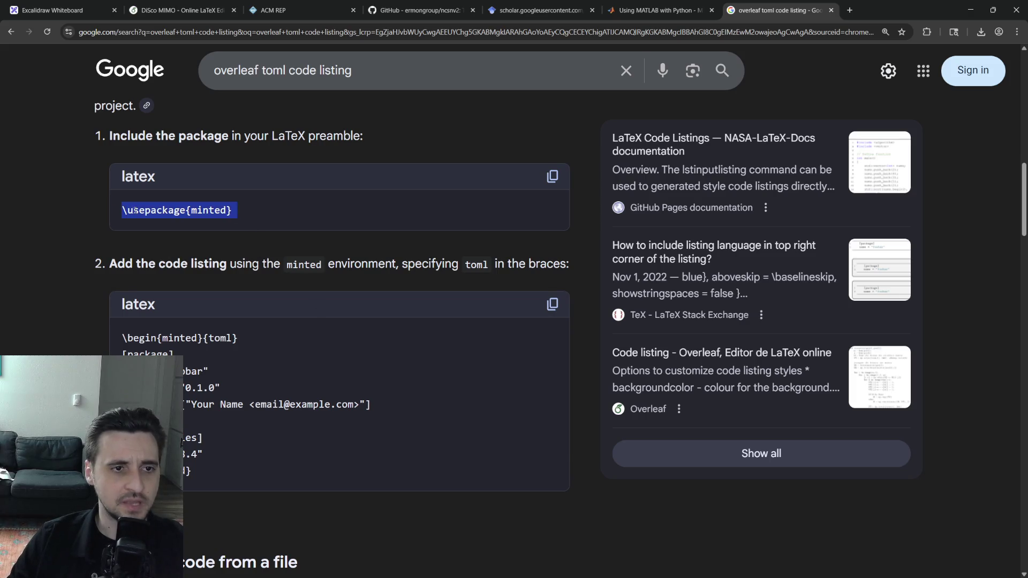
{"action": "left_click", "coordinate": [181, 10]}
{"action": "triple_click", "coordinate": [320, 126]}
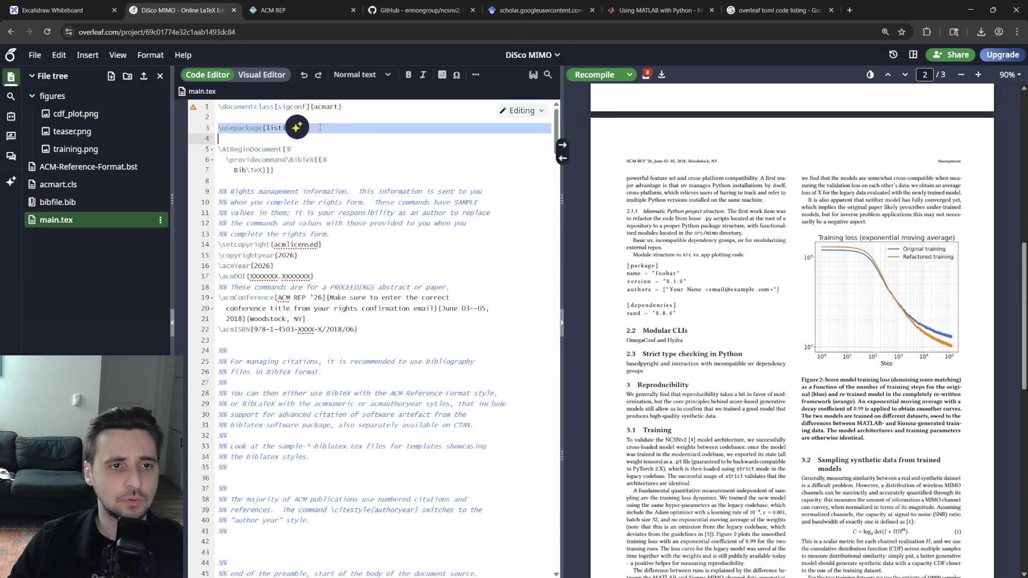
{"action": "scroll", "coordinate": [361, 322], "scroll_direction": "down", "scroll_amount": 8}
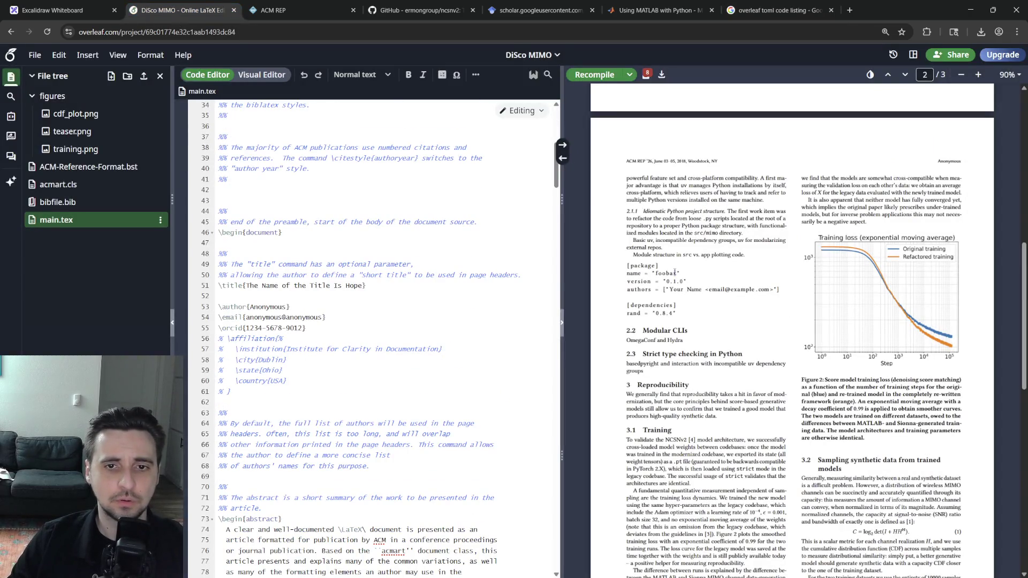
{"action": "scroll", "coordinate": [361, 322], "scroll_direction": "down", "scroll_amount": 10}
Copy the example minted TOML block from the search overview.
{"action": "left_click", "coordinate": [779, 10]}
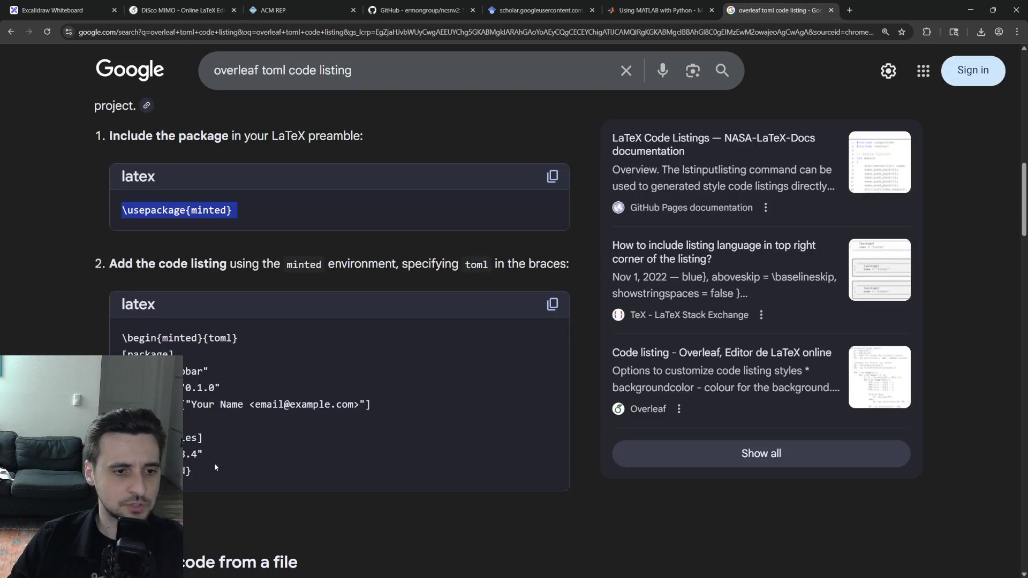
{"action": "left_click_drag", "start_coordinate": [214, 470], "coordinate": [112, 342]}
{"action": "key", "text": "ctrl+c"}
{"action": "key", "text": "ctrl+2"}
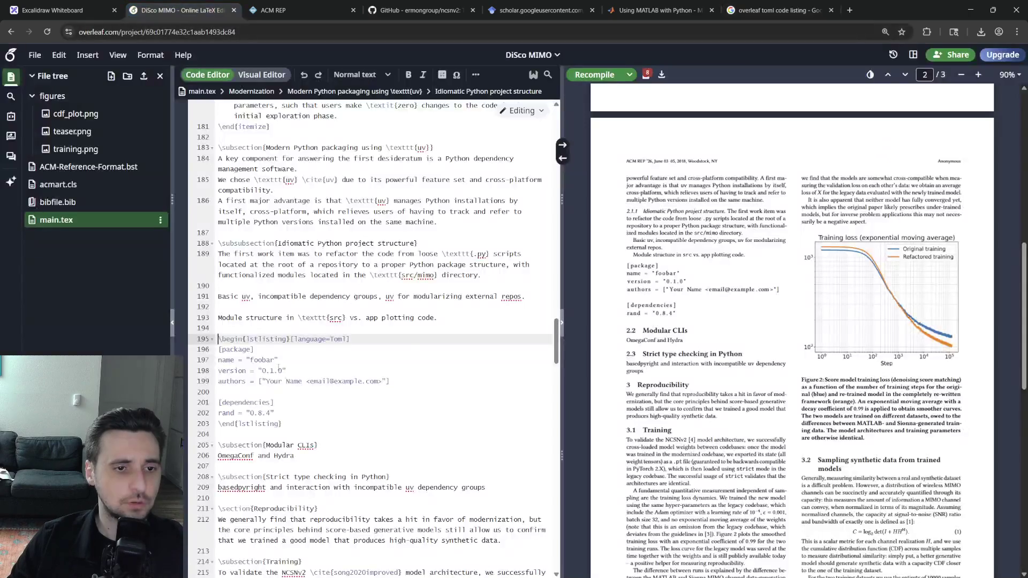
Replace the lstlisting block with the minted TOML block and recompile, hitting a compile timeout.
{"action": "left_click", "coordinate": [273, 413]}
{"action": "left_click_drag", "start_coordinate": [283, 425], "coordinate": [219, 339]}
{"action": "left_click", "coordinate": [316, 424]}
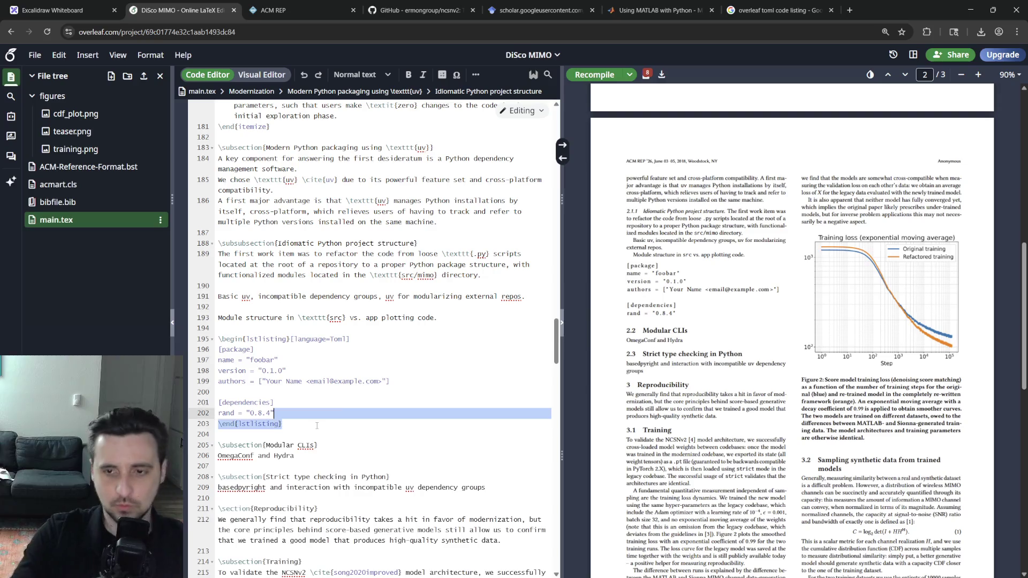
{"action": "left_click_drag", "start_coordinate": [283, 425], "coordinate": [219, 339]}
{"action": "key", "text": "ctrl+v"}
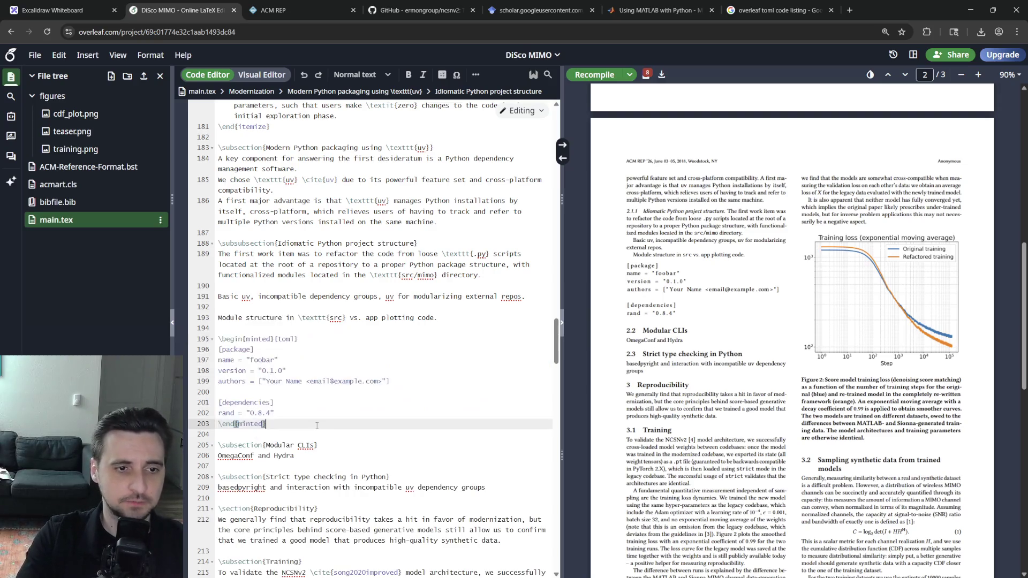
{"action": "key", "text": "Return"}
{"action": "key", "text": "ctrl+s"}
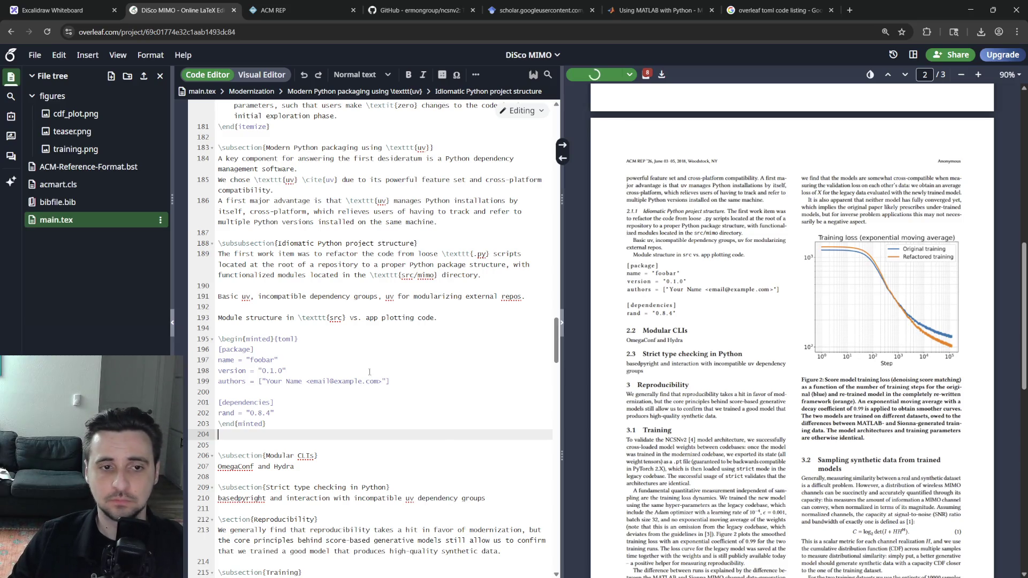
{"action": "left_click", "coordinate": [356, 382]}
{"action": "left_click", "coordinate": [356, 412]}
{"action": "left_click", "coordinate": [356, 382]}
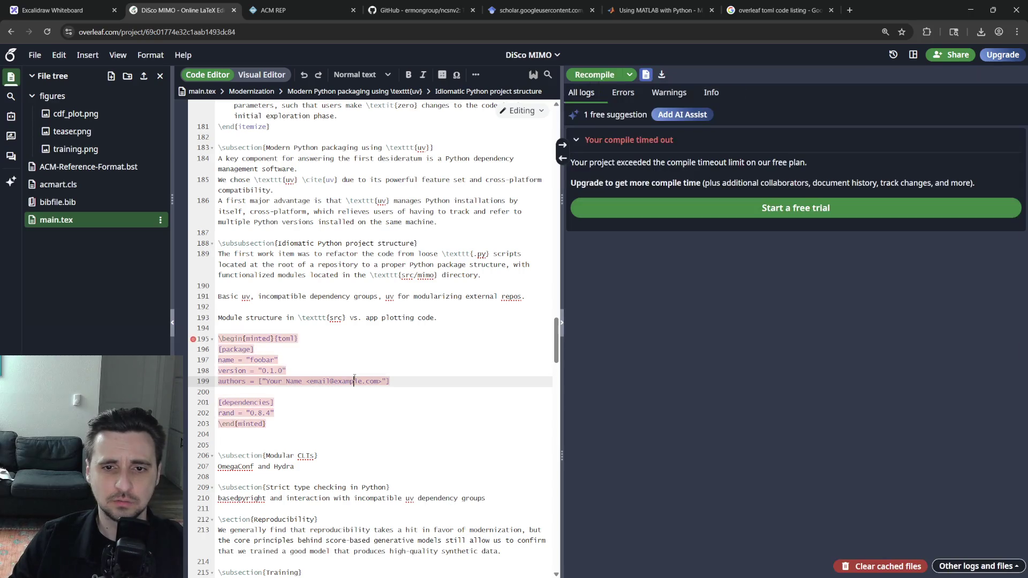
Retry the recompile via the compile options, then paste a lstlisting[language=toml] block over the minted block.
{"action": "left_click", "coordinate": [290, 370]}
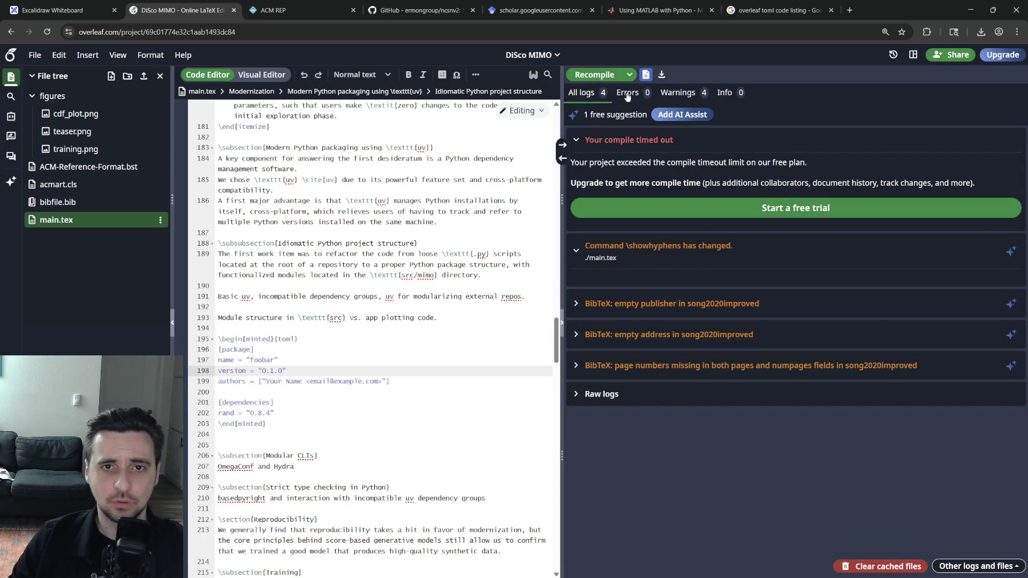
{"action": "key", "text": "Up"}
{"action": "key", "text": "Up"}
{"action": "key", "text": "Up"}
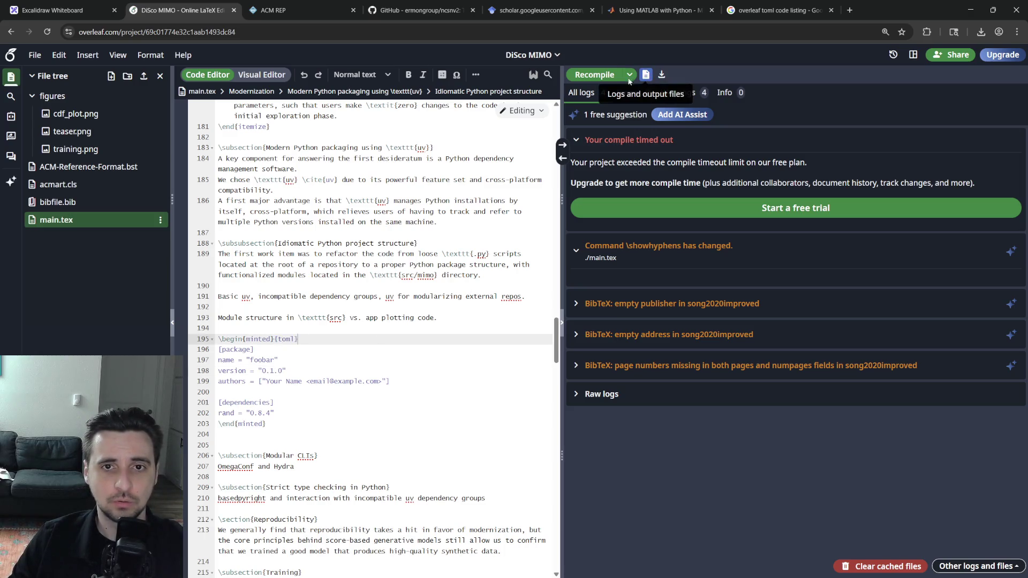
{"action": "left_click", "coordinate": [595, 74]}
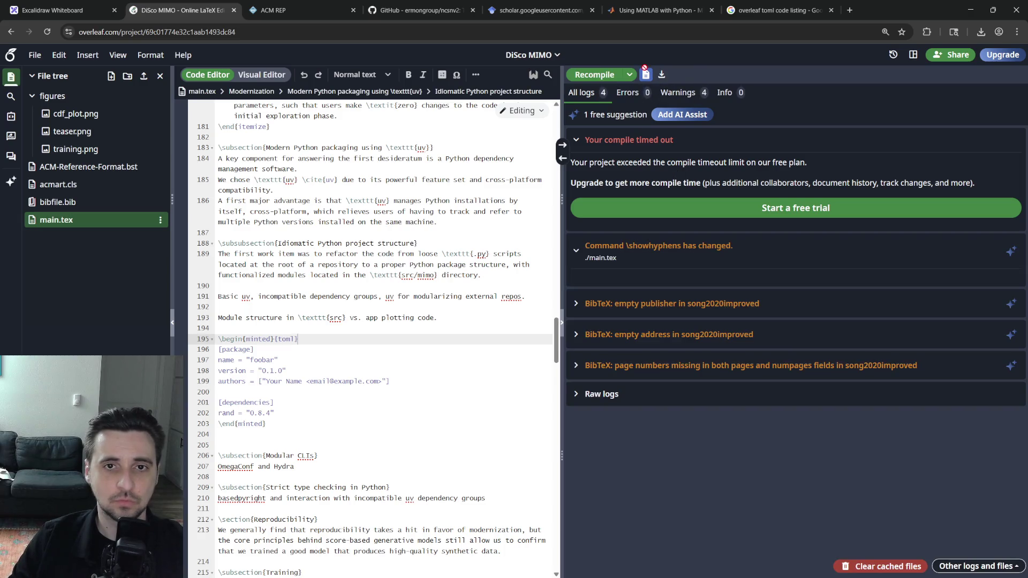
{"action": "left_click", "coordinate": [630, 74]}
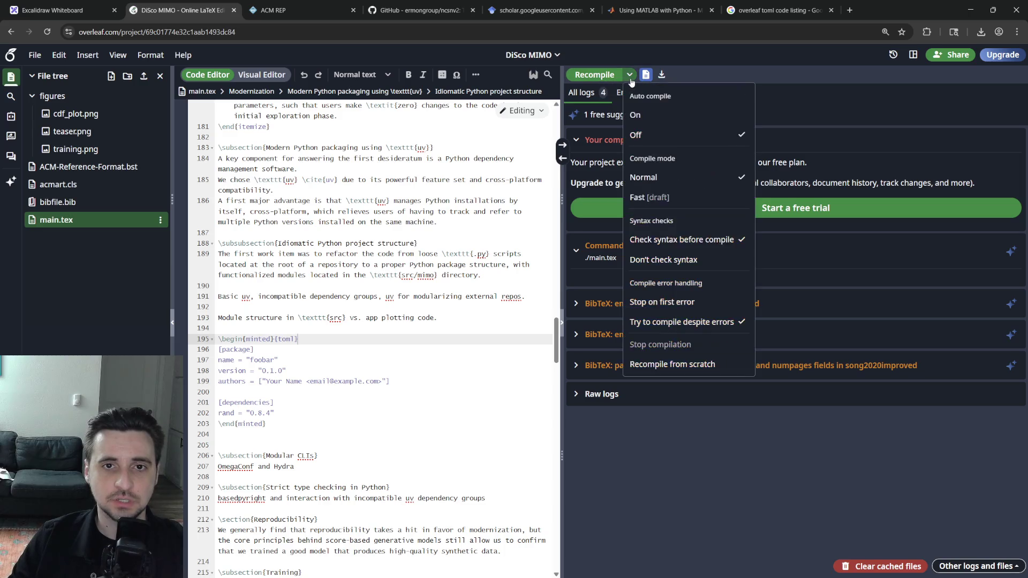
{"action": "left_click", "coordinate": [630, 75]}
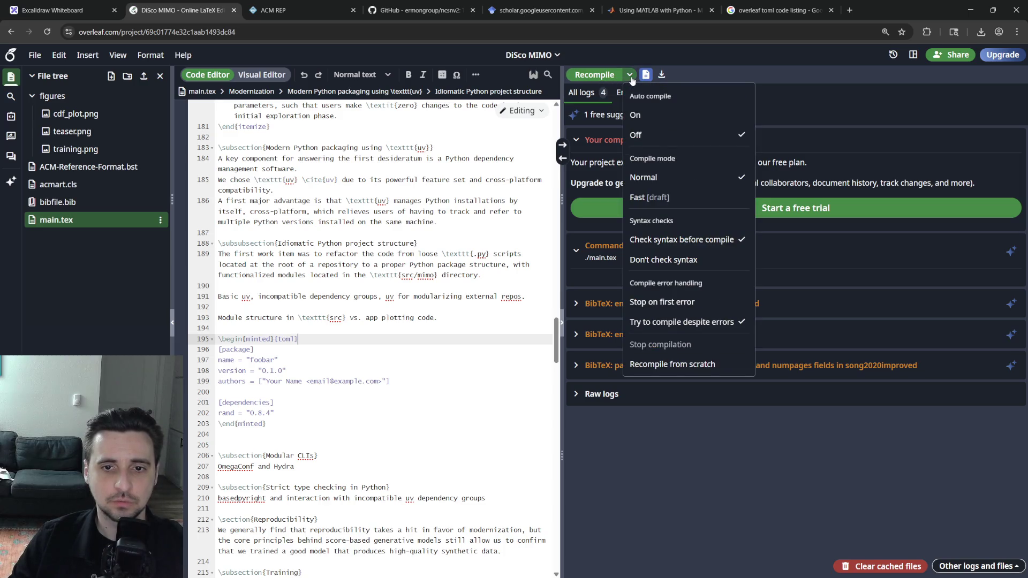
{"action": "left_click", "coordinate": [632, 80]}
{"action": "left_click", "coordinate": [647, 75]}
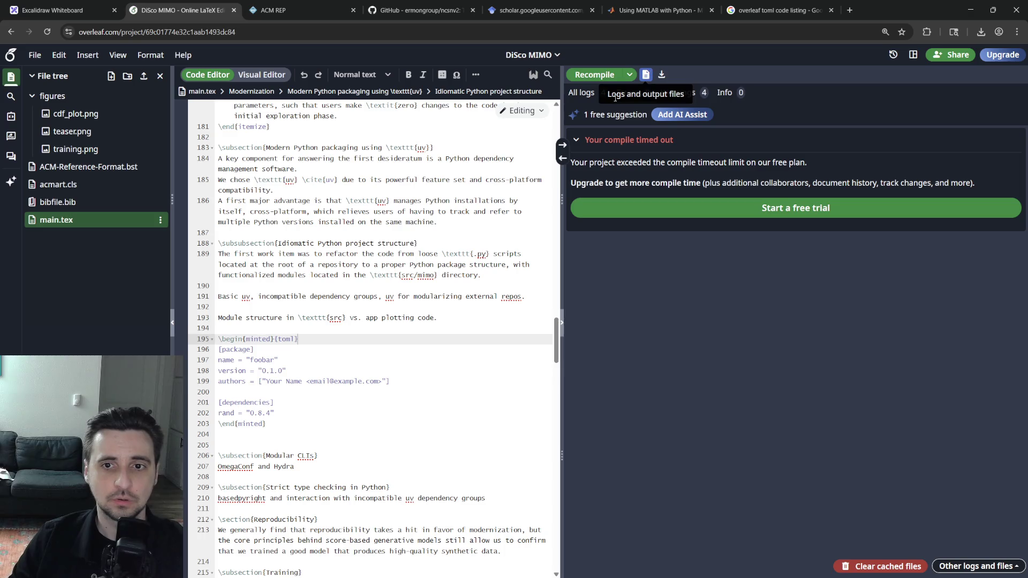
{"action": "key", "text": "ctrl+v"}
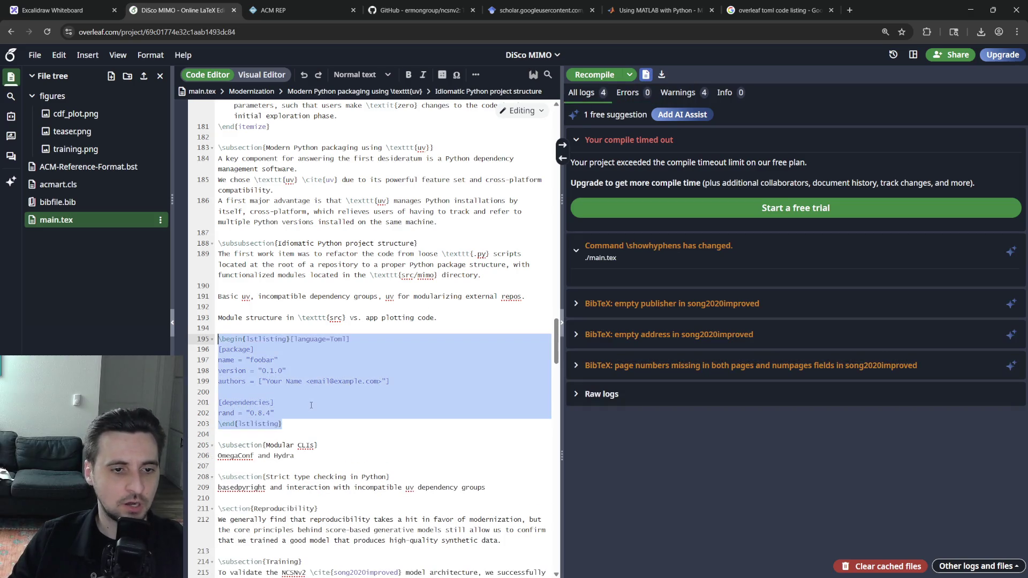
Add \usepackage{listings} after the document class, recompile, and return to the search results.
{"action": "key", "text": "ctrl+Home"}
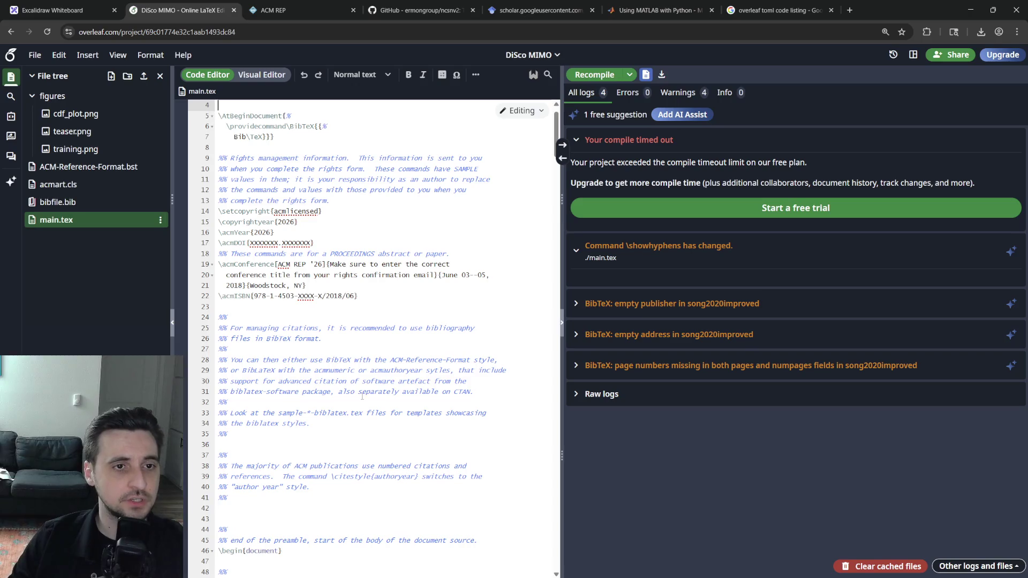
{"action": "key", "text": "ctrl+End"}
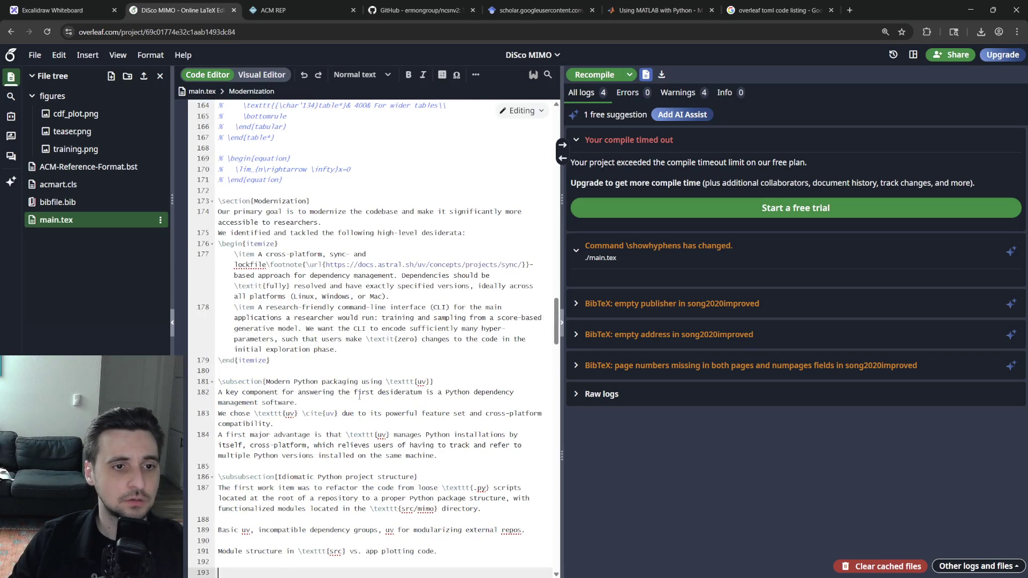
{"action": "key", "text": "ctrl+Home"}
{"action": "key", "text": "End"}
{"action": "key", "text": "Return"}
{"action": "key", "text": "Return"}
{"action": "type", "text": "\\usepackage{listings}"}
{"action": "key", "text": "ctrl+s"}
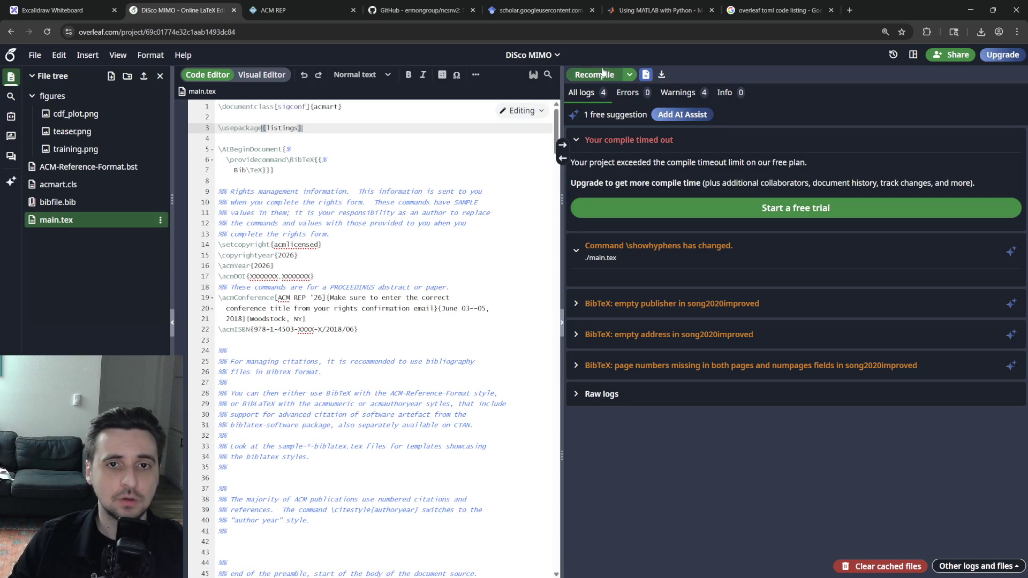
{"action": "left_click", "coordinate": [779, 10]}
{"action": "scroll", "coordinate": [409, 311], "scroll_direction": "down", "scroll_amount": 3}
{"action": "scroll", "coordinate": [409, 312], "scroll_direction": "down", "scroll_amount": 2}
{"action": "scroll", "coordinate": [409, 310], "scroll_direction": "down", "scroll_amount": 3}
{"action": "scroll", "coordinate": [397, 310], "scroll_direction": "down", "scroll_amount": 3}
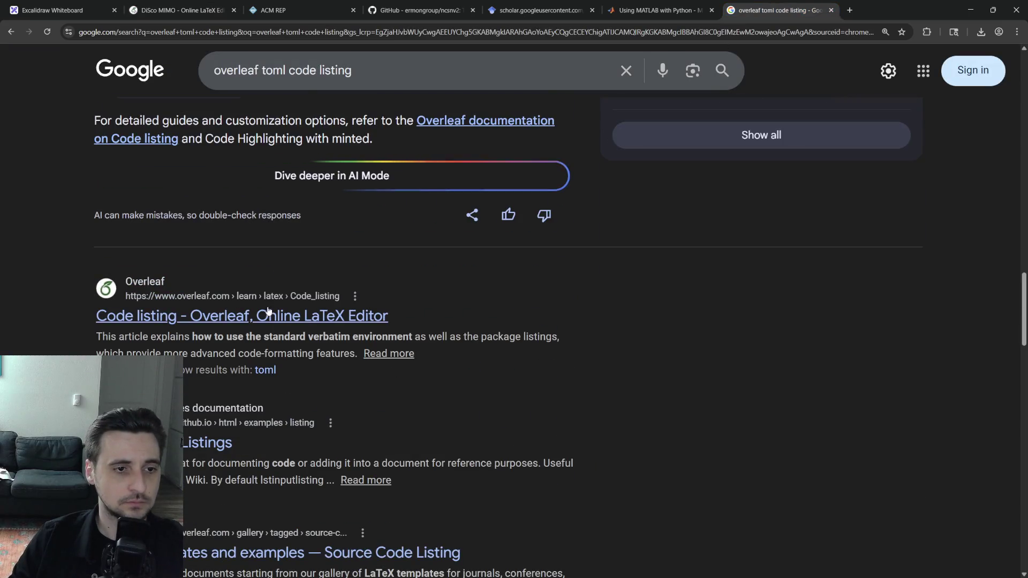
Read Overleaf's Code listing article on listings and styling, then close the finished reference tabs.
{"action": "left_click", "coordinate": [185, 316]}
{"action": "left_click", "coordinate": [181, 9]}
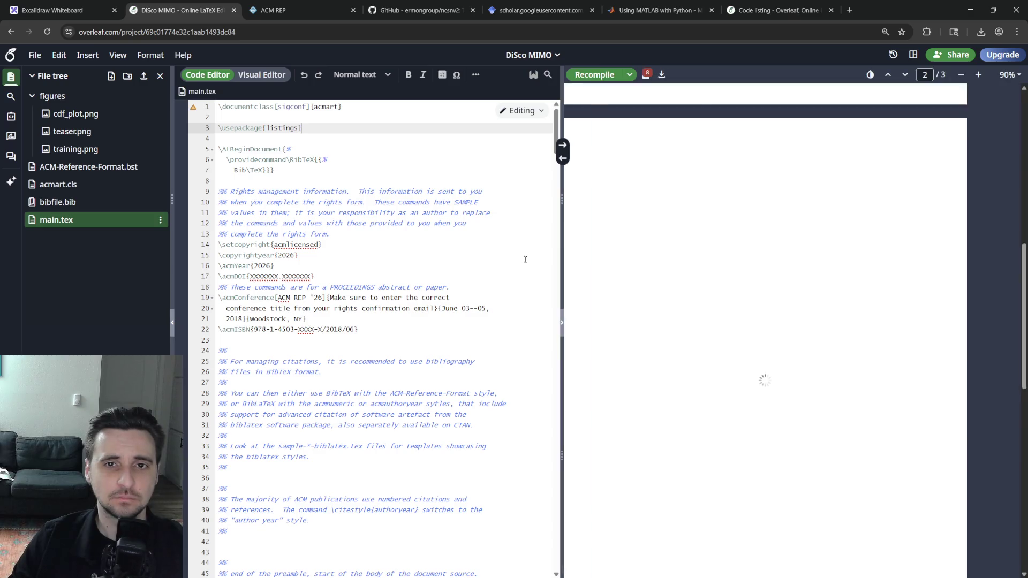
{"action": "key", "text": "ctrl+Tab"}
{"action": "scroll", "coordinate": [624, 328], "scroll_direction": "down", "scroll_amount": 3}
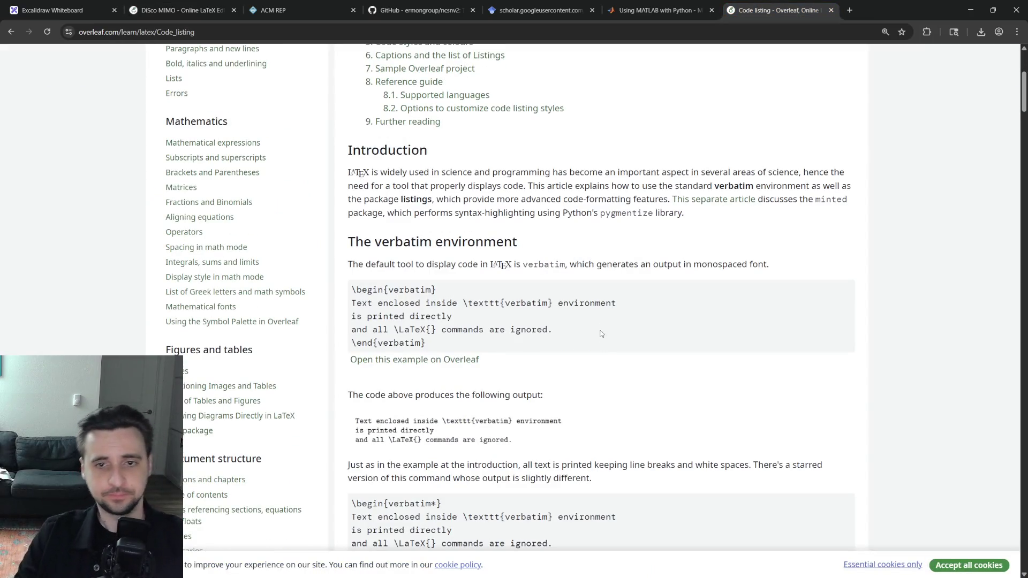
{"action": "scroll", "coordinate": [601, 338], "scroll_direction": "down", "scroll_amount": 1}
{"action": "scroll", "coordinate": [597, 296], "scroll_direction": "down", "scroll_amount": 3}
{"action": "scroll", "coordinate": [601, 301], "scroll_direction": "down", "scroll_amount": 2}
{"action": "scroll", "coordinate": [605, 305], "scroll_direction": "down", "scroll_amount": 4}
{"action": "scroll", "coordinate": [609, 310], "scroll_direction": "down", "scroll_amount": 3}
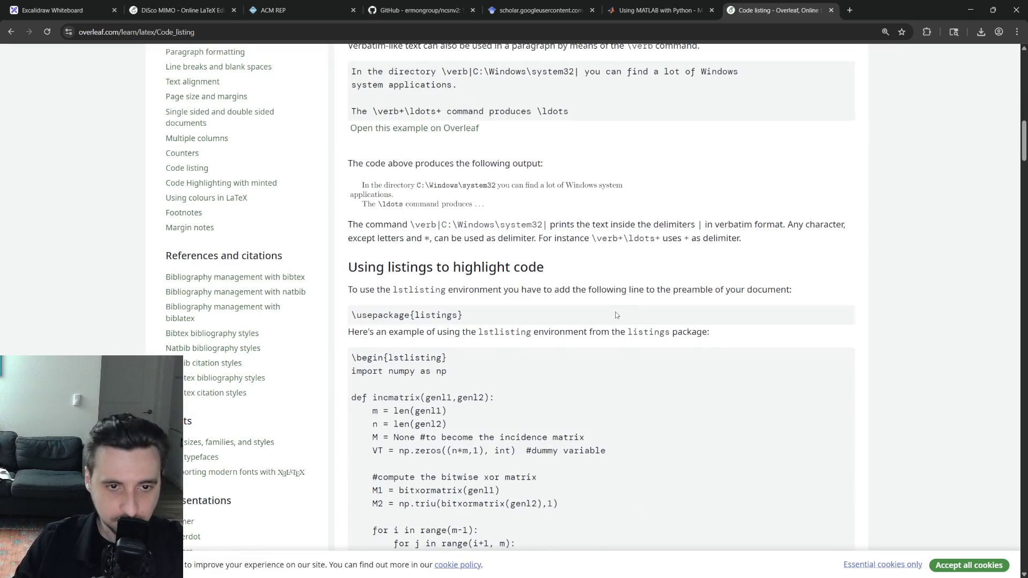
{"action": "scroll", "coordinate": [616, 310], "scroll_direction": "down", "scroll_amount": 1}
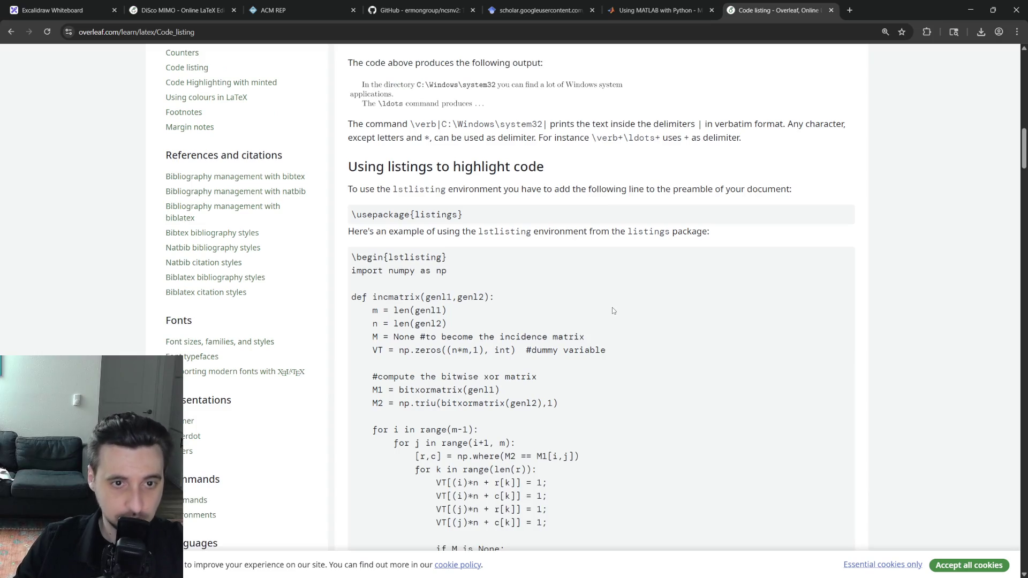
{"action": "scroll", "coordinate": [611, 308], "scroll_direction": "down", "scroll_amount": 1}
{"action": "scroll", "coordinate": [608, 306], "scroll_direction": "down", "scroll_amount": 2}
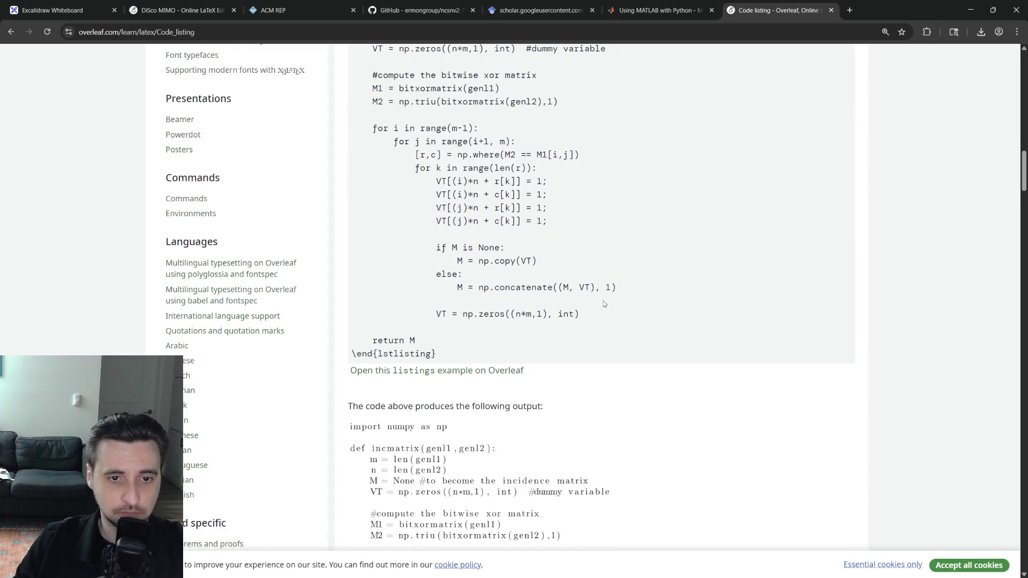
{"action": "scroll", "coordinate": [604, 304], "scroll_direction": "down", "scroll_amount": 2}
{"action": "scroll", "coordinate": [601, 301], "scroll_direction": "down", "scroll_amount": 2}
{"action": "scroll", "coordinate": [598, 304], "scroll_direction": "down", "scroll_amount": 1}
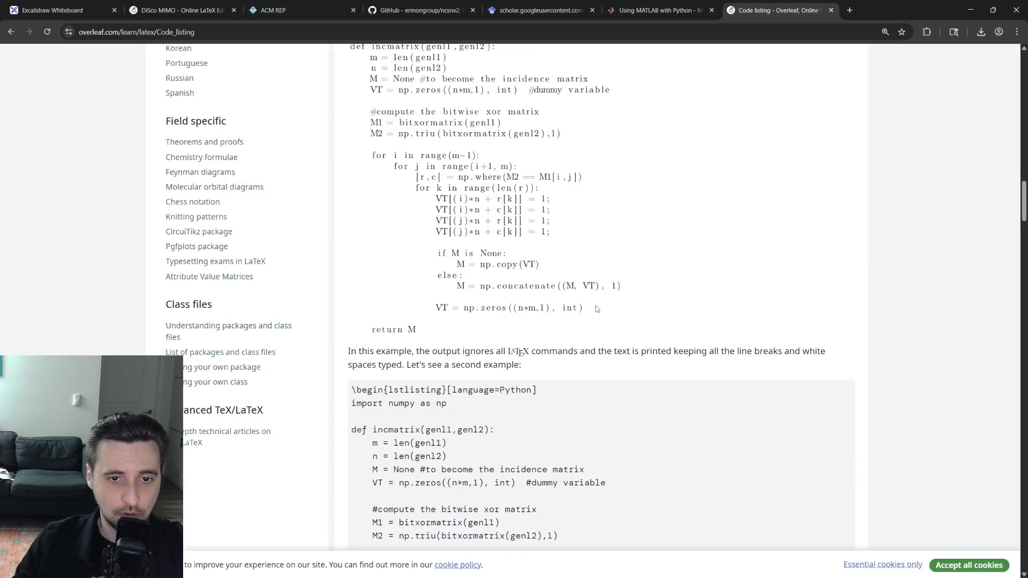
{"action": "scroll", "coordinate": [595, 308], "scroll_direction": "down", "scroll_amount": 2}
{"action": "scroll", "coordinate": [592, 306], "scroll_direction": "down", "scroll_amount": 2}
{"action": "scroll", "coordinate": [589, 303], "scroll_direction": "down", "scroll_amount": 2}
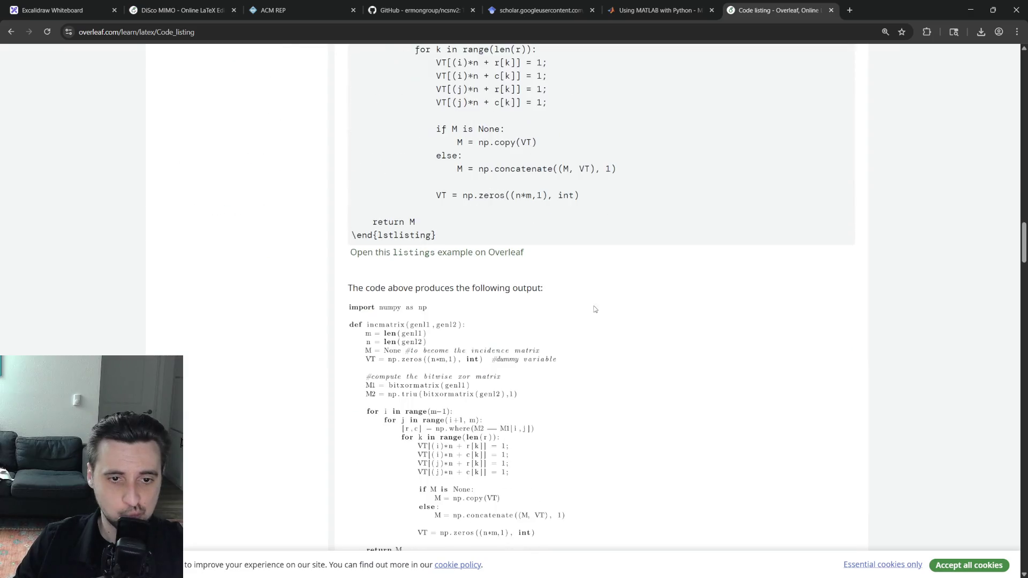
{"action": "scroll", "coordinate": [594, 314], "scroll_direction": "down", "scroll_amount": 3}
{"action": "scroll", "coordinate": [593, 313], "scroll_direction": "down", "scroll_amount": 2}
{"action": "scroll", "coordinate": [592, 312], "scroll_direction": "down", "scroll_amount": 1}
{"action": "scroll", "coordinate": [588, 311], "scroll_direction": "down", "scroll_amount": 3}
{"action": "scroll", "coordinate": [586, 310], "scroll_direction": "down", "scroll_amount": 3}
{"action": "scroll", "coordinate": [585, 306], "scroll_direction": "down", "scroll_amount": 4}
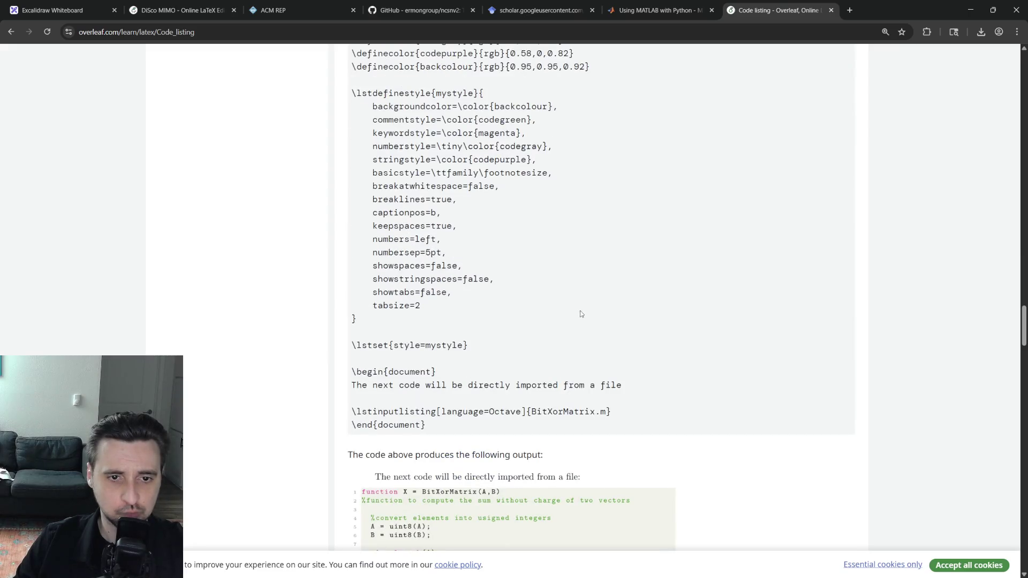
{"action": "scroll", "coordinate": [582, 313], "scroll_direction": "down", "scroll_amount": 3}
{"action": "scroll", "coordinate": [579, 325], "scroll_direction": "down", "scroll_amount": 1}
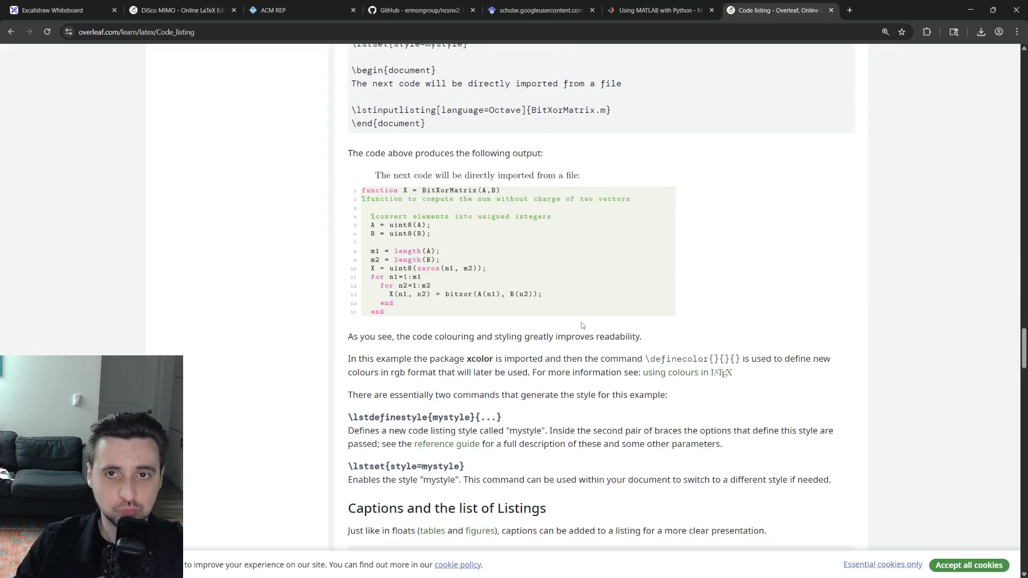
{"action": "key", "text": "ctrl+w"}
{"action": "key", "text": "ctrl+w"}
{"action": "key", "text": "ctrl+w"}
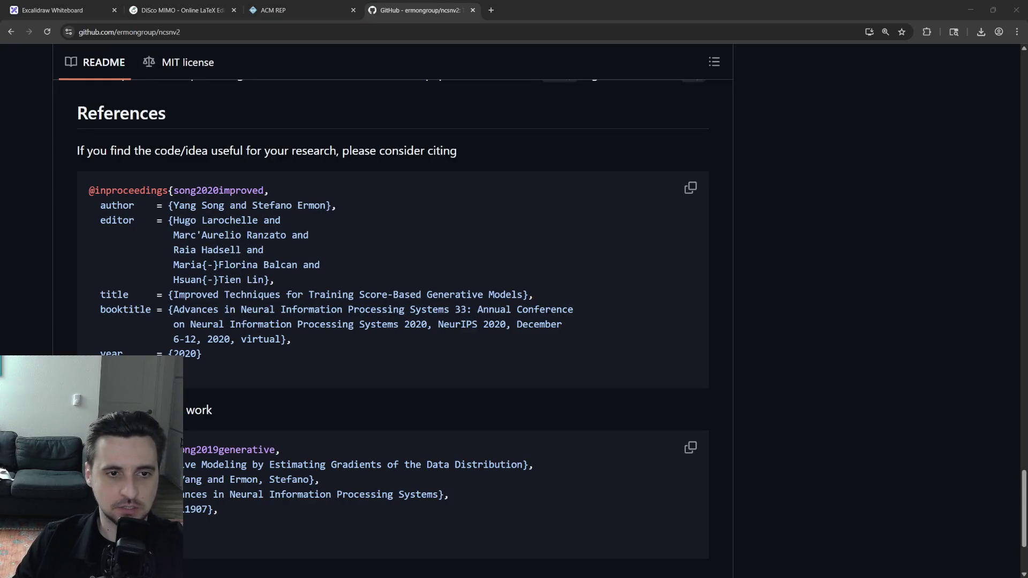
Ask Gemini how to highlight TOML in lstlisting with a minimal setup that works on free Overleaf.
{"action": "key", "text": "ctrl+t"}
{"action": "type", "text": "gemini.google.com"}
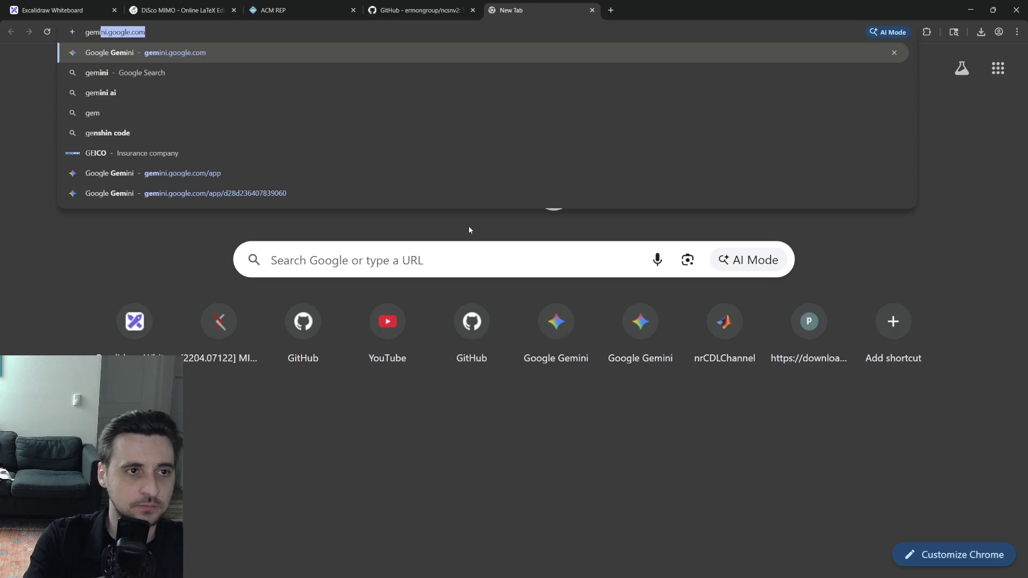
{"action": "key", "text": "Return"}
{"action": "type", "text": "How to highlight toml is La"}
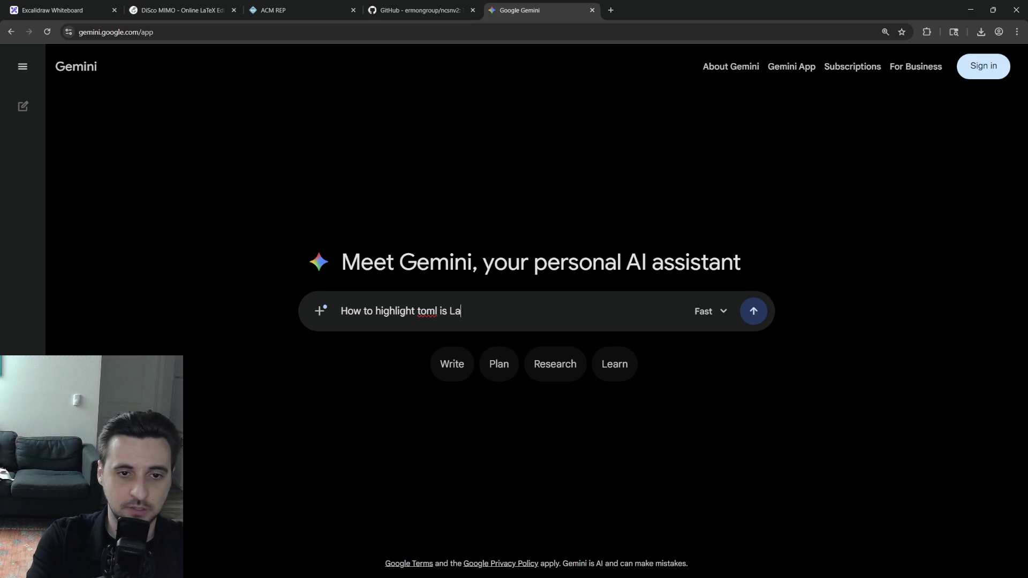
{"action": "type", "text": "tex listing? It's not "}
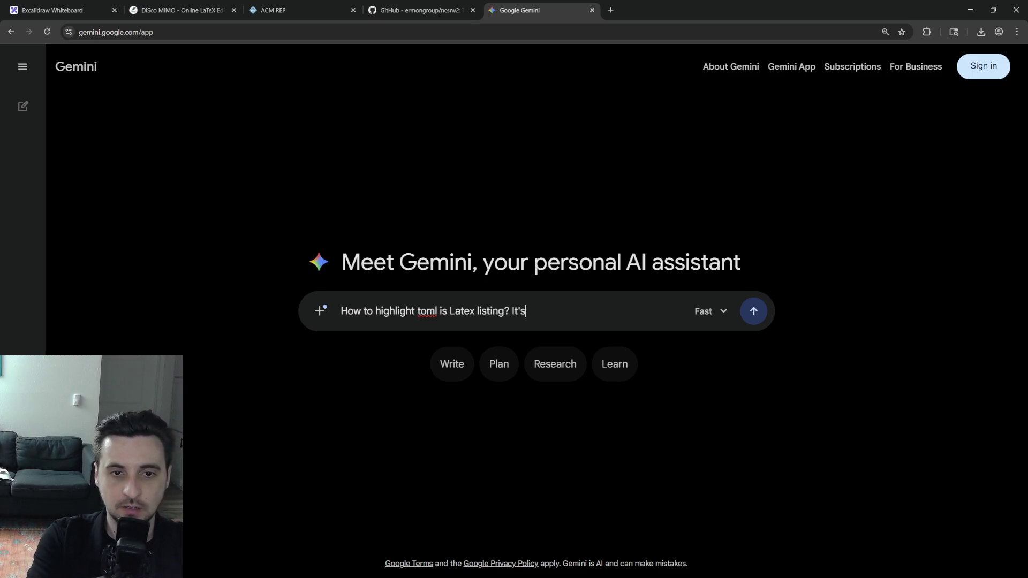
{"action": "type", "text": "a standard language. I "}
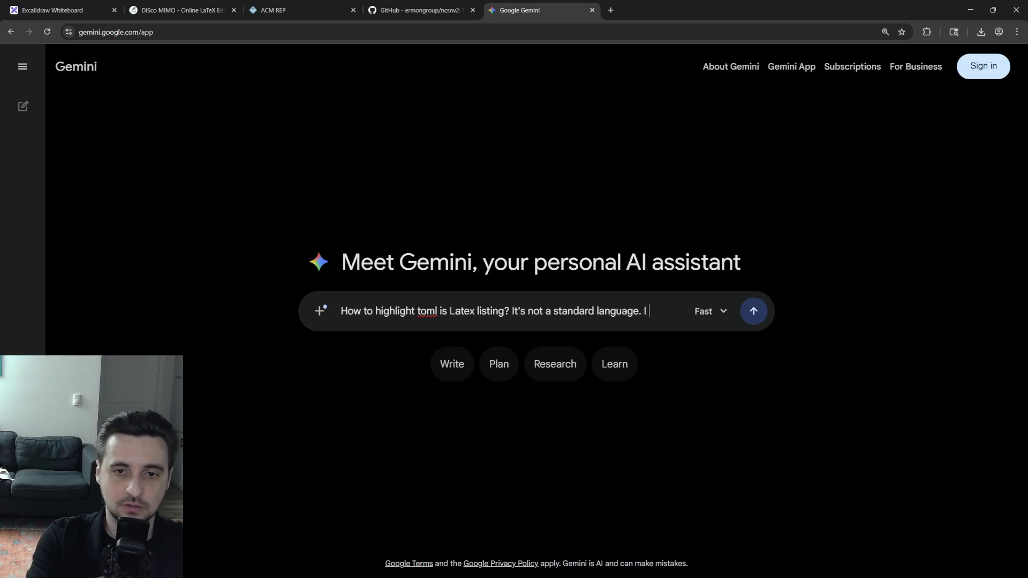
{"action": "type", "text": "need something clean, mimn"}
{"action": "key", "text": "BackSpace"}
{"action": "type", "text": "i"}
{"action": "key", "text": "BackSpace"}
{"action": "key", "text": "BackSpace"}
{"action": "type", "text": "nimal that works with frei"}
{"action": "key", "text": "BackSpace"}
{"action": "type", "text": "e Overleaf (fast compilation)"}
{"action": "key", "text": "Return"}
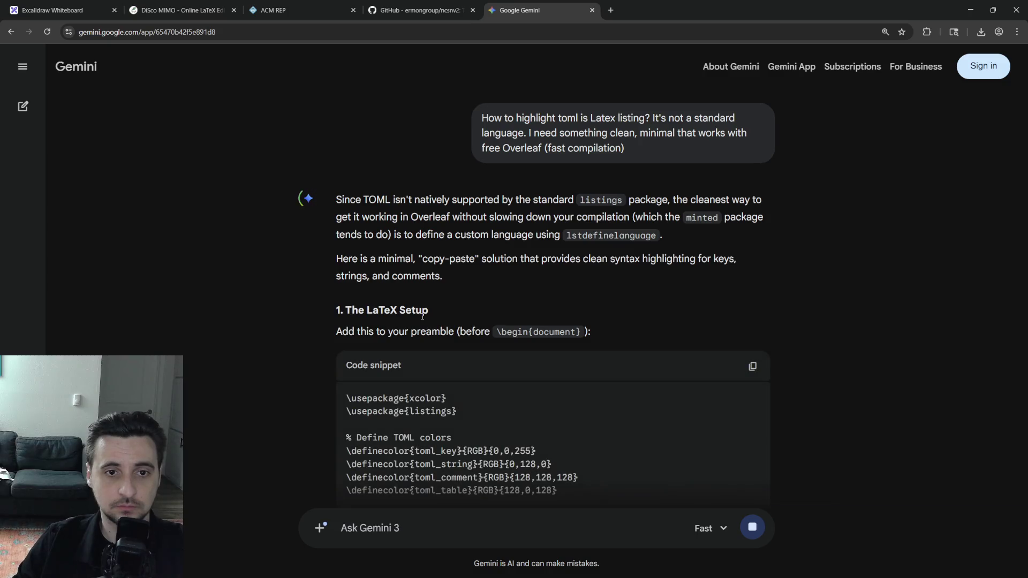
{"action": "scroll", "coordinate": [463, 339], "scroll_direction": "down", "scroll_amount": 2}
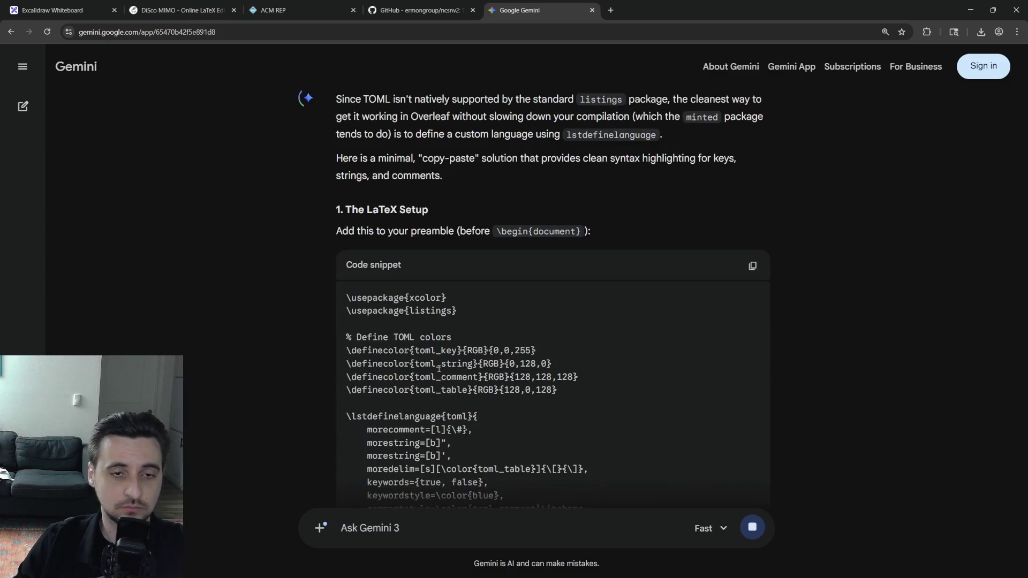
{"action": "scroll", "coordinate": [532, 321], "scroll_direction": "down", "scroll_amount": 2}
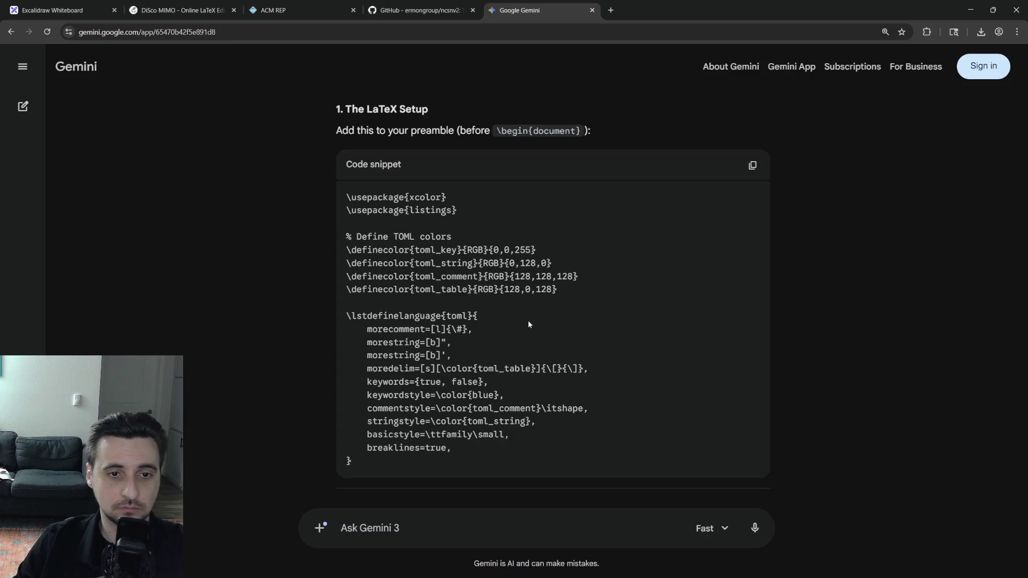
Select Gemini's TOML lstdefinelanguage setup snippet and select preamble line 3 in Overleaf to replace it.
{"action": "left_click_drag", "start_coordinate": [354, 463], "coordinate": [346, 198]}
{"action": "key", "text": "ctrl+c"}
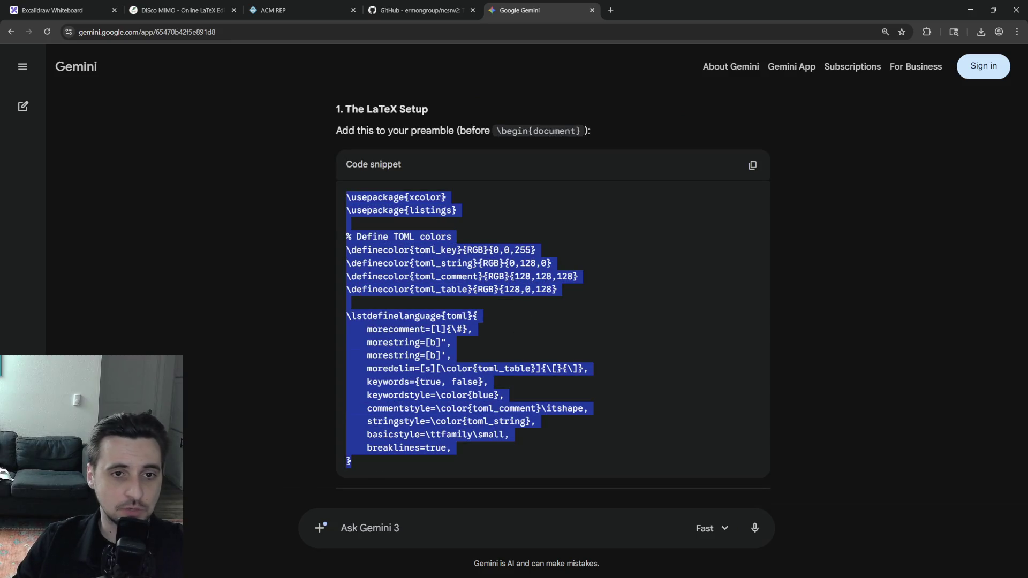
{"action": "scroll", "coordinate": [502, 285], "scroll_direction": "down", "scroll_amount": 2}
{"action": "scroll", "coordinate": [502, 284], "scroll_direction": "down", "scroll_amount": 1}
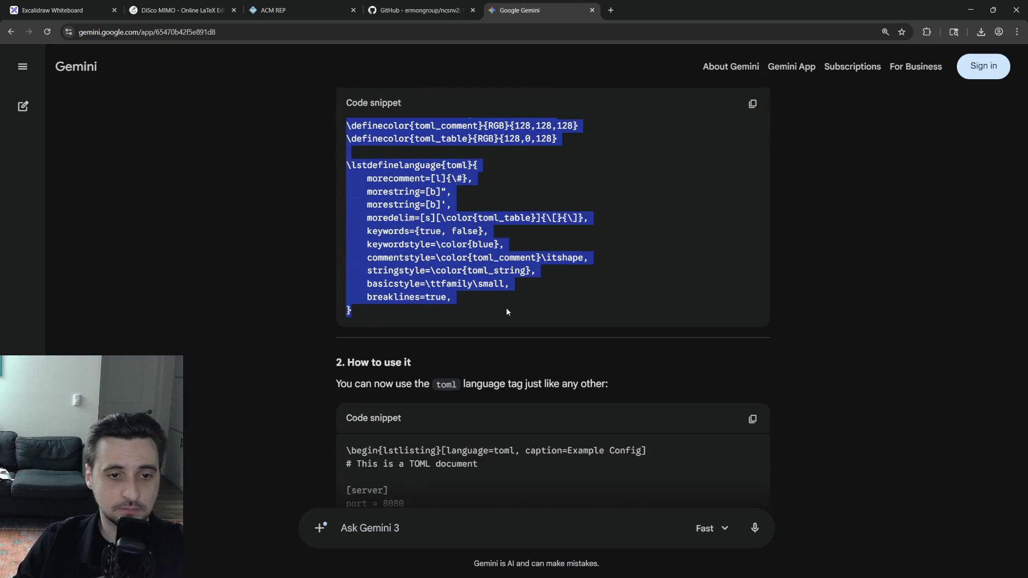
{"action": "left_click", "coordinate": [178, 10]}
{"action": "key", "text": "shift+Home"}
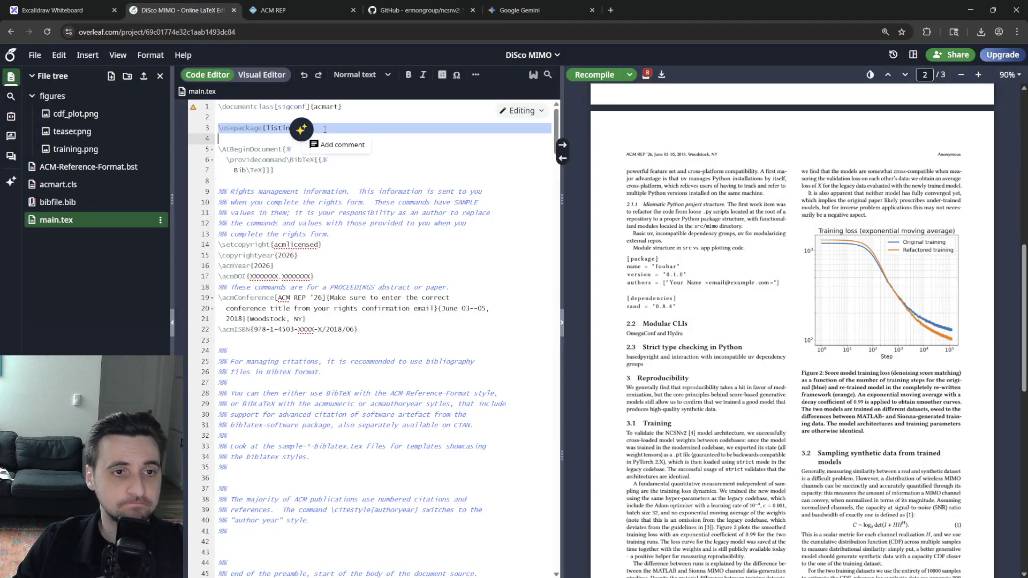
Paste the TOML colour and lstdefinelanguage definitions into the preamble and inspect the error-flagged lines.
{"action": "key", "text": "ctrl+v"}
{"action": "key", "text": "Return"}
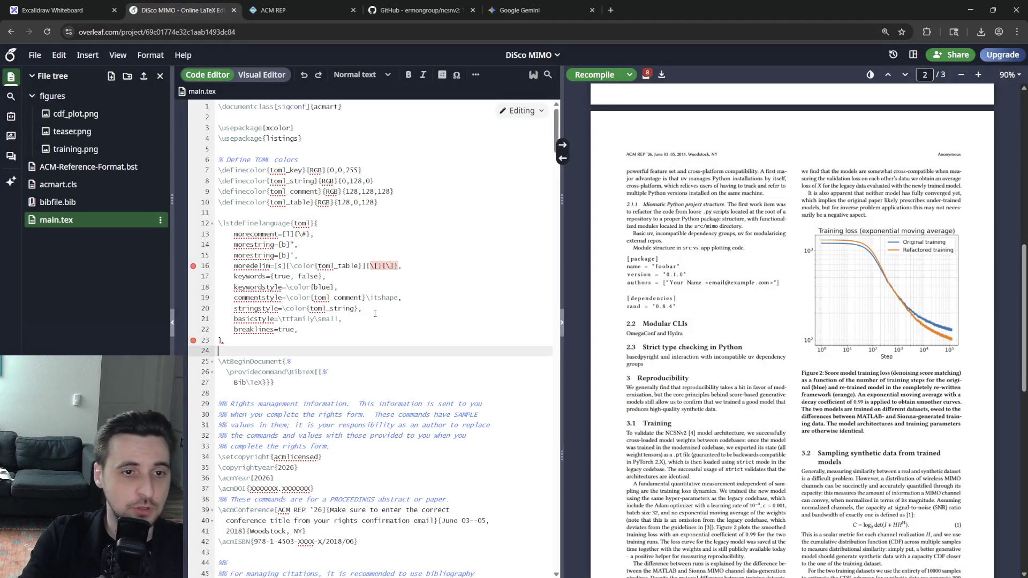
{"action": "left_click", "coordinate": [319, 223]}
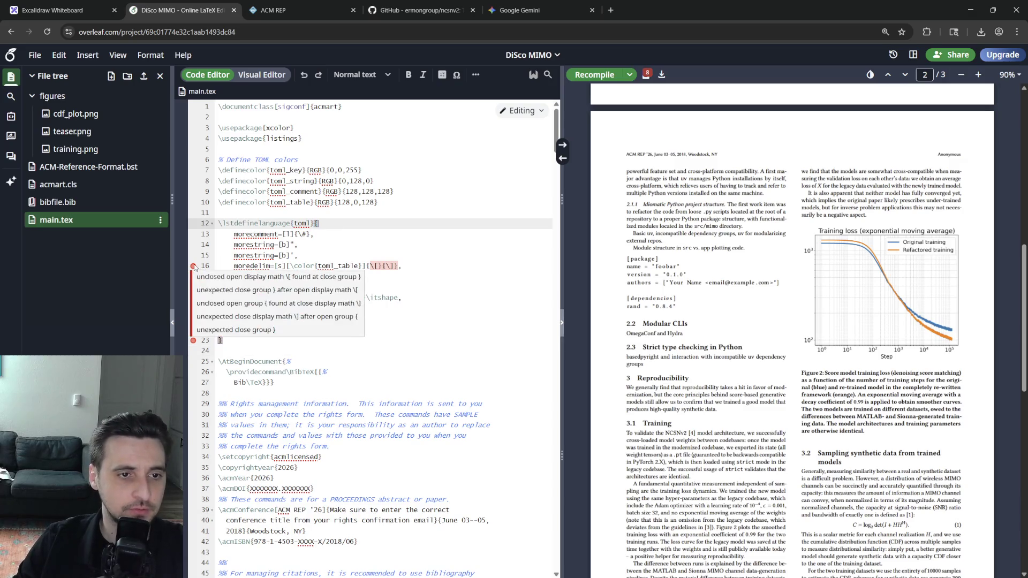
{"action": "left_click", "coordinate": [312, 245]}
{"action": "left_click", "coordinate": [277, 344]}
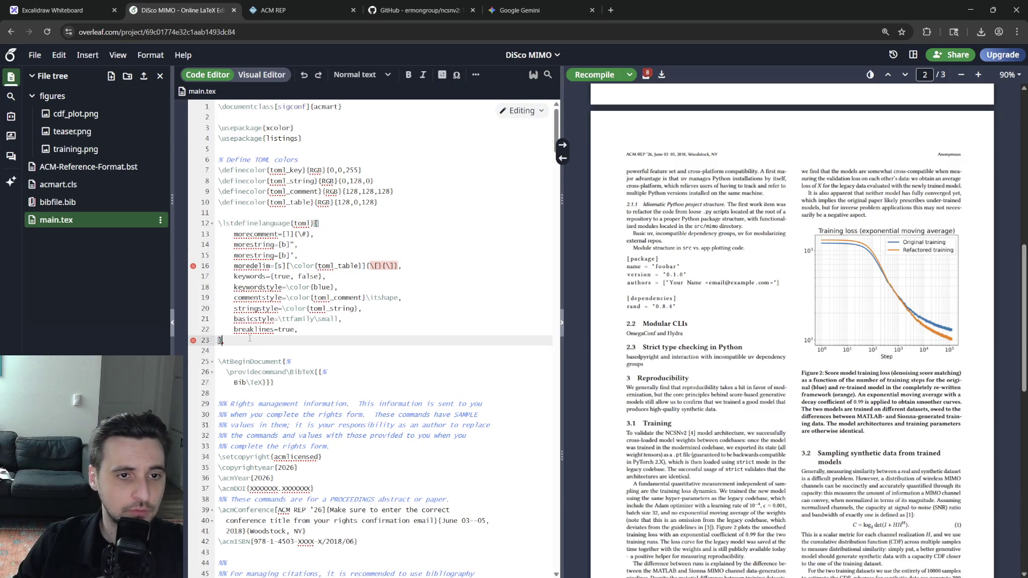
{"action": "left_click", "coordinate": [394, 269]}
{"action": "left_click", "coordinate": [361, 308]}
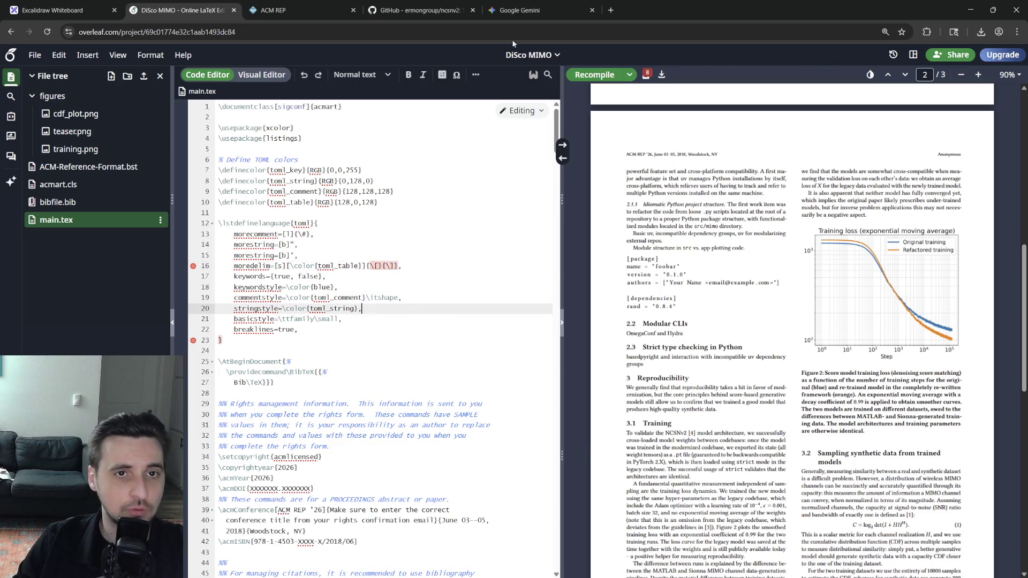
Copy Gemini's example TOML listing usage and return to the Overleaf project.
{"action": "left_click", "coordinate": [519, 9]}
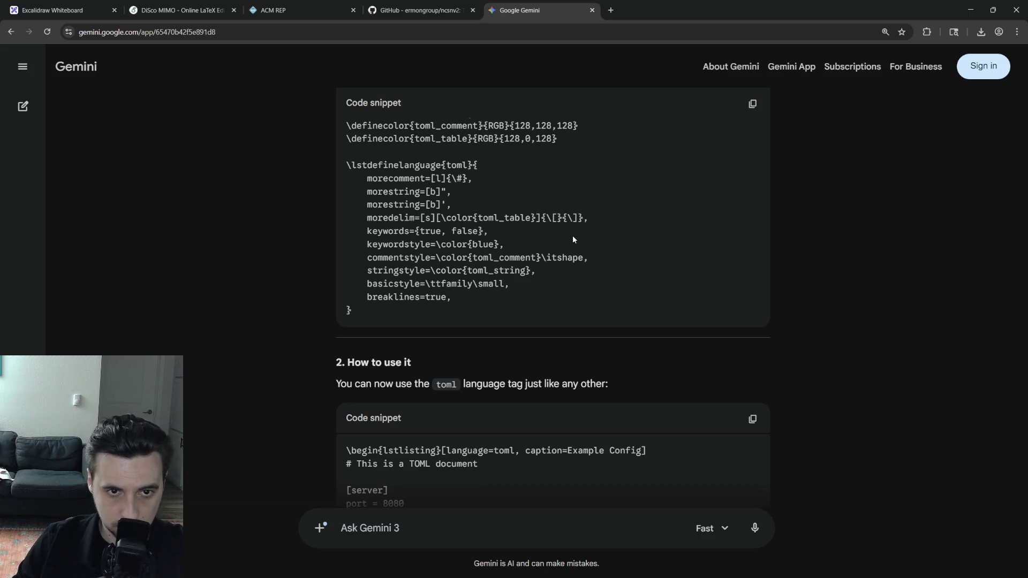
{"action": "scroll", "coordinate": [572, 236], "scroll_direction": "down", "scroll_amount": 2}
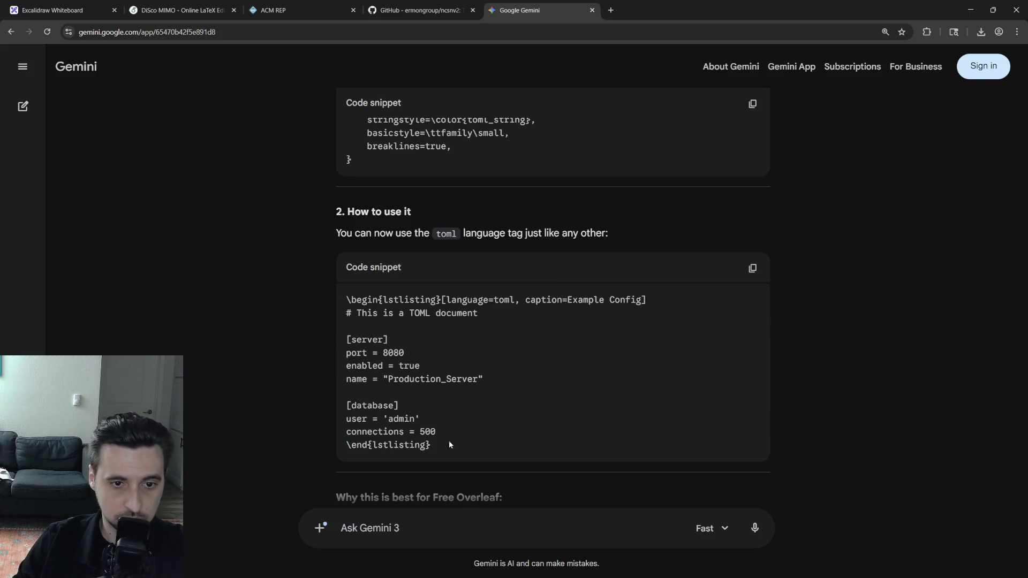
{"action": "left_click_drag", "start_coordinate": [434, 447], "coordinate": [346, 299]}
{"action": "key", "text": "ctrl+c"}
{"action": "left_click", "coordinate": [176, 10]}
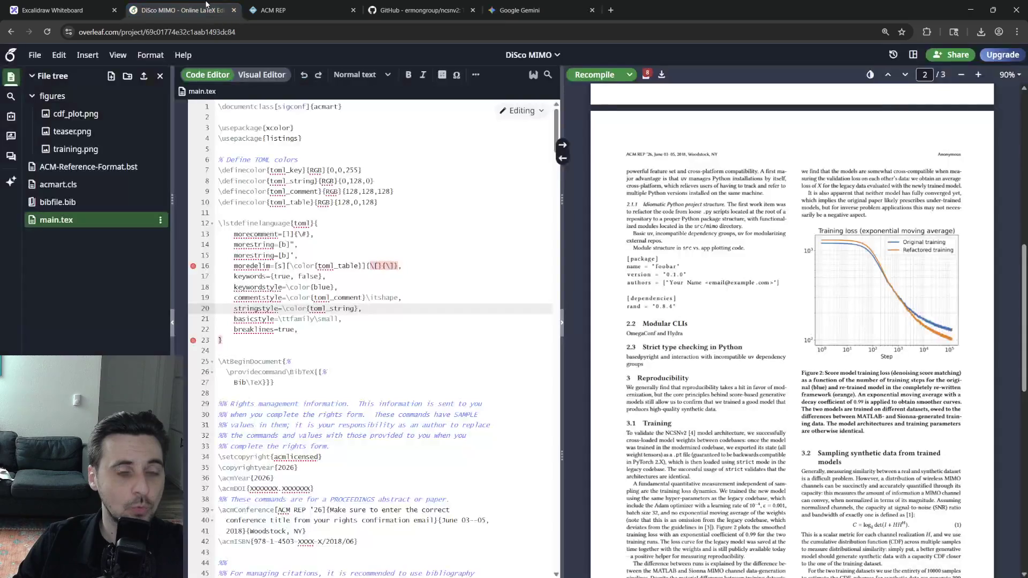
{"action": "scroll", "coordinate": [362, 322], "scroll_direction": "down", "scroll_amount": 10}
{"action": "scroll", "coordinate": [361, 322], "scroll_direction": "down", "scroll_amount": 10}
{"action": "scroll", "coordinate": [361, 322], "scroll_direction": "down", "scroll_amount": 10}
{"action": "scroll", "coordinate": [321, 363], "scroll_direction": "down", "scroll_amount": 8}
{"action": "scroll", "coordinate": [326, 374], "scroll_direction": "down", "scroll_amount": 8}
{"action": "scroll", "coordinate": [325, 377], "scroll_direction": "down", "scroll_amount": 5}
{"action": "scroll", "coordinate": [329, 386], "scroll_direction": "down", "scroll_amount": 5}
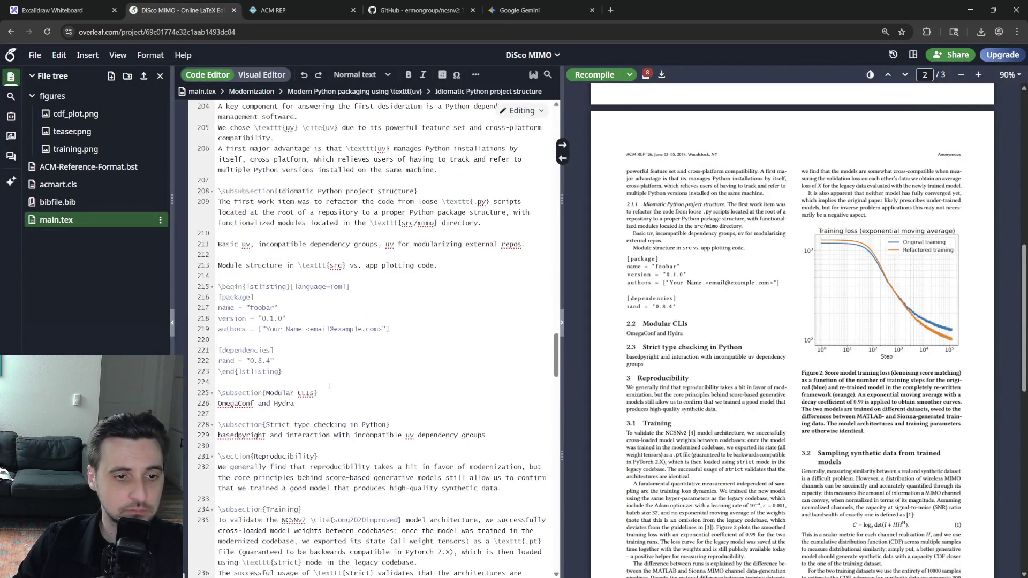
Paste the Example Config TOML listing over the old package listing, recompile, and show the logs.
{"action": "left_click_drag", "start_coordinate": [283, 373], "coordinate": [218, 287]}
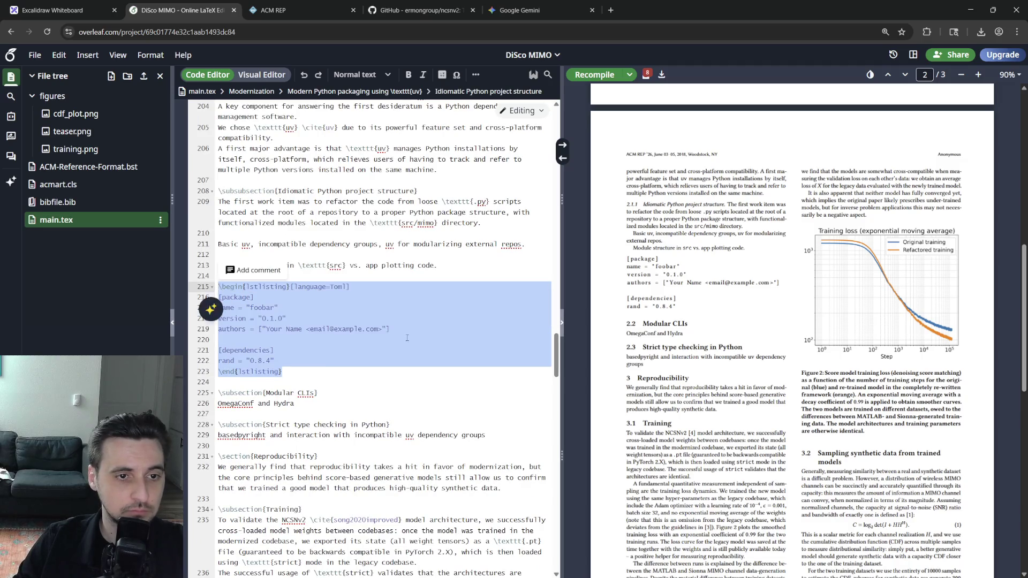
{"action": "key", "text": "ctrl+v"}
{"action": "key", "text": "ctrl+s"}
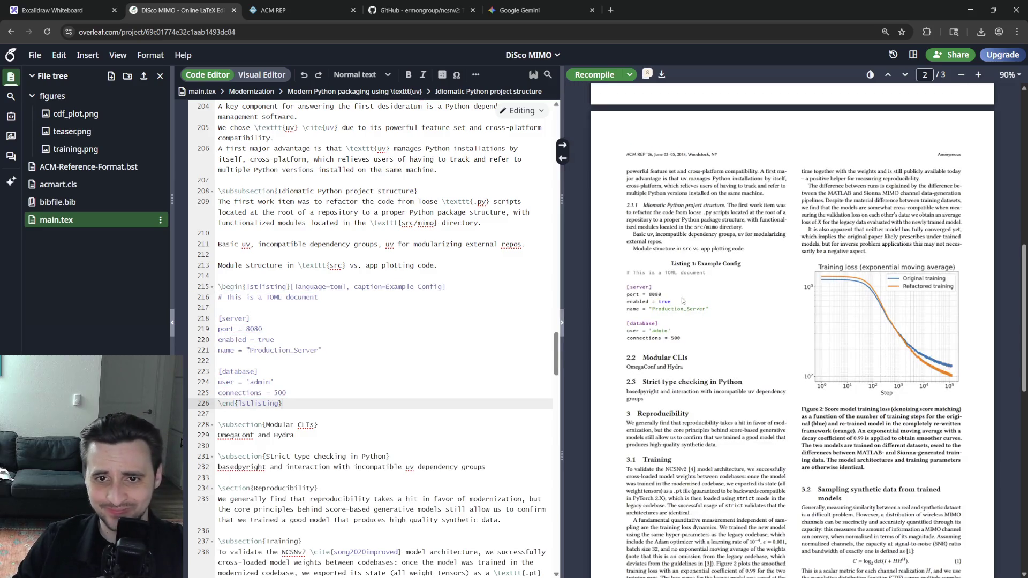
{"action": "left_click", "coordinate": [646, 75]}
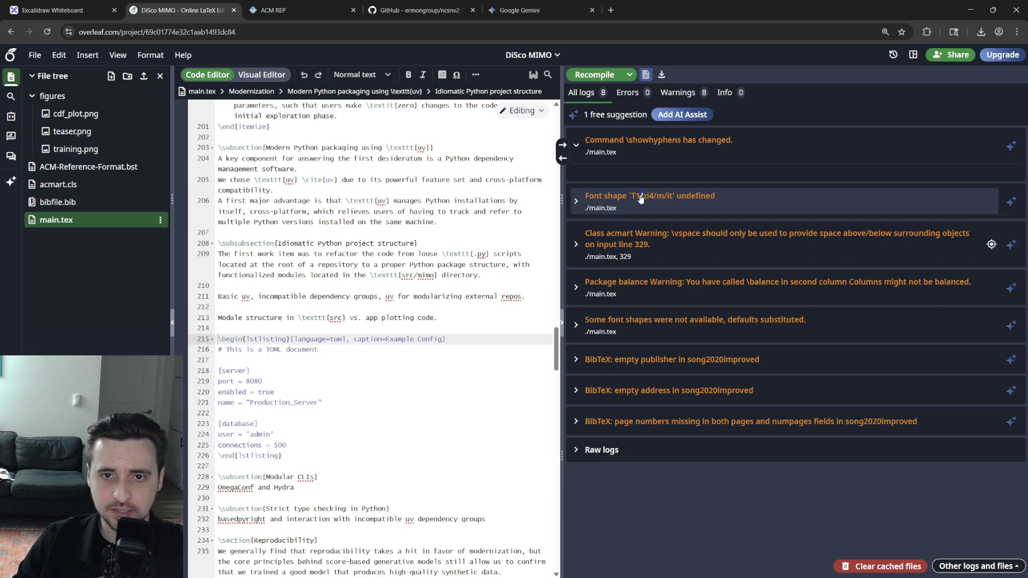
{"action": "scroll", "coordinate": [392, 382], "scroll_direction": "up", "scroll_amount": 10}
{"action": "scroll", "coordinate": [391, 382], "scroll_direction": "up", "scroll_amount": 10}
{"action": "scroll", "coordinate": [391, 382], "scroll_direction": "up", "scroll_amount": 10}
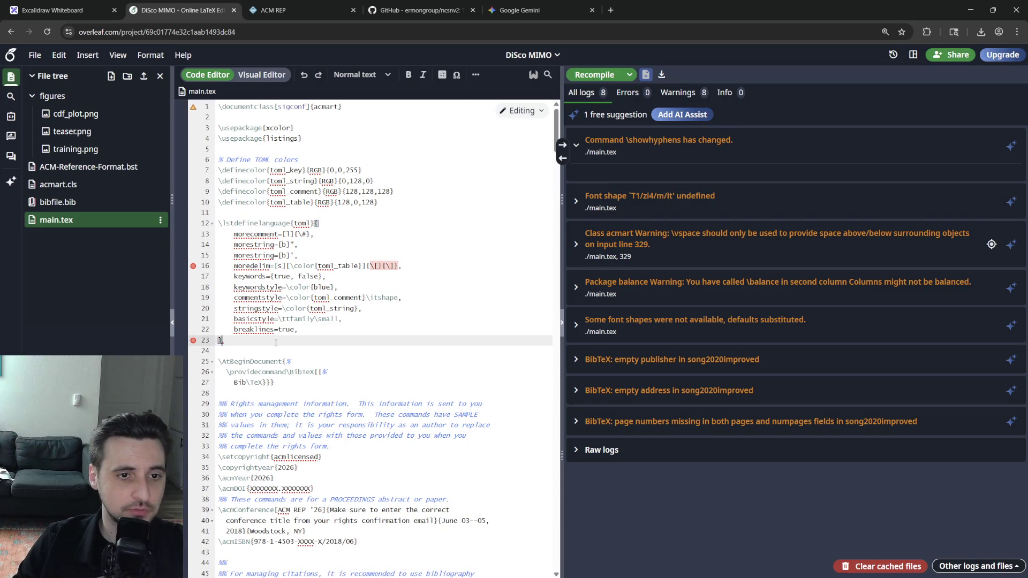
Inspect the error-marked moredelim, keyword style, string style and closing-brace lines of the TOML definition.
{"action": "left_click", "coordinate": [222, 340]}
{"action": "left_click", "coordinate": [404, 265]}
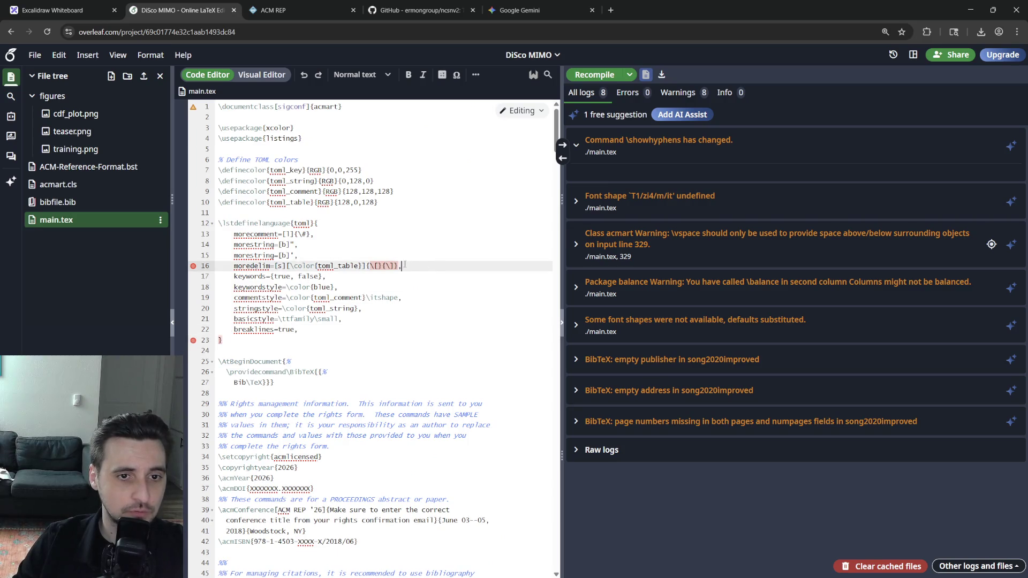
{"action": "key", "text": "Left"}
{"action": "key", "text": "Left"}
{"action": "key", "text": "Left"}
{"action": "left_click", "coordinate": [398, 288]}
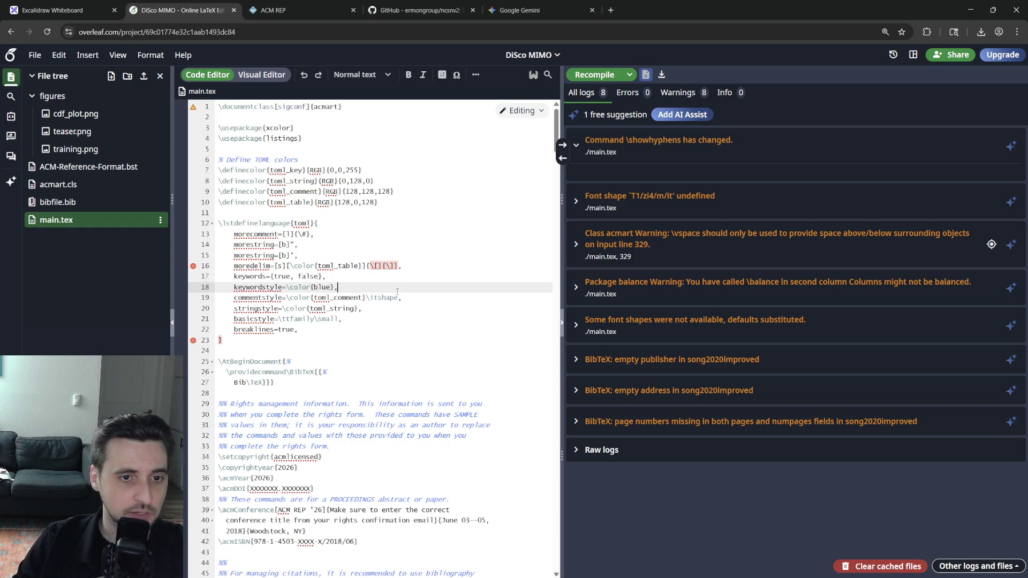
{"action": "left_click", "coordinate": [405, 266]}
{"action": "left_click", "coordinate": [408, 298]}
{"action": "left_click", "coordinate": [418, 341]}
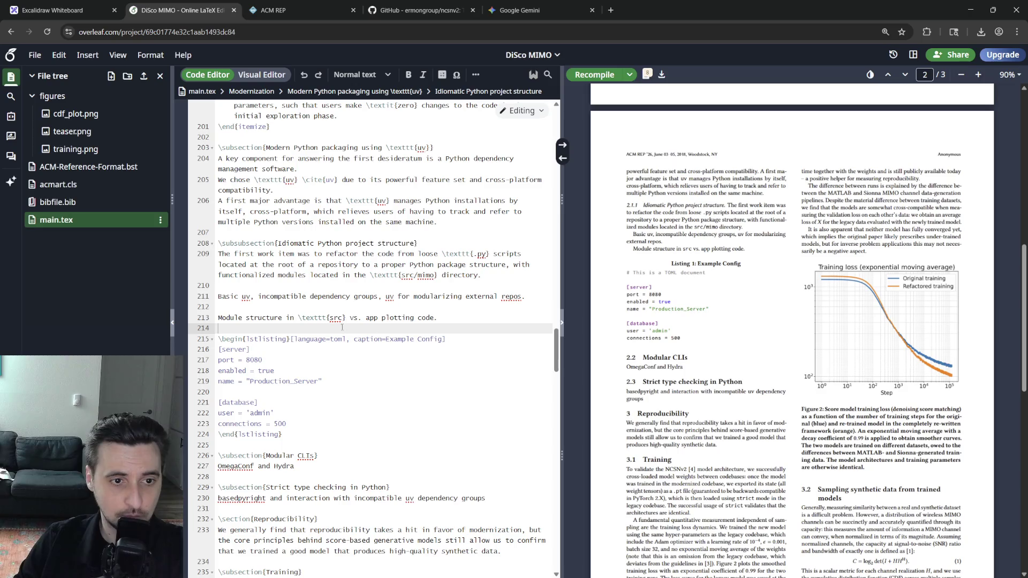
Delete the blank line before the listing, recompile, and review the caption and listing block.
{"action": "key", "text": "BackSpace"}
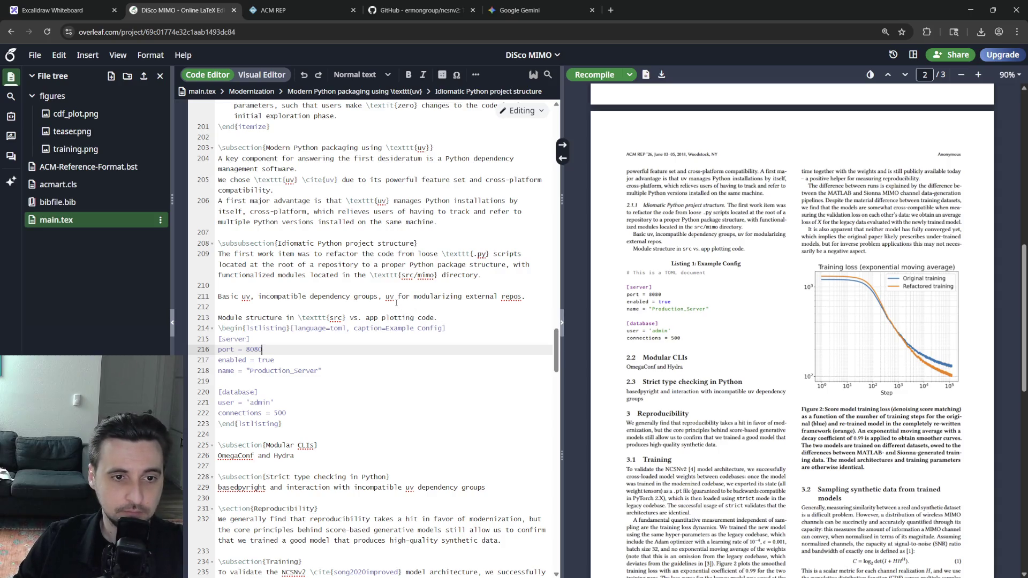
{"action": "left_click", "coordinate": [443, 328]}
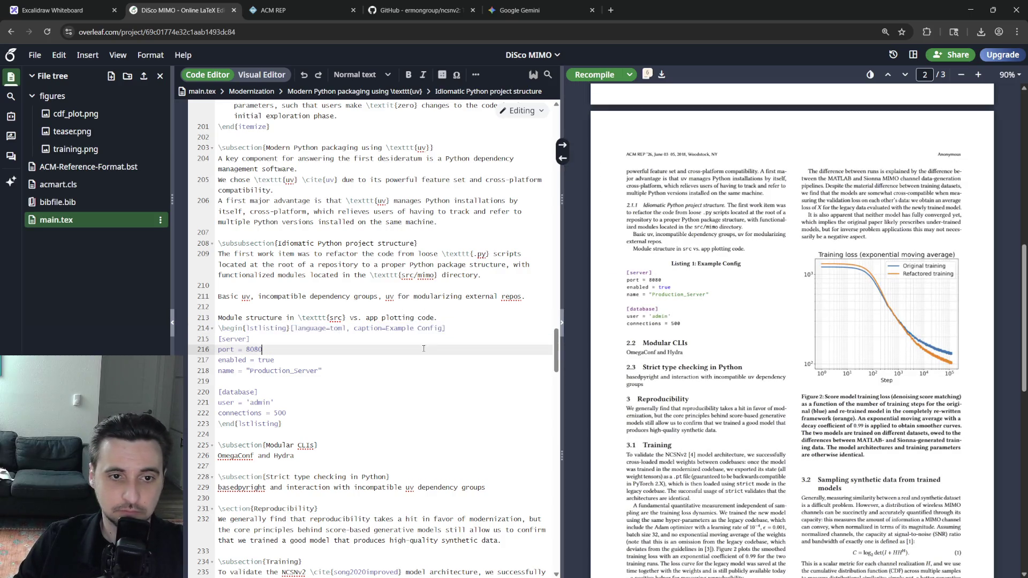
{"action": "mouse_move", "coordinate": [443, 329]}
{"action": "left_mouse_down"}
{"action": "mouse_move", "coordinate": [358, 328]}
{"action": "mouse_move", "coordinate": [387, 329]}
{"action": "left_mouse_up"}
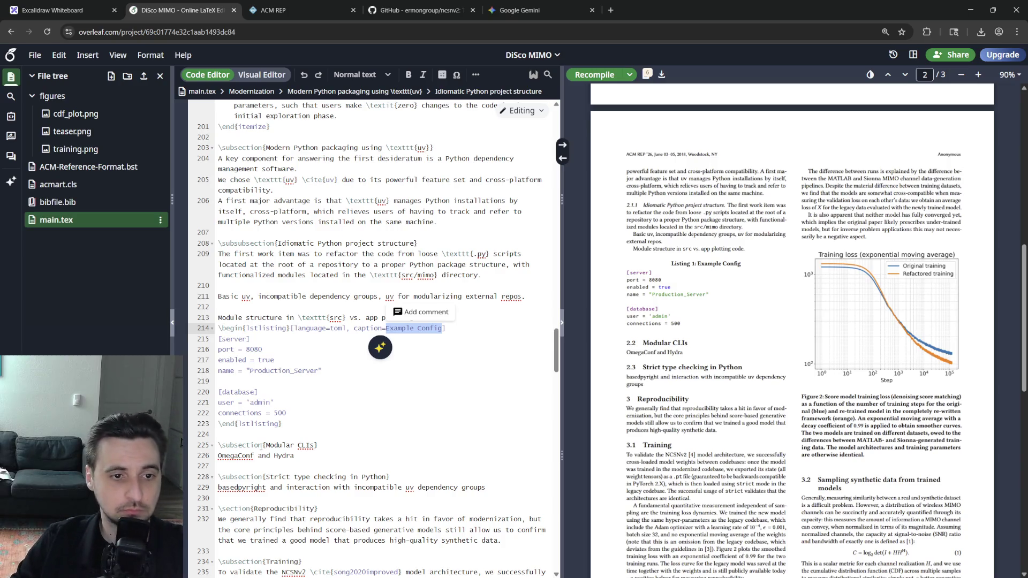
{"action": "left_click", "coordinate": [316, 423]}
{"action": "key", "text": "shift+Up"}
{"action": "key", "text": "shift+Up"}
{"action": "key", "text": "shift+Up"}
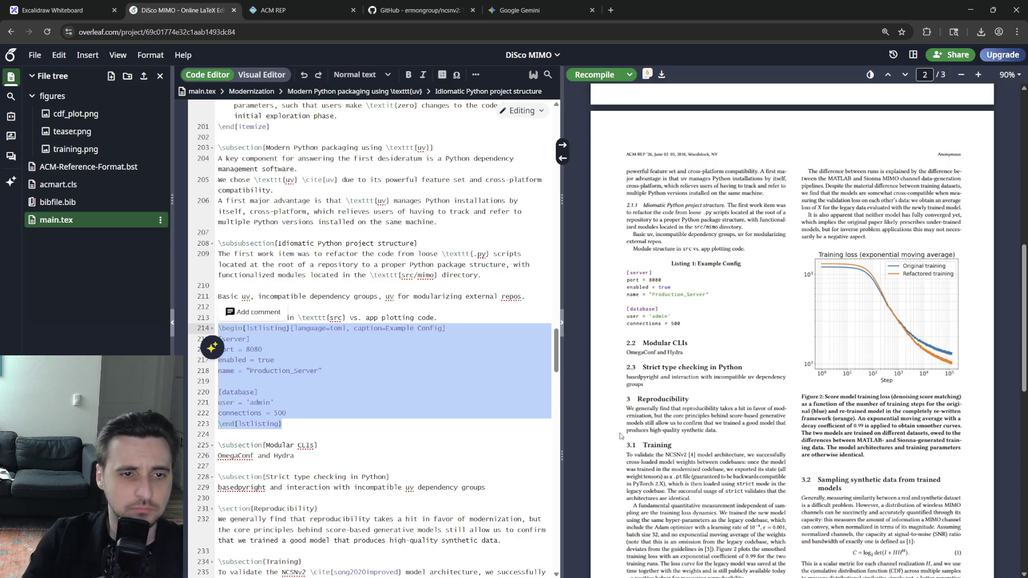
{"action": "scroll", "coordinate": [494, 439], "scroll_direction": "up", "scroll_amount": 1}
{"action": "scroll", "coordinate": [493, 439], "scroll_direction": "up", "scroll_amount": 2}
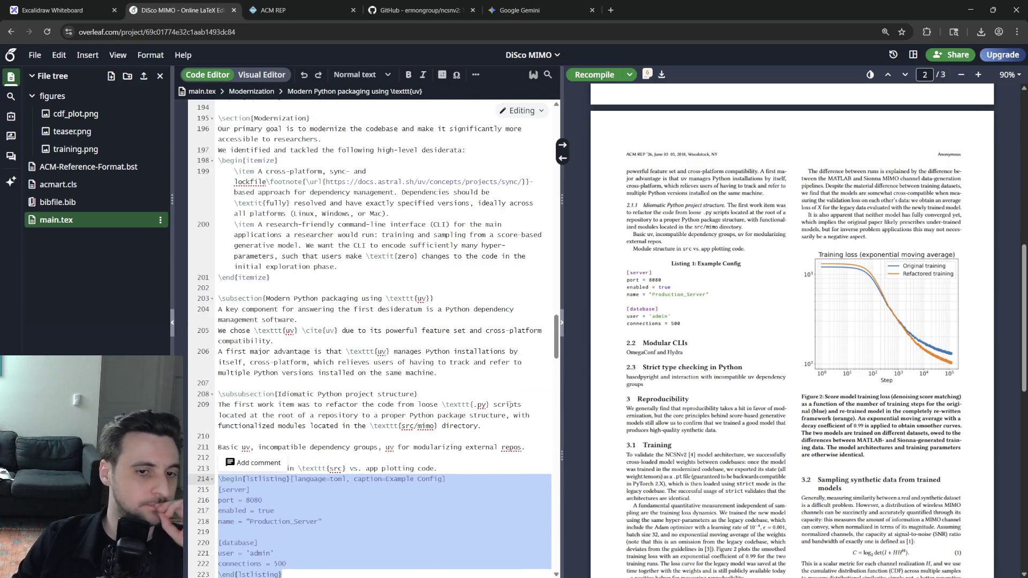
{"action": "left_click", "coordinate": [500, 431]}
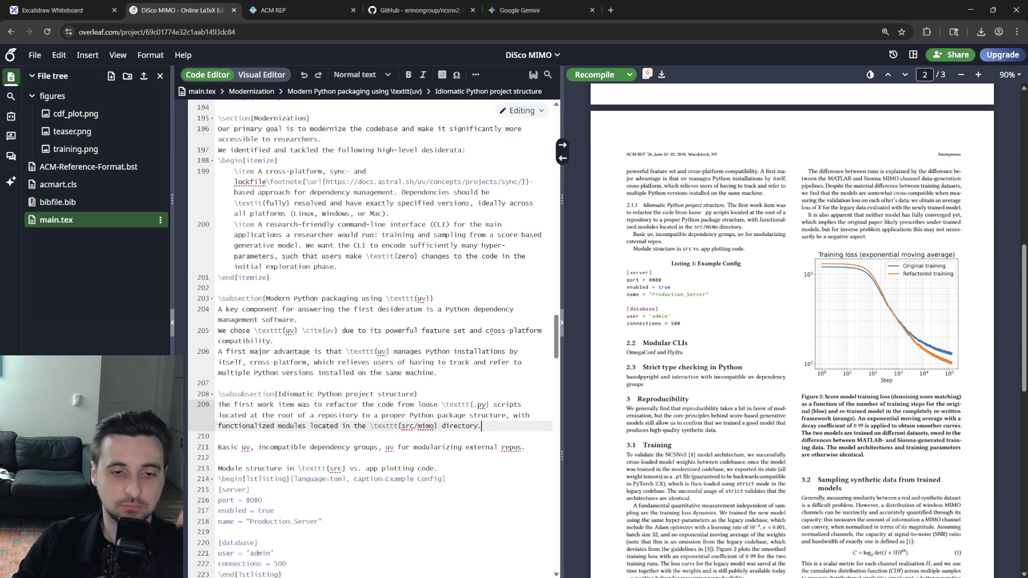
Start a new sentence saying running \texttt{uv init} moves packaging out of separate files.
{"action": "key", "text": "Return"}
{"action": "type", "text": "This is"}
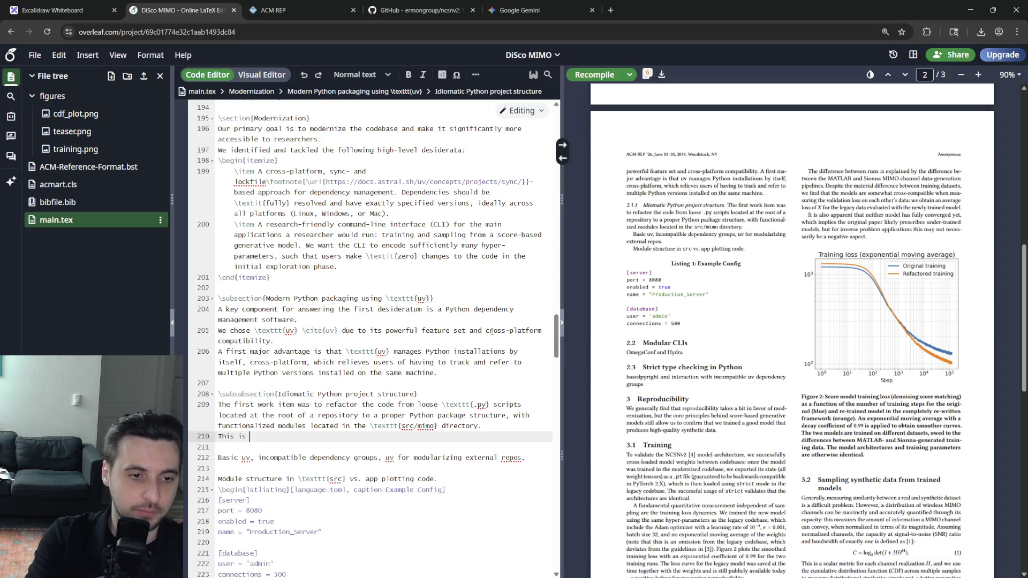
{"action": "type", "text": "by running `uv inint"}
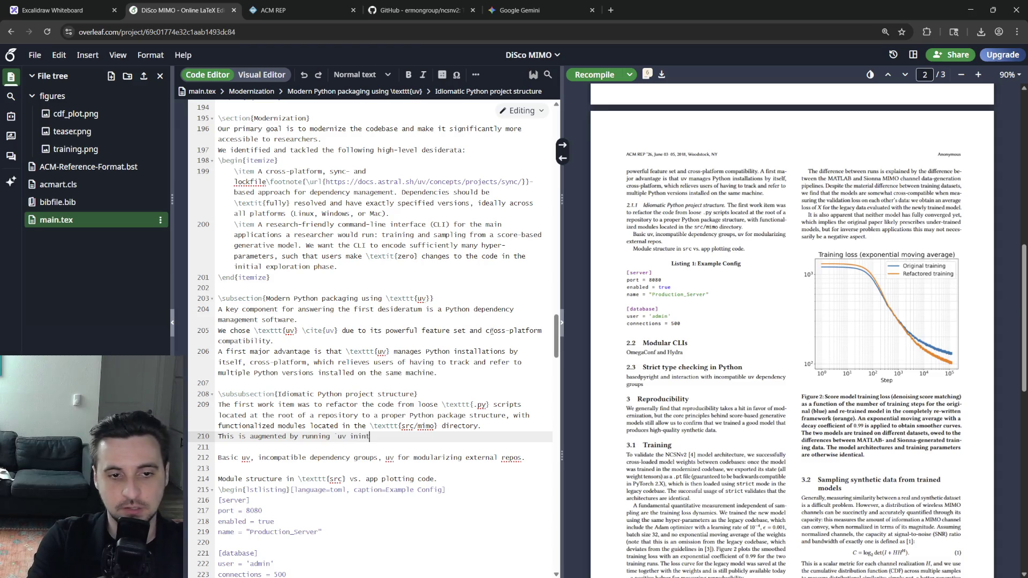
{"action": "key", "text": "BackSpace"}
{"action": "key", "text": "BackSpace"}
{"action": "key", "text": "BackSpace"}
{"action": "type", "text": "exttt"}
{"action": "key", "text": "Escape"}
{"action": "type", "text": "uv init, which moves all dependency"}
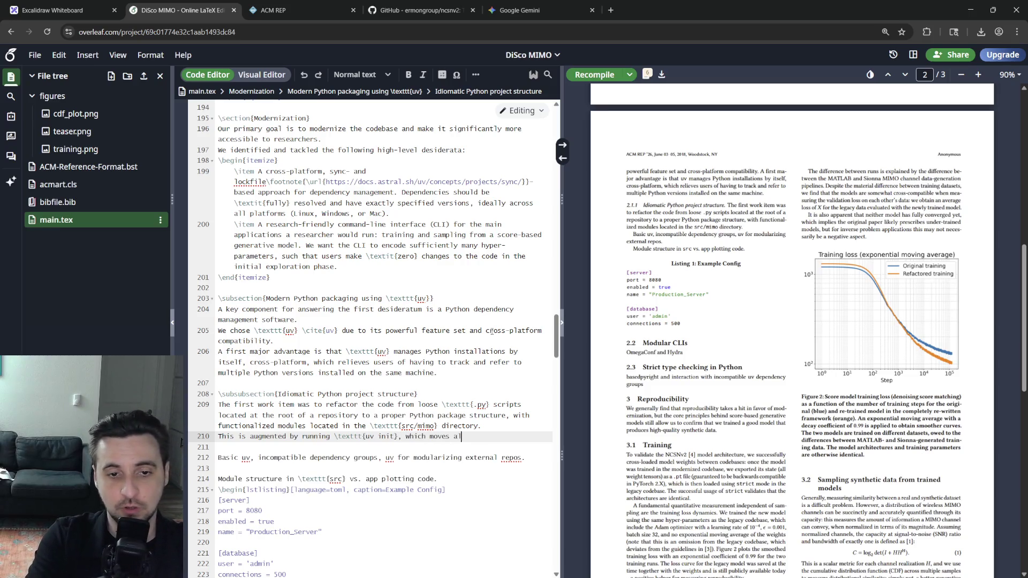
{"action": "key", "text": "ctrl+BackSpace"}
{"action": "type", "text": "project packaging and d"}
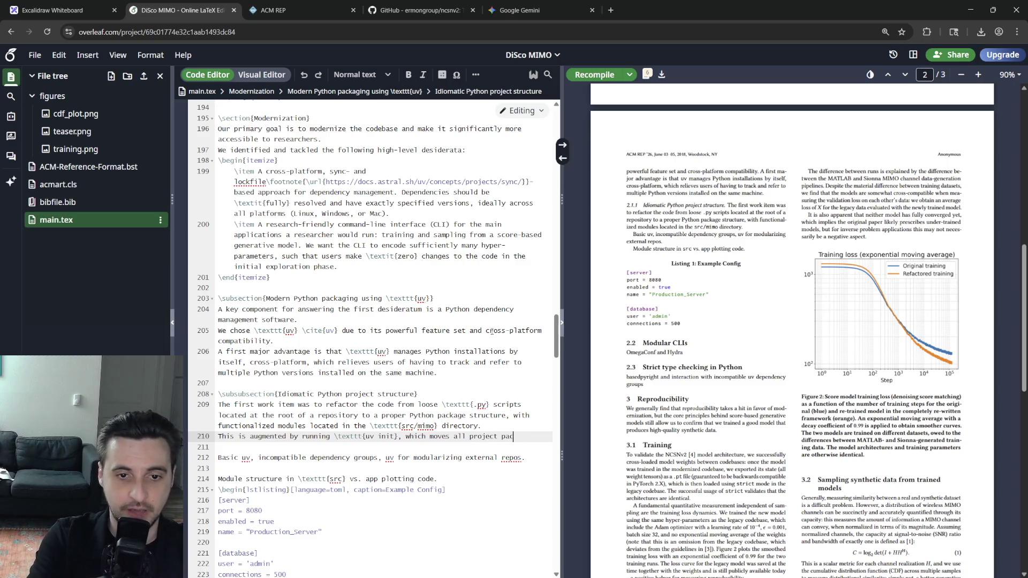
{"action": "type", "text": "epend"}
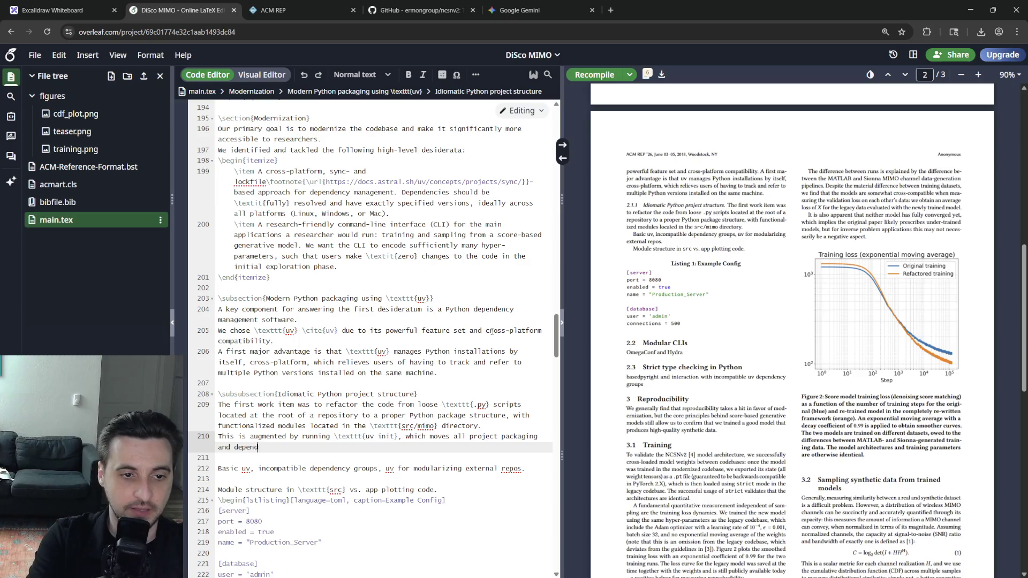
{"action": "type", "text": "ency management to a \te"}
{"action": "type", "text": "xttt"}
Finish the sentence with \texttt{pyproject.toml}, its basic configuration 'shown in Listing~'.
{"action": "key", "text": "Return"}
{"action": "type", "text": "pypr"}
{"action": "type", "text": "oject.toml"}
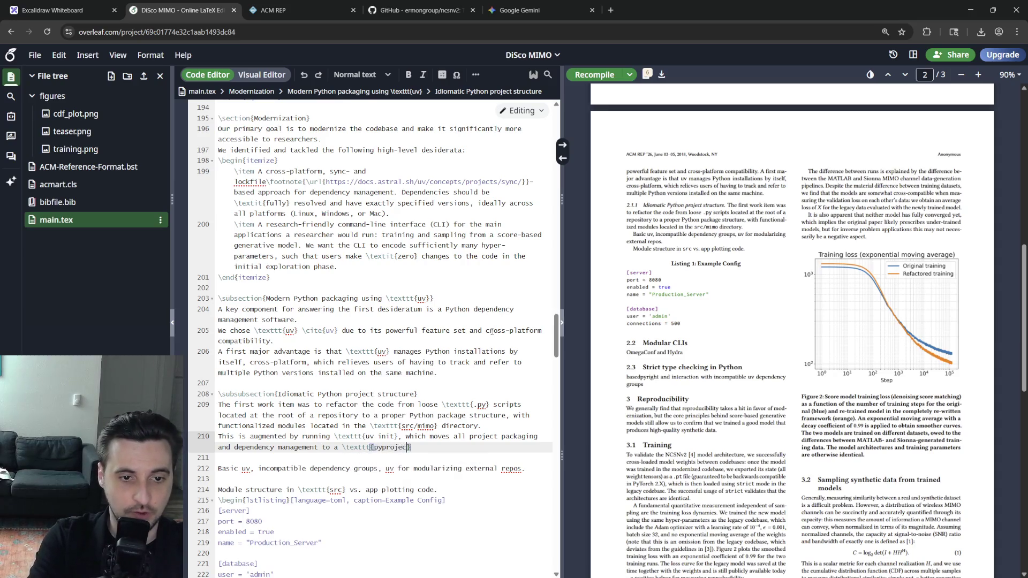
{"action": "key", "text": "Right"}
{"action": "type", "text": "file."}
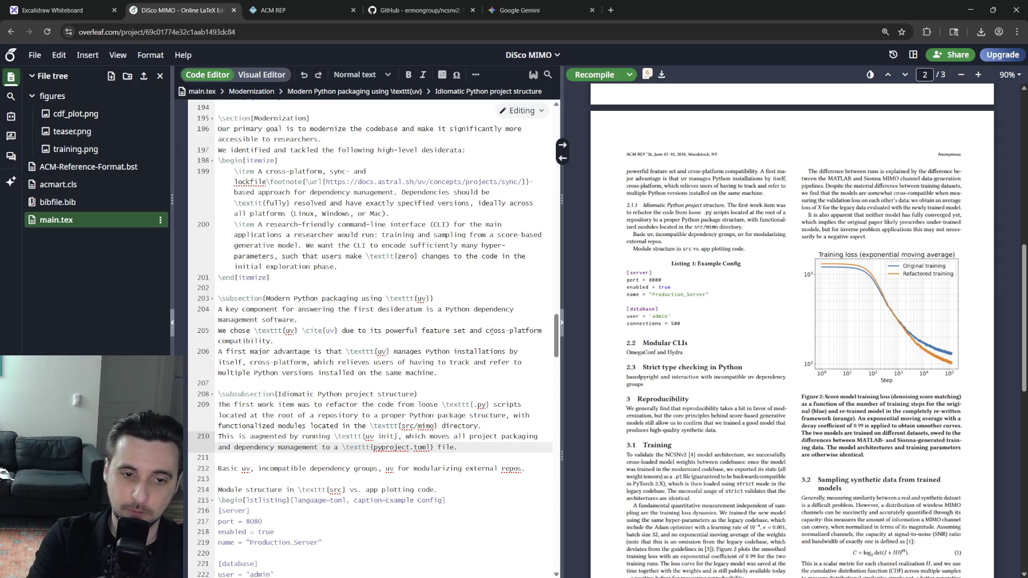
{"action": "key", "text": "BackSpace"}
{"action": "type", "text": ", with the basic skele"}
{"action": "key", "text": "BackSpace"}
{"action": "key", "text": "BackSpace"}
{"action": "key", "text": "BackSpace"}
{"action": "type", "text": "configuration show"}
{"action": "type", "text": " in Li"}
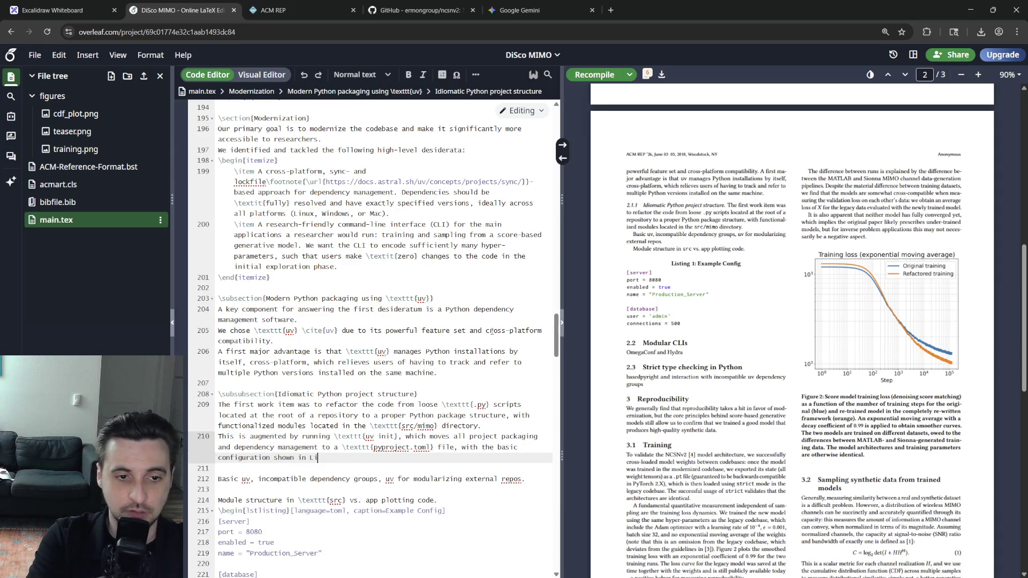
{"action": "type", "text": "sting~"}
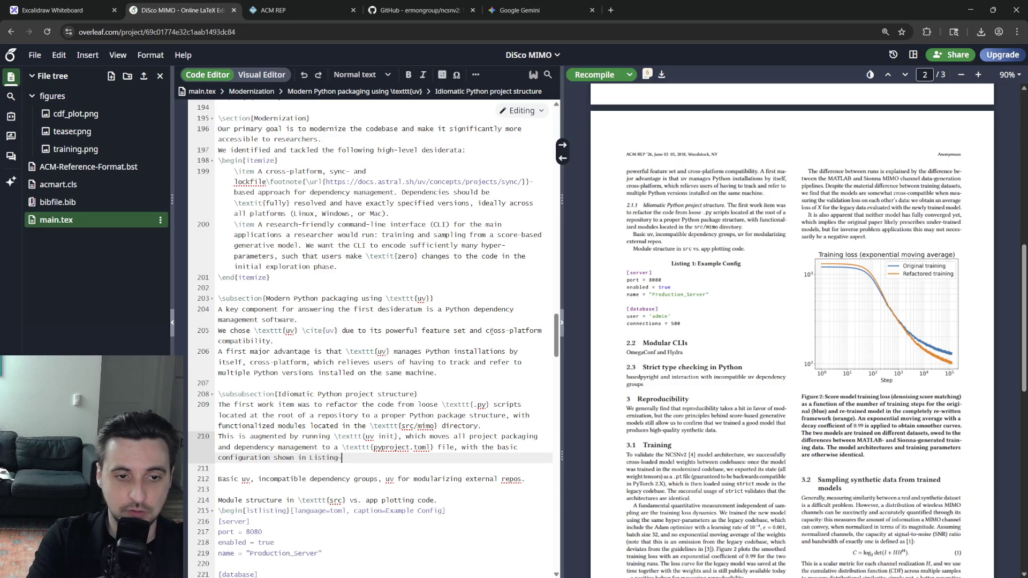
{"action": "type", "text": "\ref{"}
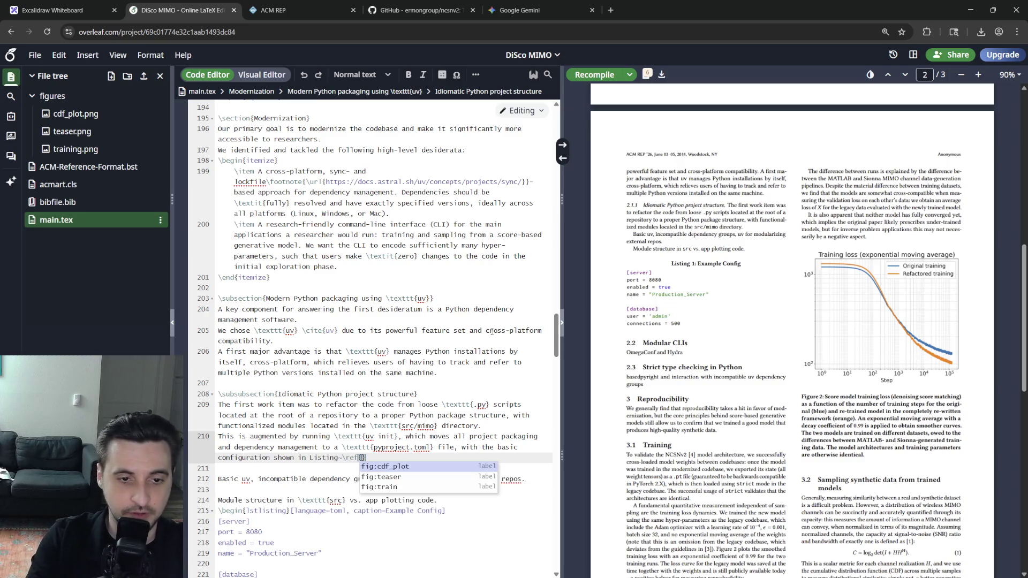
Add label=lst:toml_basic to the listing options and reference it with \ref{lst:toml_basic}.
{"action": "key", "text": "Return"}
{"action": "key", "text": "Down"}
{"action": "key", "text": "Down"}
{"action": "key", "text": "Down"}
{"action": "key", "text": "End"}
{"action": "key", "text": "Left"}
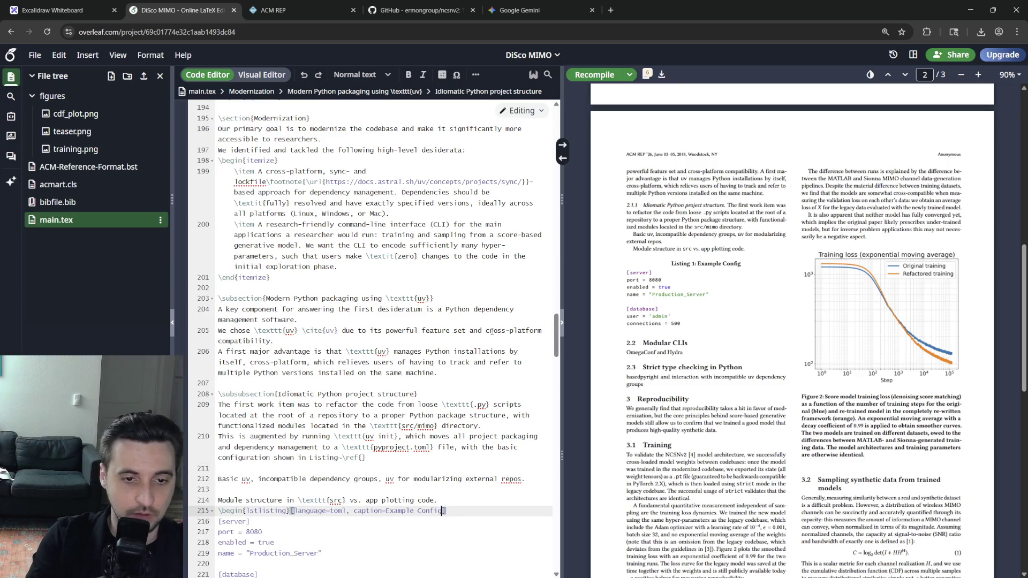
{"action": "type", "text": ", "}
{"action": "type", "text": "label="}
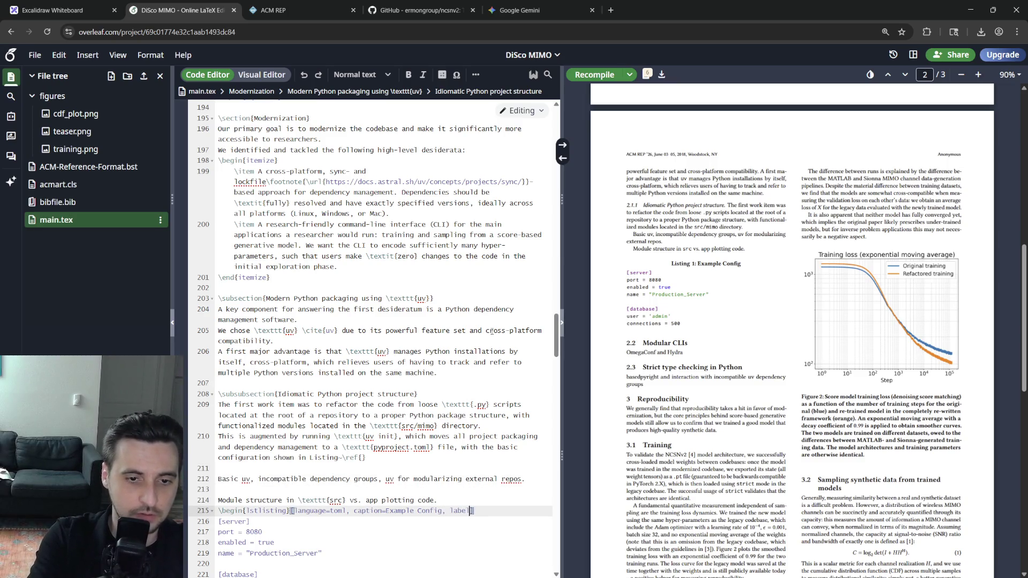
{"action": "type", "text": "lst:"}
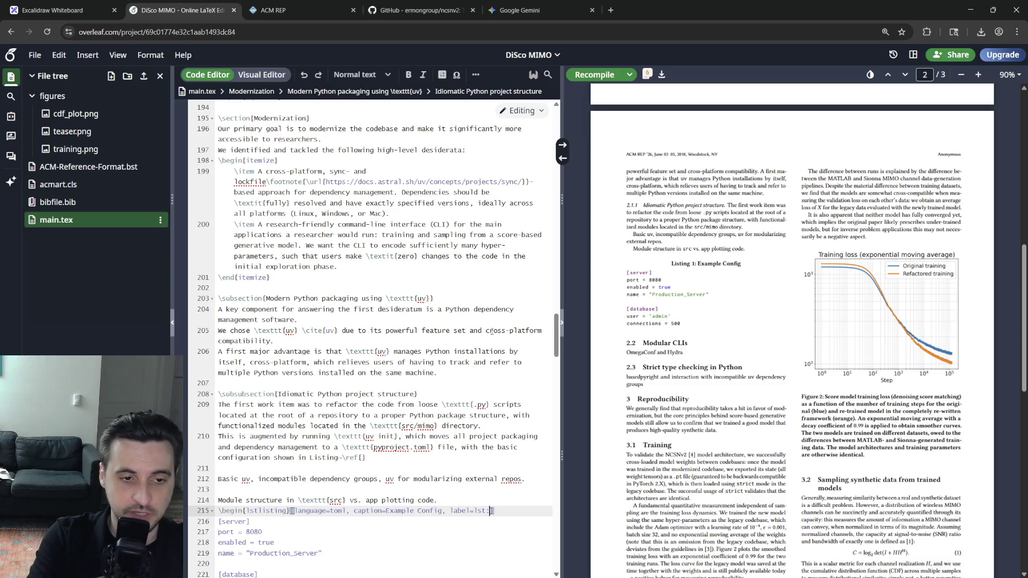
{"action": "type", "text": "toml_basic"}
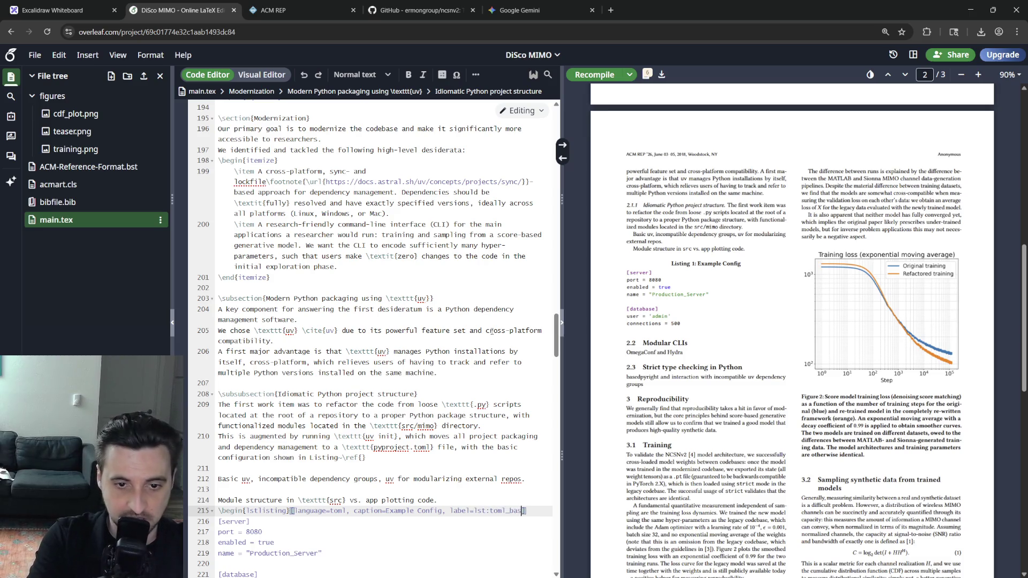
{"action": "key", "text": "Up"}
{"action": "key", "text": "Up"}
{"action": "key", "text": "Up"}
{"action": "key", "text": "Up"}
{"action": "key", "text": "Left"}
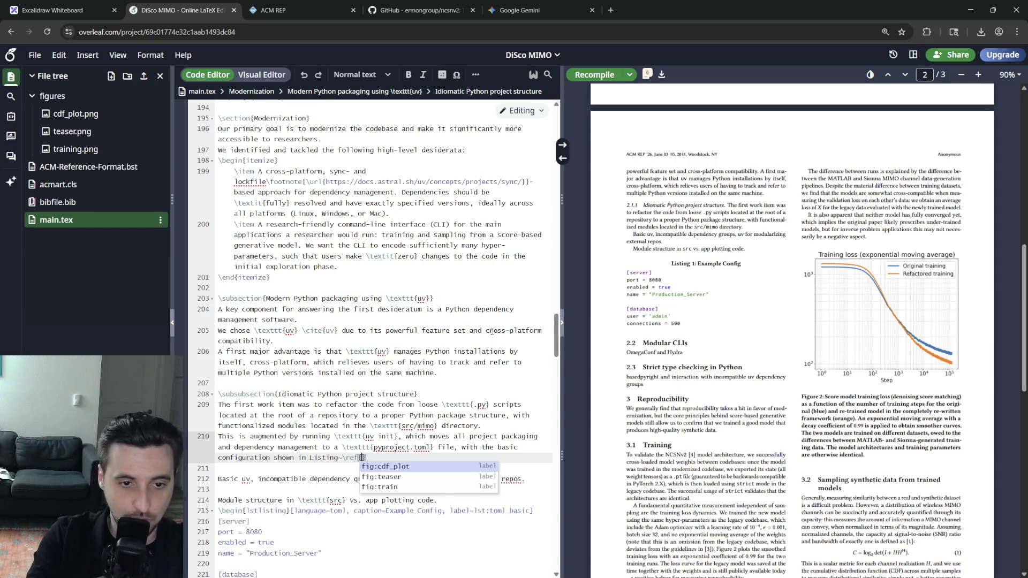
{"action": "type", "text": "lst:toml_basic"}
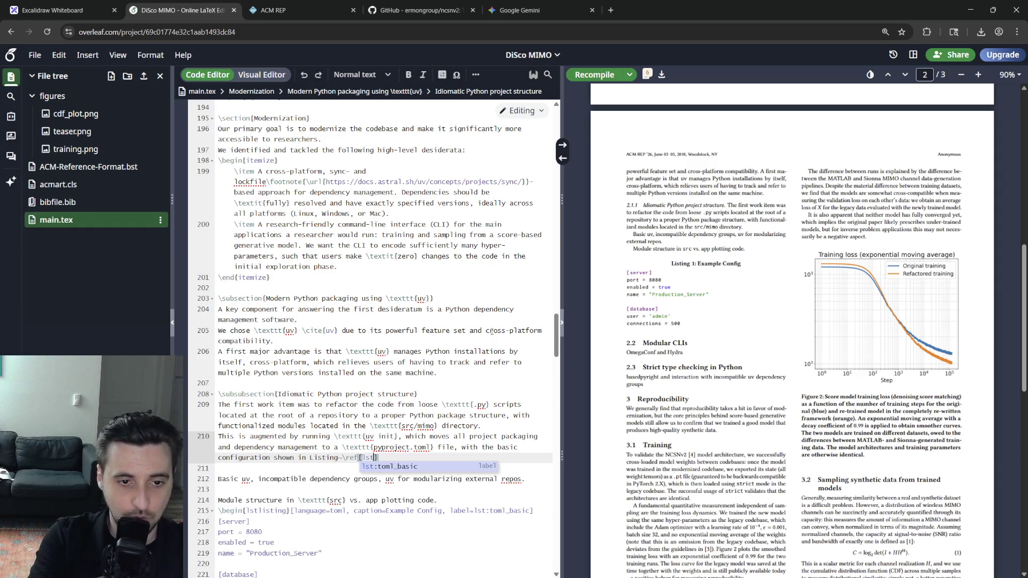
{"action": "key", "text": "Return"}
Cut the Basic uv note line below the reference sentence.
{"action": "key", "text": "Home"}
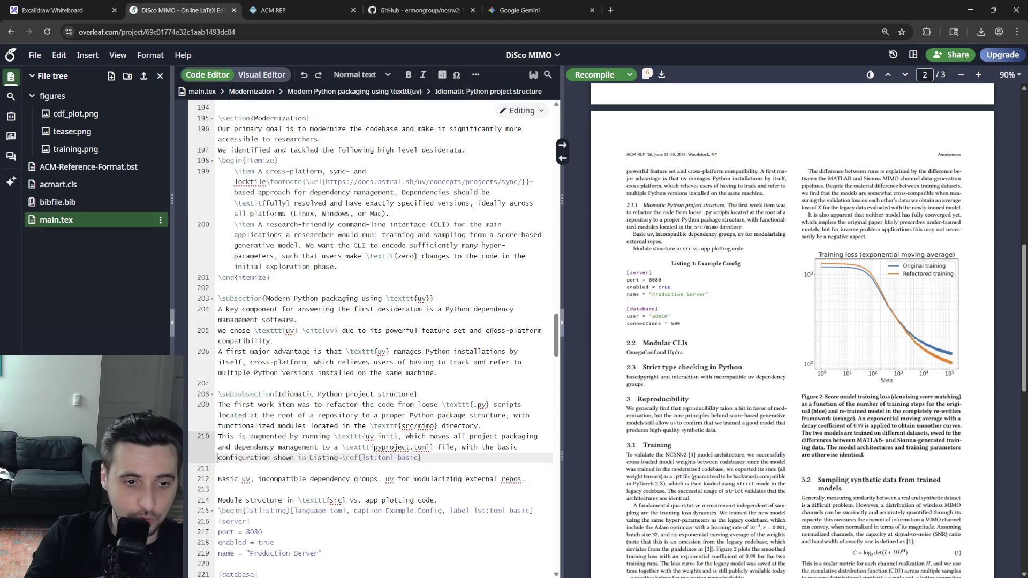
{"action": "key", "text": "Down"}
{"action": "key", "text": "Down"}
{"action": "key", "text": "shift+End"}
{"action": "key", "text": "BackSpace"}
{"action": "key", "text": "Down"}
{"action": "key", "text": "Down"}
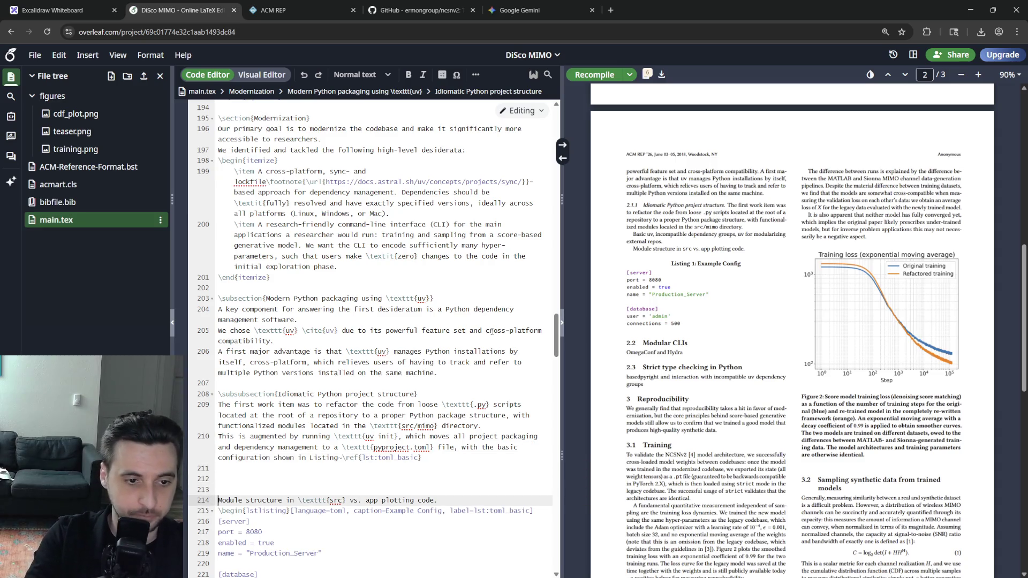
Paste the Basic uv note after the listing and tidy the blank lines after the reference sentence.
{"action": "key", "text": "Down"}
{"action": "key", "text": "Down"}
{"action": "key", "text": "Down"}
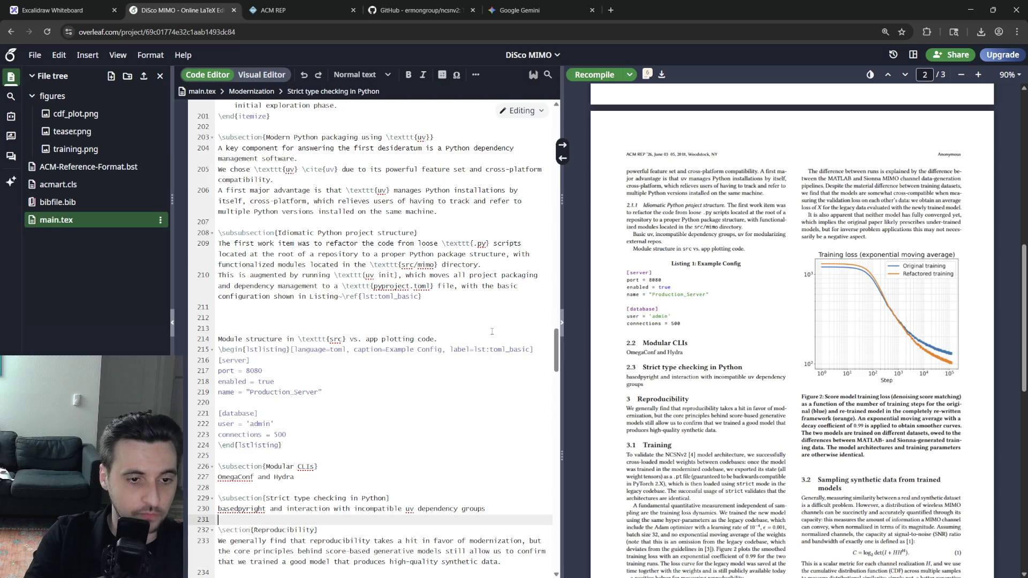
{"action": "key", "text": "Up"}
{"action": "key", "text": "Up"}
{"action": "key", "text": "Return"}
{"action": "type", "text": "Basic uv, incompatible dependency groups, uv for modularizing external repos."}
{"action": "key", "text": "Up"}
{"action": "key", "text": "Up"}
{"action": "key", "text": "Up"}
{"action": "key", "text": "Up"}
{"action": "key", "text": "Up"}
{"action": "key", "text": "Up"}
{"action": "key", "text": "Home"}
{"action": "key", "text": "BackSpace"}
{"action": "key", "text": "BackSpace"}
{"action": "key", "text": "BackSpace"}
{"action": "type", "text": "."}
{"action": "key", "text": "Return"}
Move the module-structure sentence below \end{lstlisting}, then switch to VS Code.
{"action": "key", "text": "Down"}
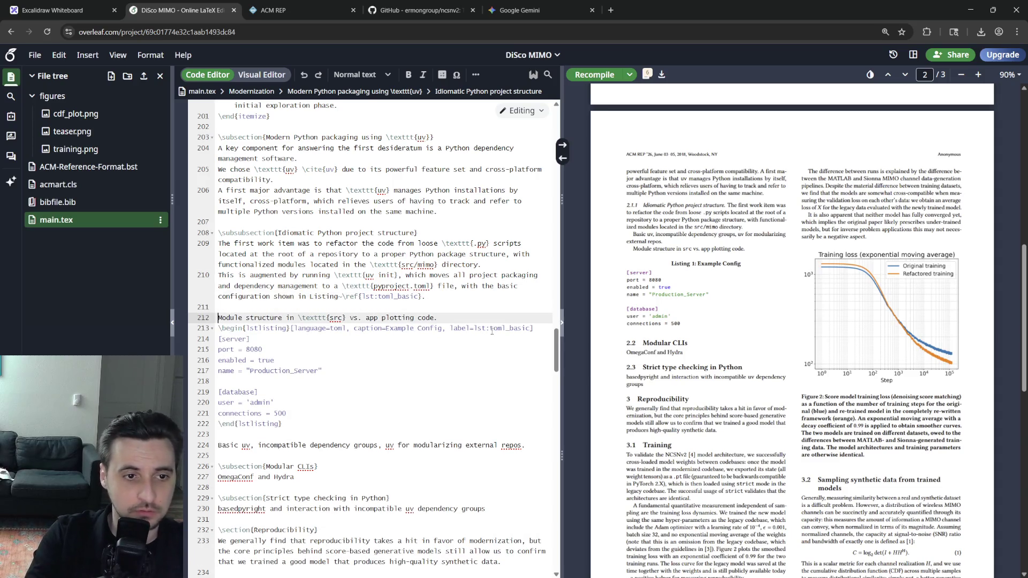
{"action": "key", "text": "shift+End"}
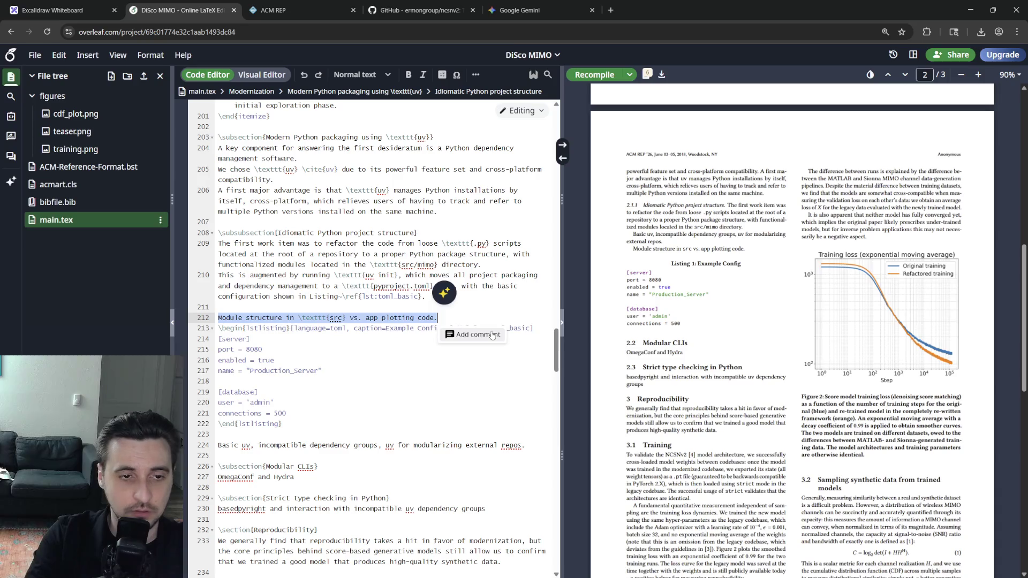
{"action": "key", "text": "BackSpace"}
{"action": "key", "text": "BackSpace"}
{"action": "key", "text": "Down"}
{"action": "key", "text": "Down"}
{"action": "key", "text": "Down"}
{"action": "key", "text": "Down"}
{"action": "key", "text": "Down"}
{"action": "key", "text": "Return"}
{"action": "key", "text": "Return"}
{"action": "key", "text": "Up"}
{"action": "type", "text": "Module structure in \\texttt{src} vs. app plotting code."}
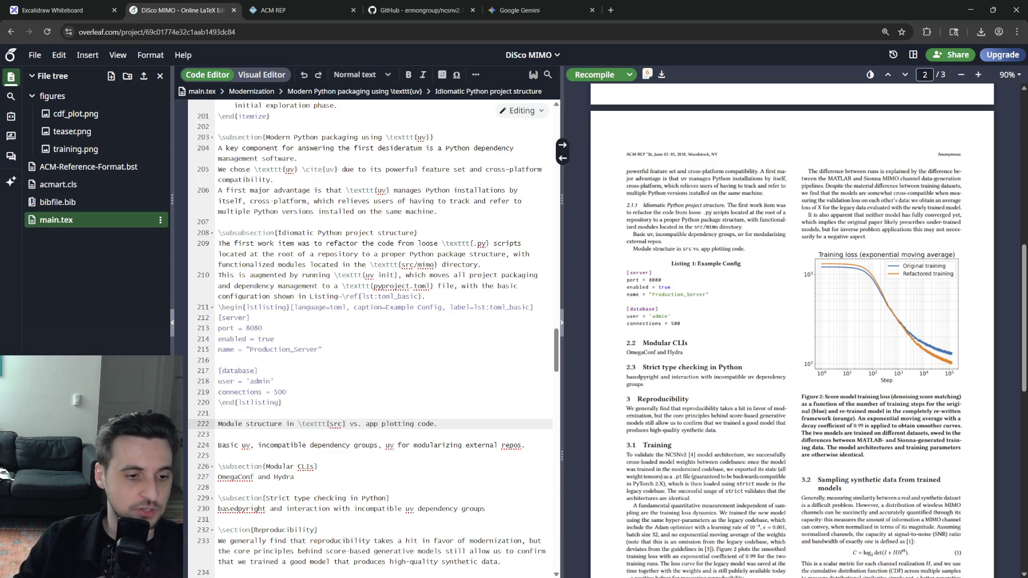
{"action": "key", "text": "alt+Tab"}
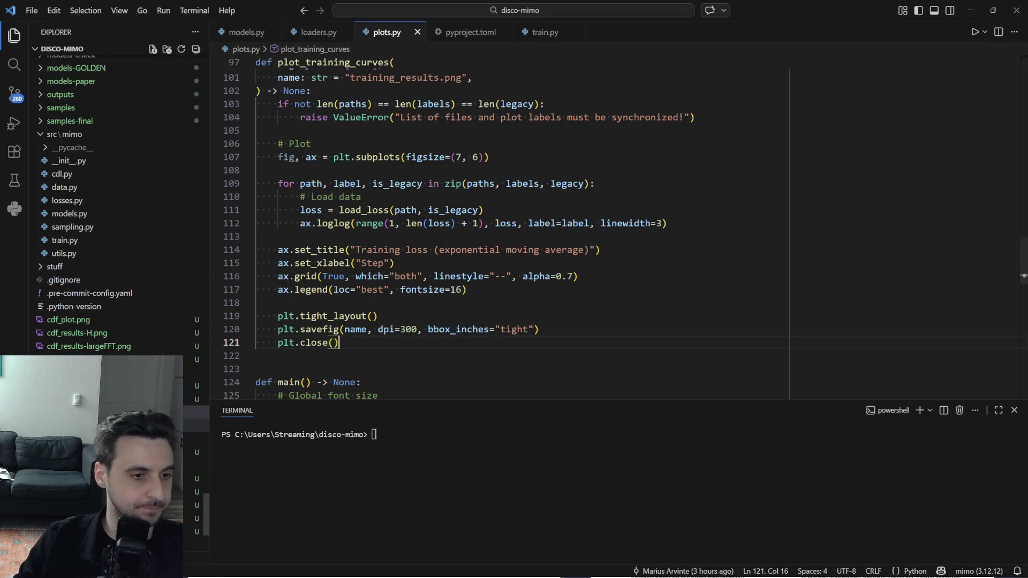
Select and copy the [project] metadata lines 1–6 of pyproject.toml.
{"action": "left_click", "coordinate": [470, 32]}
{"action": "scroll", "coordinate": [460, 215], "scroll_direction": "up", "scroll_amount": 5}
{"action": "left_click", "coordinate": [646, 129]}
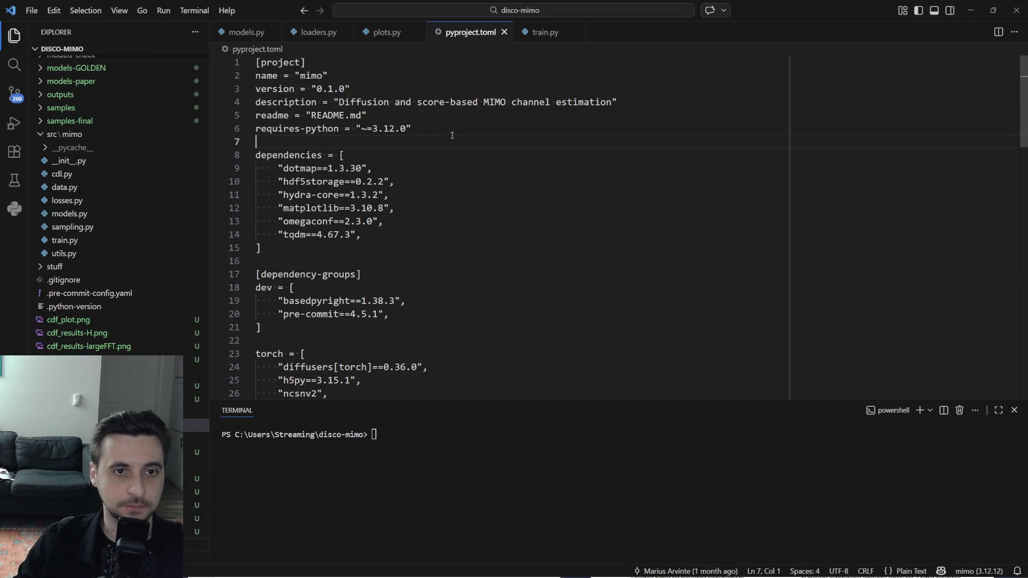
{"action": "key", "text": "shift+Up"}
{"action": "key", "text": "shift+Up"}
{"action": "key", "text": "shift+Up"}
{"action": "key", "text": "shift+Home"}
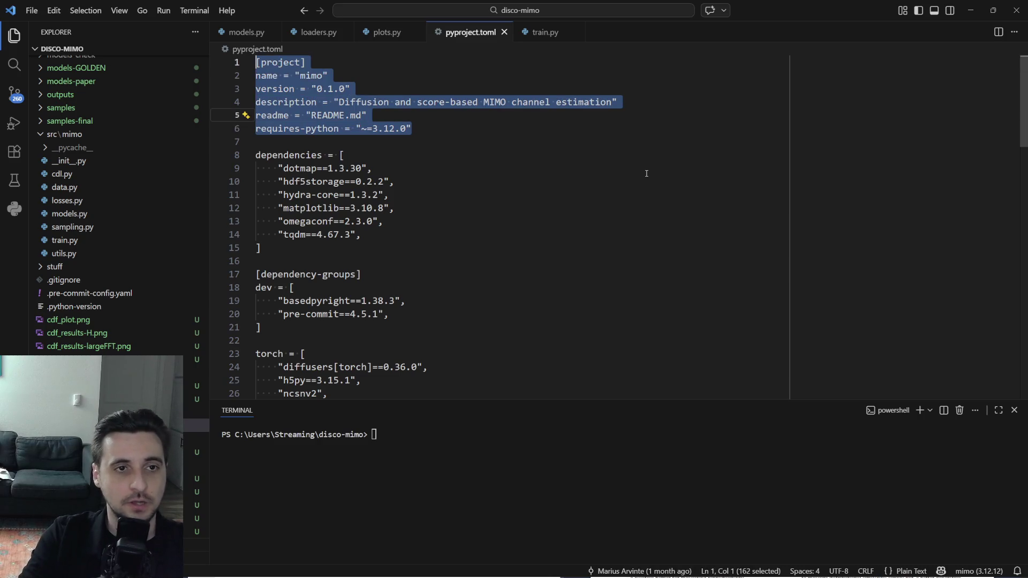
{"action": "key", "text": "alt+Tab"}
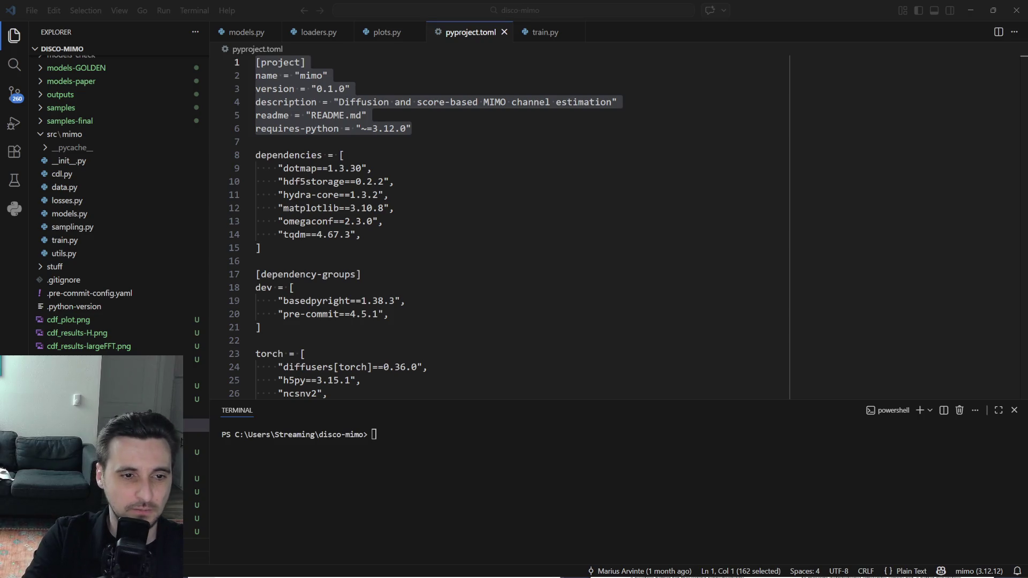
Return to pyproject.toml and select the [build-system] lines at the end of the file.
{"action": "left_click", "coordinate": [393, 208]}
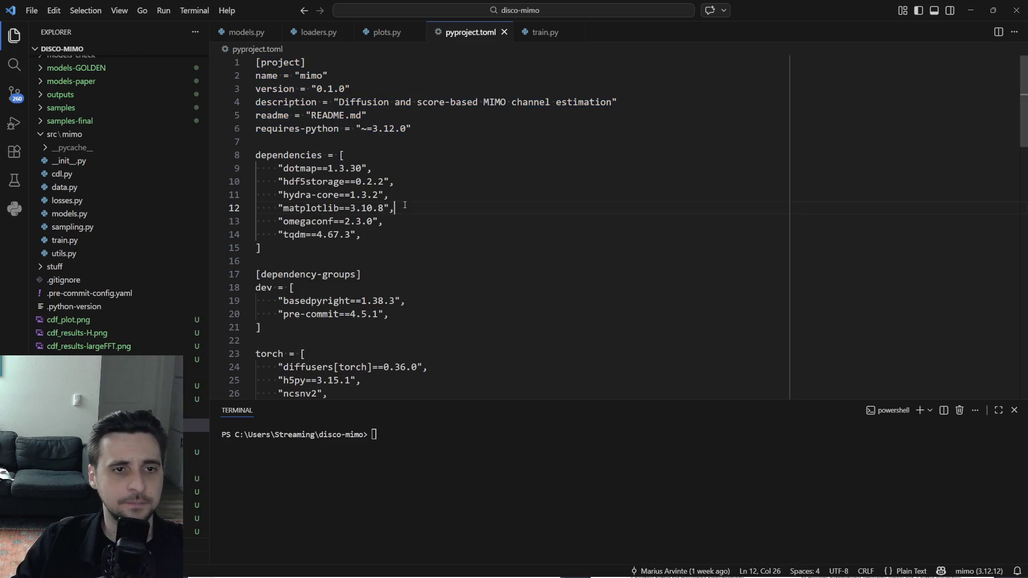
{"action": "scroll", "coordinate": [389, 227], "scroll_direction": "down", "scroll_amount": 3}
{"action": "scroll", "coordinate": [389, 228], "scroll_direction": "down", "scroll_amount": 4}
{"action": "scroll", "coordinate": [389, 228], "scroll_direction": "down", "scroll_amount": 3}
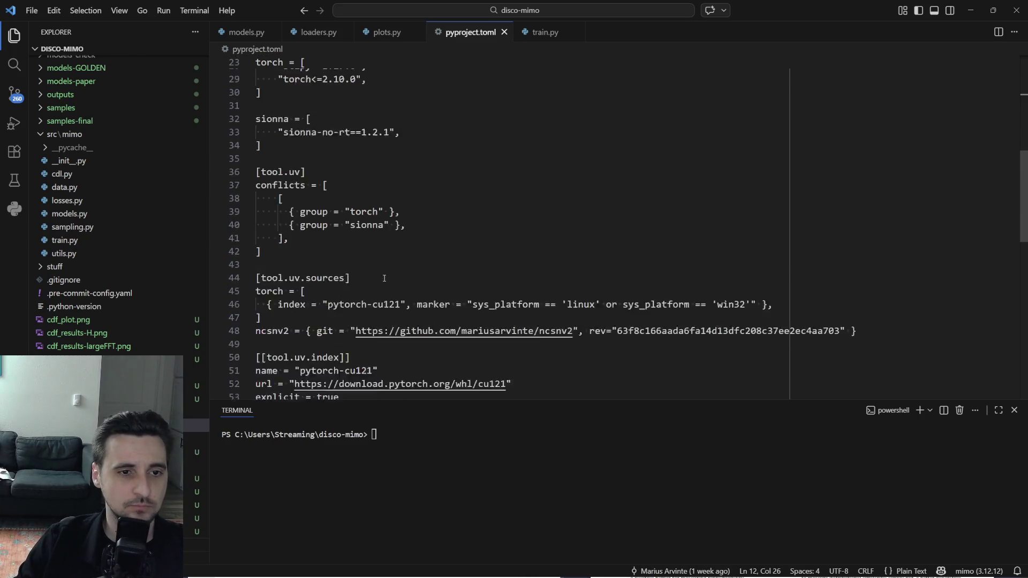
{"action": "scroll", "coordinate": [389, 228], "scroll_direction": "down", "scroll_amount": 3}
{"action": "scroll", "coordinate": [374, 265], "scroll_direction": "down", "scroll_amount": 3}
{"action": "scroll", "coordinate": [374, 265], "scroll_direction": "down", "scroll_amount": 3}
{"action": "scroll", "coordinate": [373, 265], "scroll_direction": "down", "scroll_amount": 3}
{"action": "scroll", "coordinate": [374, 266], "scroll_direction": "down", "scroll_amount": 2}
{"action": "left_click", "coordinate": [428, 313]}
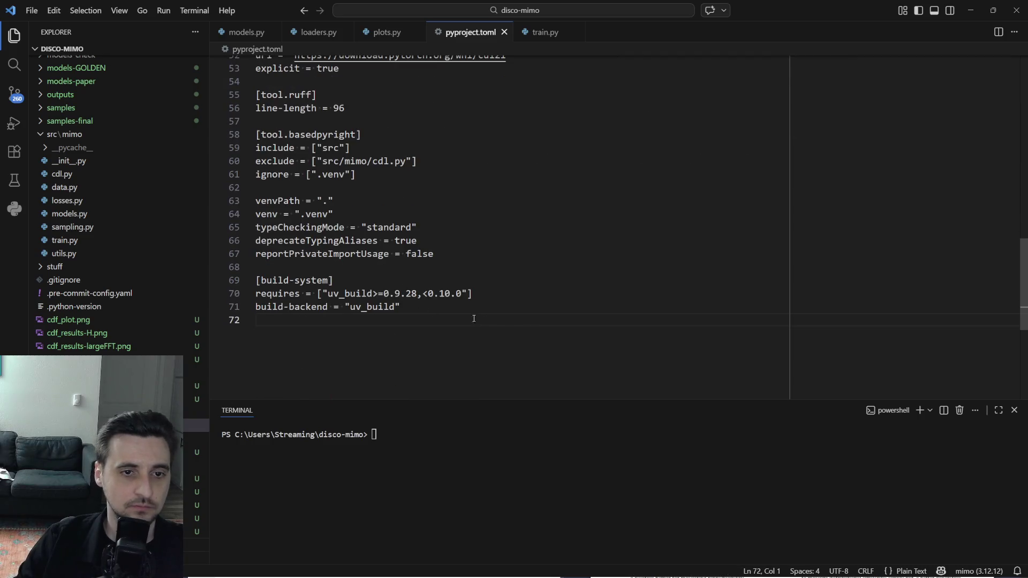
{"action": "key", "text": "shift+Up"}
{"action": "key", "text": "shift+Up"}
{"action": "key", "text": "shift+Up"}
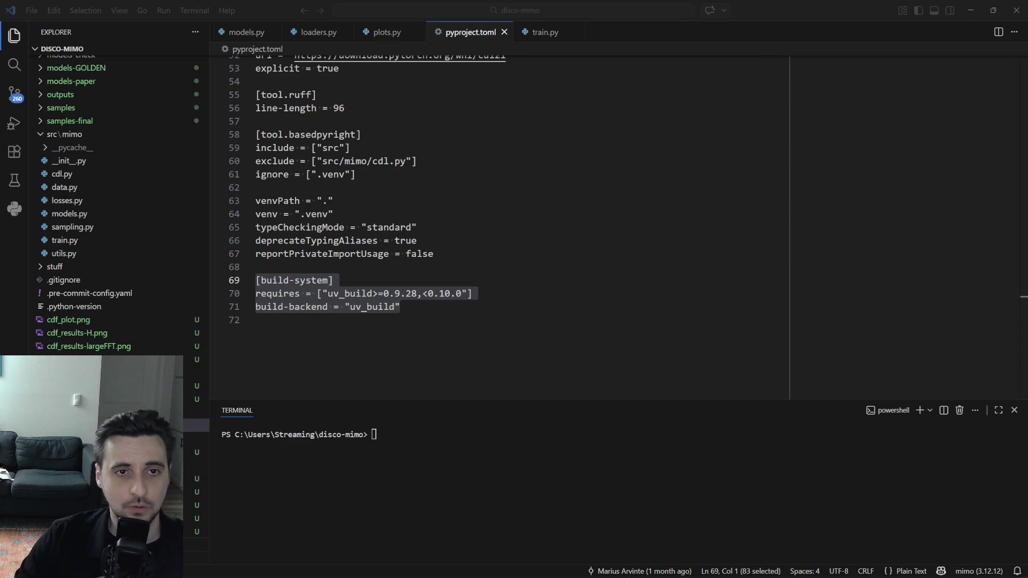
Switch to the Chrome Google search for 'sionna' and dismiss the suggestions.
{"action": "left_click", "coordinate": [970, 10]}
{"action": "left_click", "coordinate": [901, 334]}
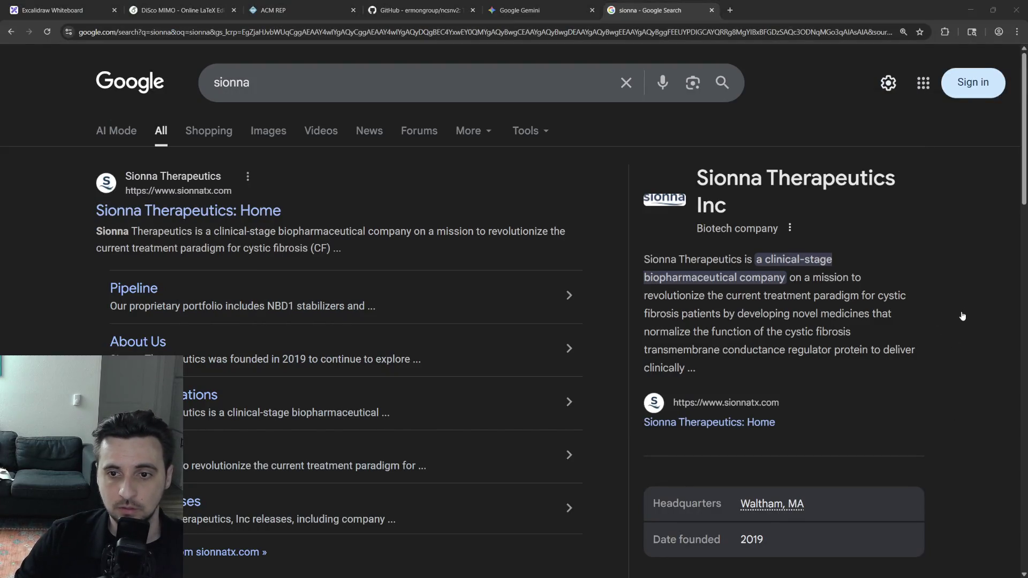
Return to main.tex and place the caret on empty line 237 under Mutually-exclusive dependency groups.
{"action": "key", "text": "ctrl+2"}
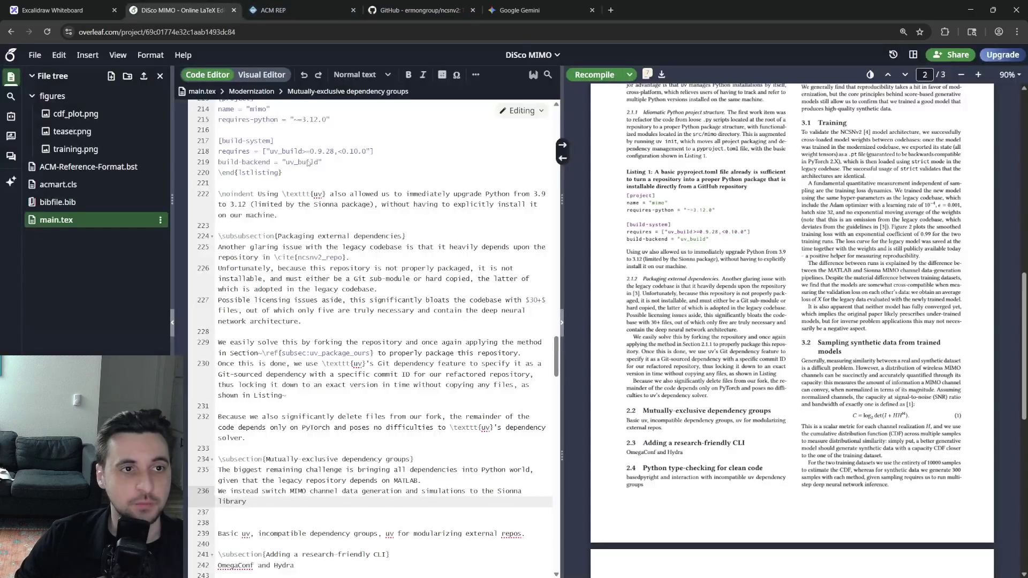
{"action": "left_click", "coordinate": [336, 491]}
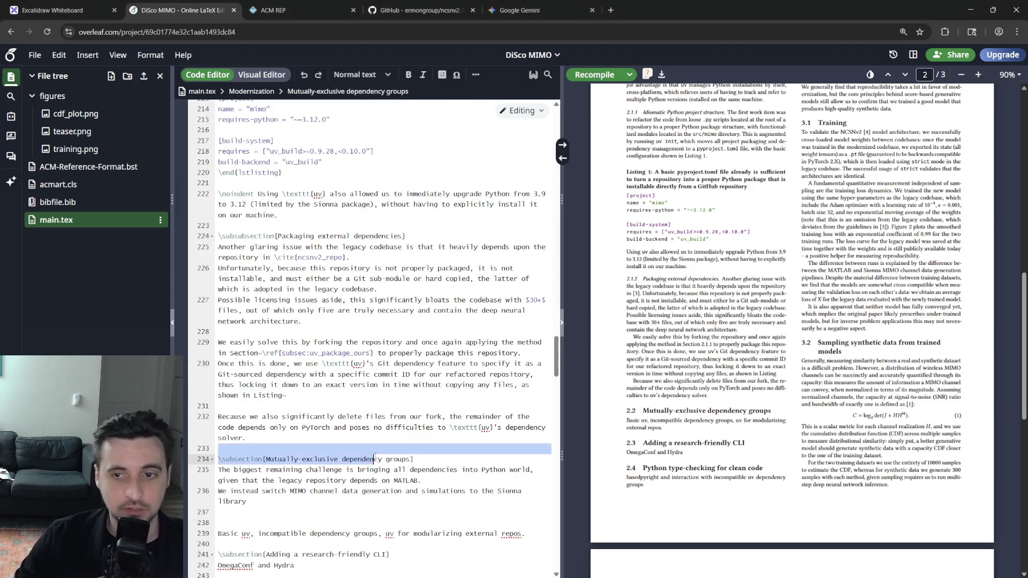
{"action": "left_click", "coordinate": [277, 502]}
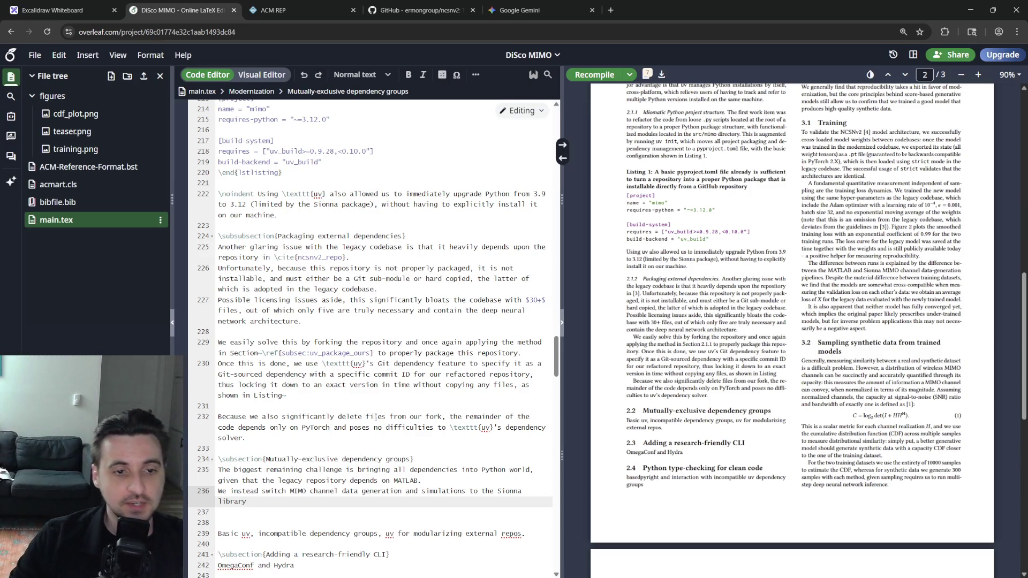
{"action": "left_click", "coordinate": [321, 396]}
{"action": "left_click", "coordinate": [322, 513]}
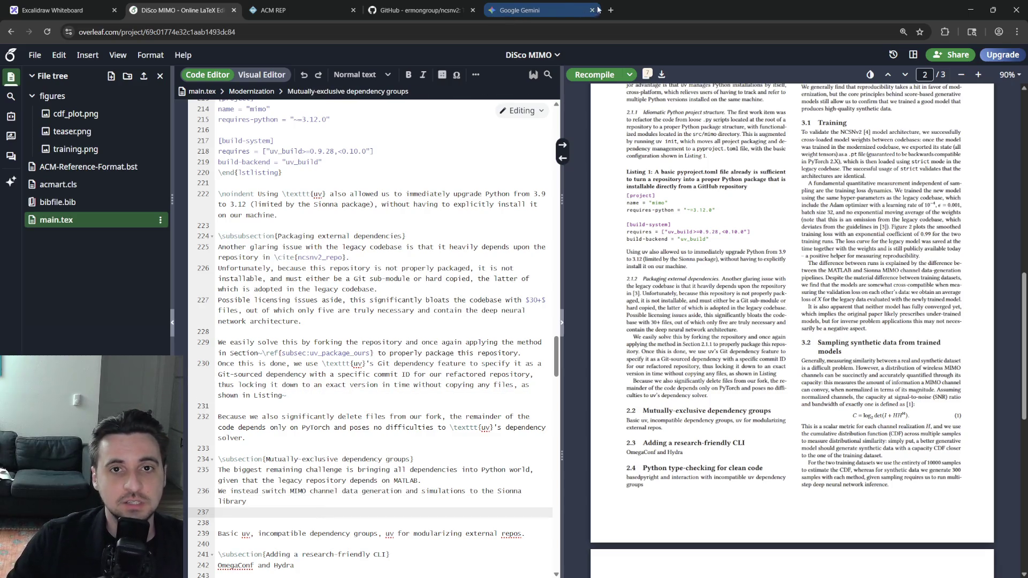
Search 'sionna nvidia' and open the Sionna docs and NVlabs/sionna GitHub repository.
{"action": "left_click", "coordinate": [530, 10]}
{"action": "left_click", "coordinate": [610, 10]}
{"action": "type", "text": "sionna nvidia"}
{"action": "key", "text": "Return"}
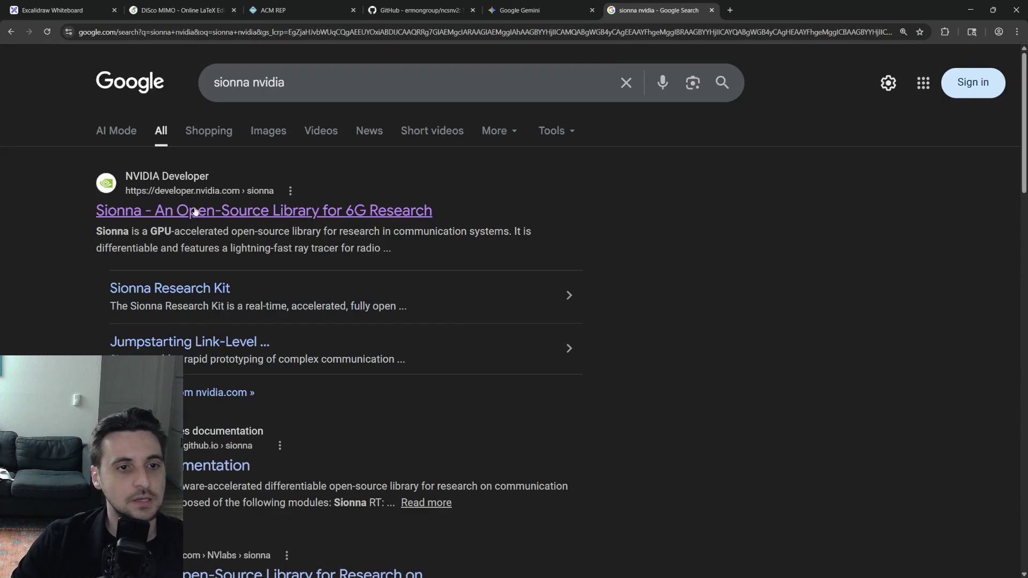
{"action": "middle_click", "coordinate": [194, 212]}
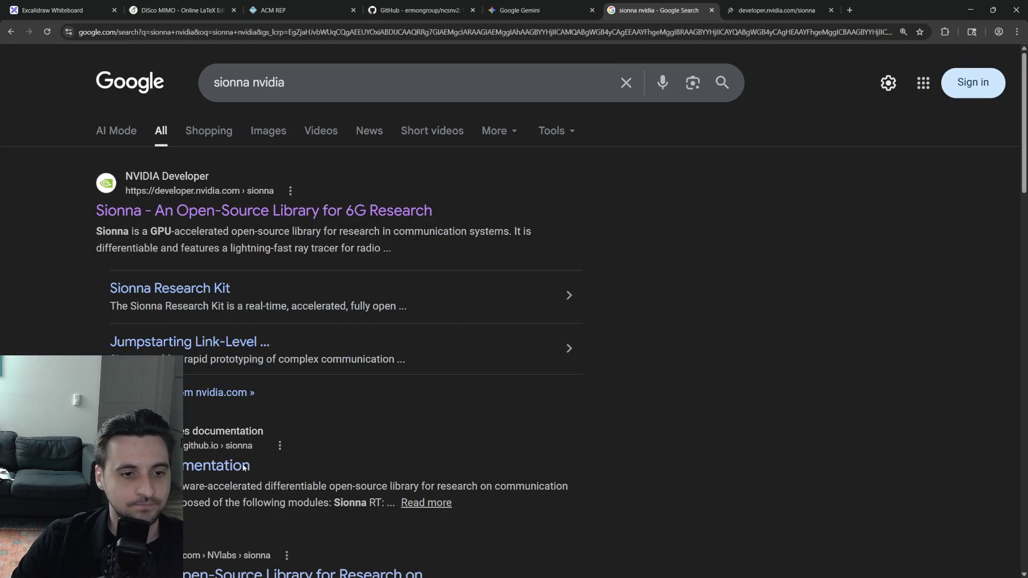
{"action": "scroll", "coordinate": [405, 257], "scroll_direction": "down", "scroll_amount": 1}
{"action": "middle_click", "coordinate": [216, 415]}
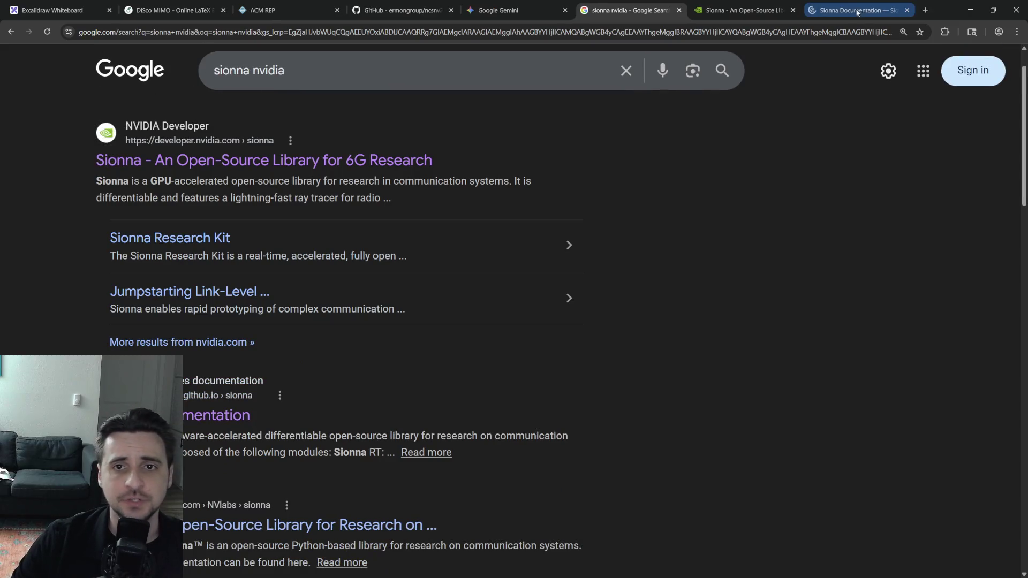
{"action": "key", "text": "ctrl+Tab"}
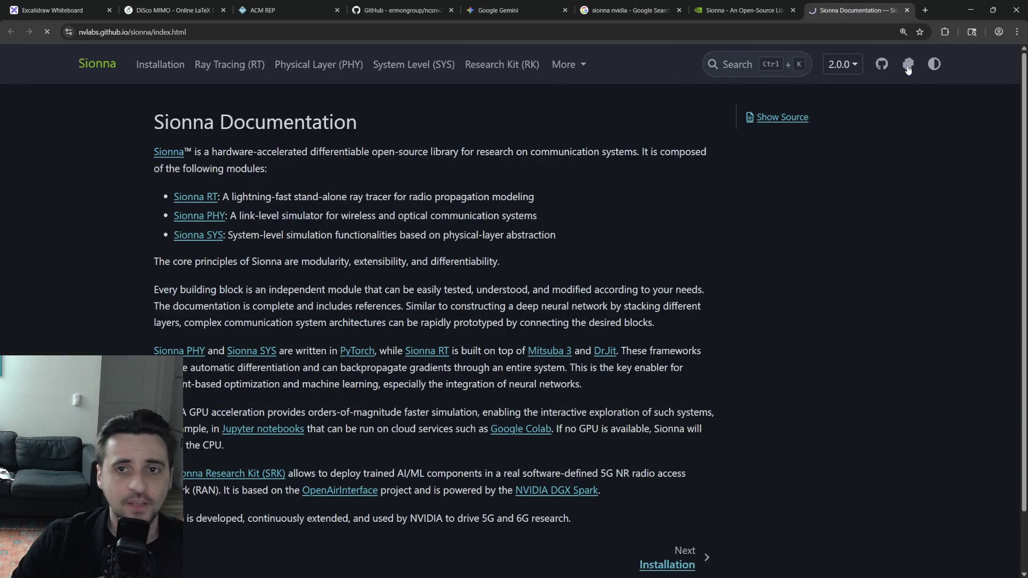
{"action": "left_click", "coordinate": [882, 64]}
{"action": "scroll", "coordinate": [632, 241], "scroll_direction": "down", "scroll_amount": 8}
{"action": "scroll", "coordinate": [522, 329], "scroll_direction": "down", "scroll_amount": 8}
{"action": "scroll", "coordinate": [482, 321], "scroll_direction": "down", "scroll_amount": 8}
{"action": "scroll", "coordinate": [456, 321], "scroll_direction": "down", "scroll_amount": 5}
Copy the Sionna BibTeX citation from the README and switch back to Overleaf.
{"action": "left_click_drag", "start_coordinate": [193, 368], "coordinate": [80, 297]}
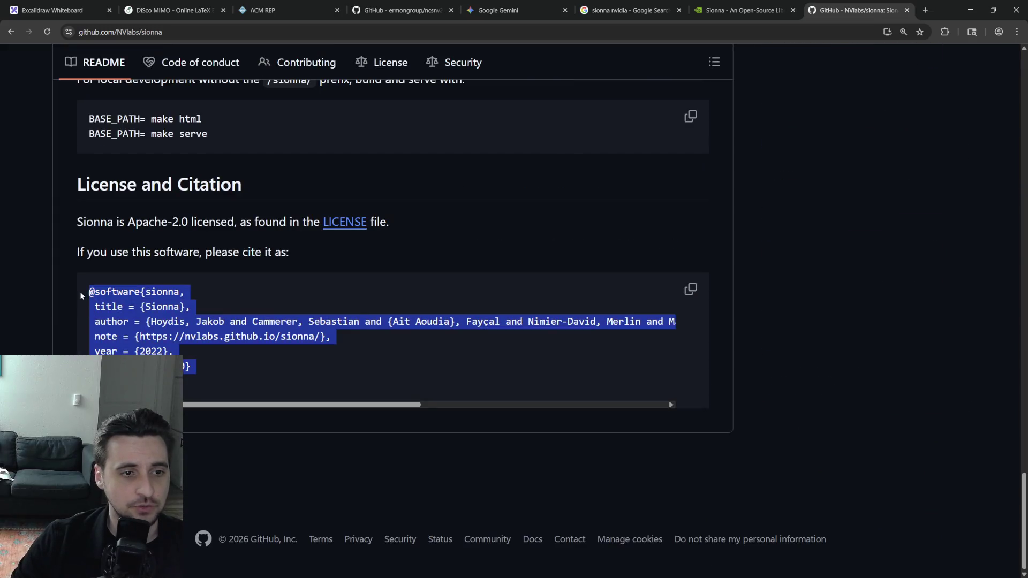
{"action": "key", "text": "ctrl+c"}
{"action": "left_click", "coordinate": [317, 359]}
{"action": "left_click", "coordinate": [173, 10]}
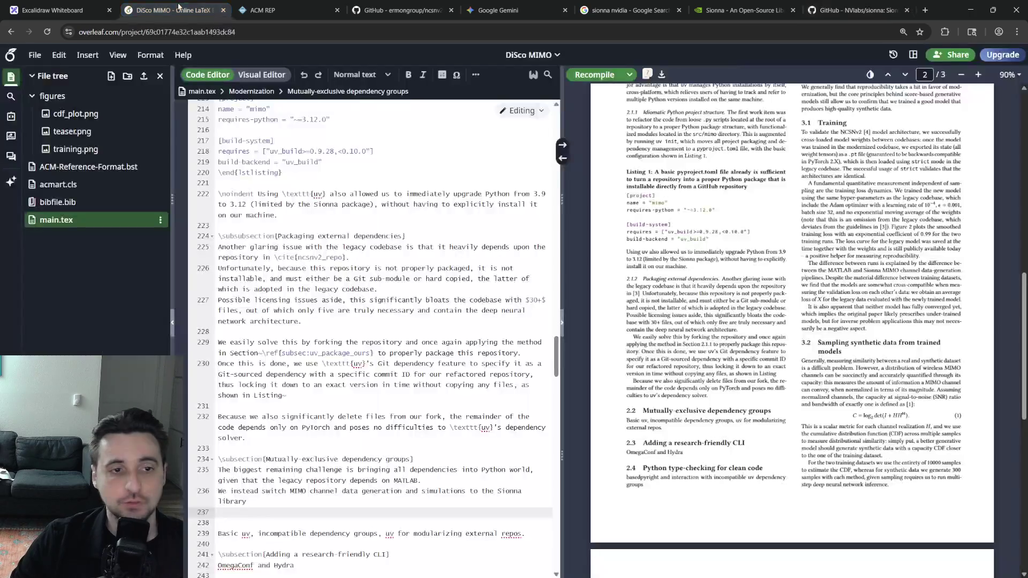
{"action": "left_click", "coordinate": [65, 202]}
{"action": "left_click", "coordinate": [339, 354]}
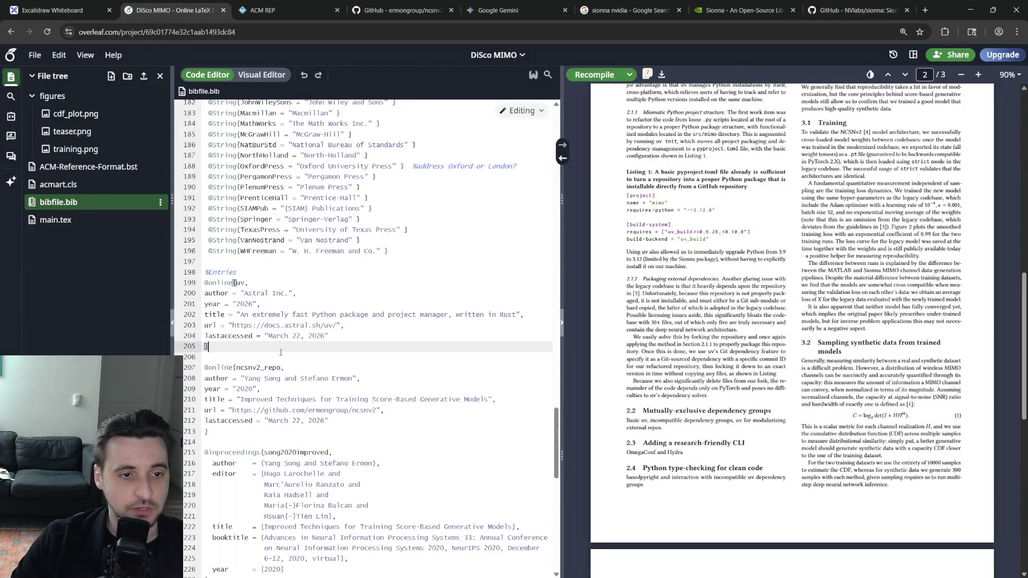
{"action": "key", "text": "Return"}
{"action": "key", "text": "ctrl+v"}
{"action": "left_click", "coordinate": [258, 366]}
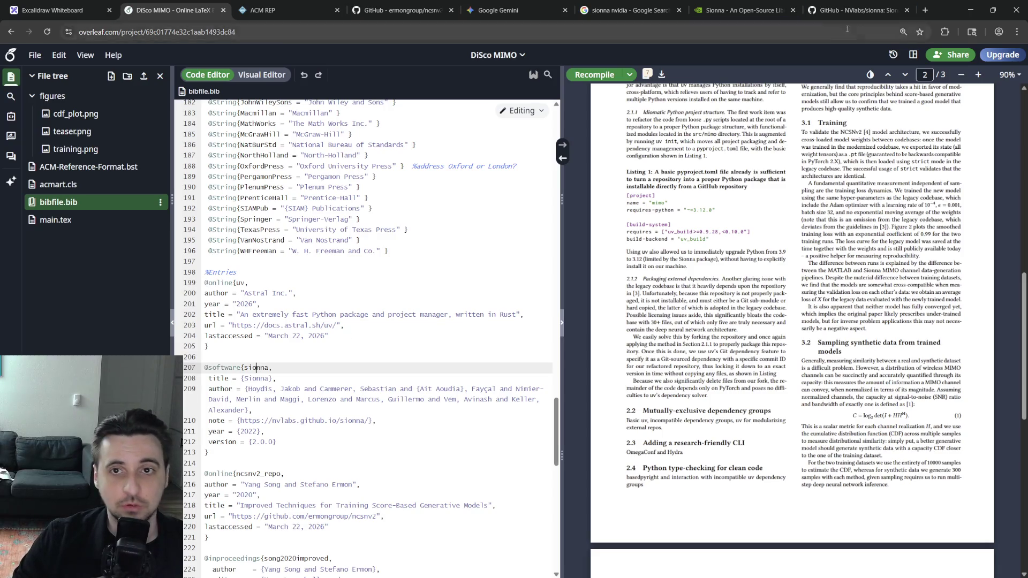
Return to the Sionna NVIDIA page and then its GitHub repository tab.
{"action": "left_click", "coordinate": [739, 10]}
{"action": "left_click", "coordinate": [852, 10]}
{"action": "scroll", "coordinate": [586, 305], "scroll_direction": "up", "scroll_amount": 5}
{"action": "scroll", "coordinate": [586, 307], "scroll_direction": "up", "scroll_amount": 5}
{"action": "scroll", "coordinate": [568, 314], "scroll_direction": "up", "scroll_amount": 5}
{"action": "scroll", "coordinate": [577, 314], "scroll_direction": "down", "scroll_amount": 3}
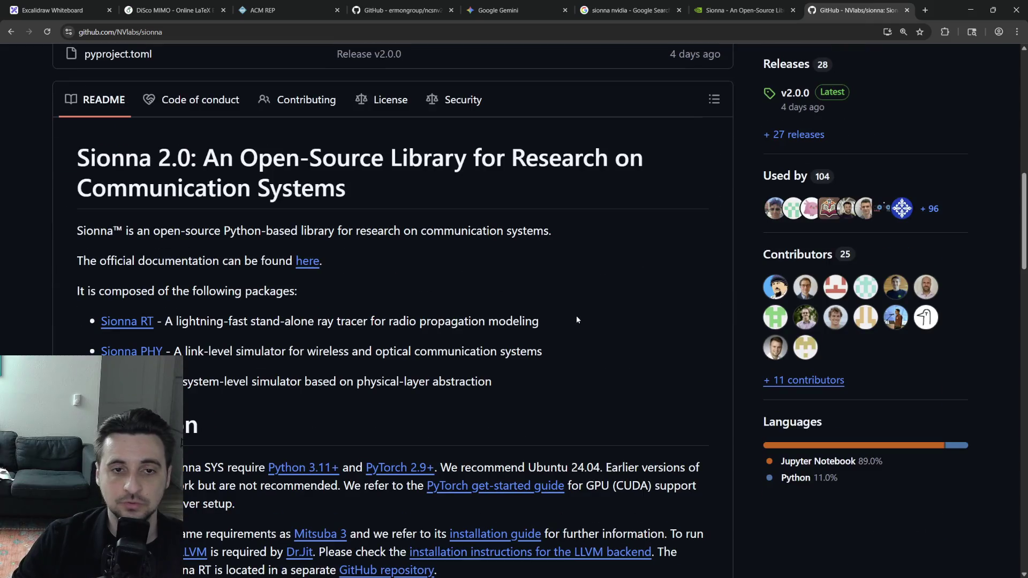
{"action": "scroll", "coordinate": [569, 316], "scroll_direction": "down", "scroll_amount": 8}
{"action": "scroll", "coordinate": [514, 345], "scroll_direction": "down", "scroll_amount": 5}
{"action": "scroll", "coordinate": [514, 362], "scroll_direction": "up", "scroll_amount": 15}
{"action": "scroll", "coordinate": [530, 407], "scroll_direction": "up", "scroll_amount": 2}
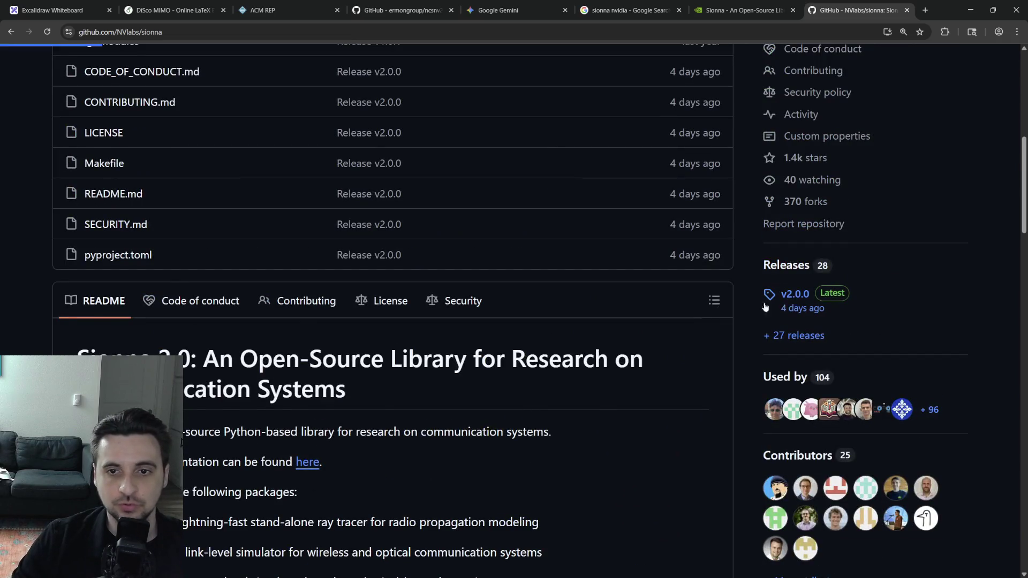
View the Sionna v2.0.0 release notes and attempt the commit history, backing out of the error page.
{"action": "left_click", "coordinate": [795, 294]}
{"action": "scroll", "coordinate": [250, 246], "scroll_direction": "down", "scroll_amount": 5}
{"action": "scroll", "coordinate": [232, 257], "scroll_direction": "down", "scroll_amount": 3}
{"action": "scroll", "coordinate": [230, 259], "scroll_direction": "up", "scroll_amount": 5}
{"action": "scroll", "coordinate": [229, 273], "scroll_direction": "up", "scroll_amount": 5}
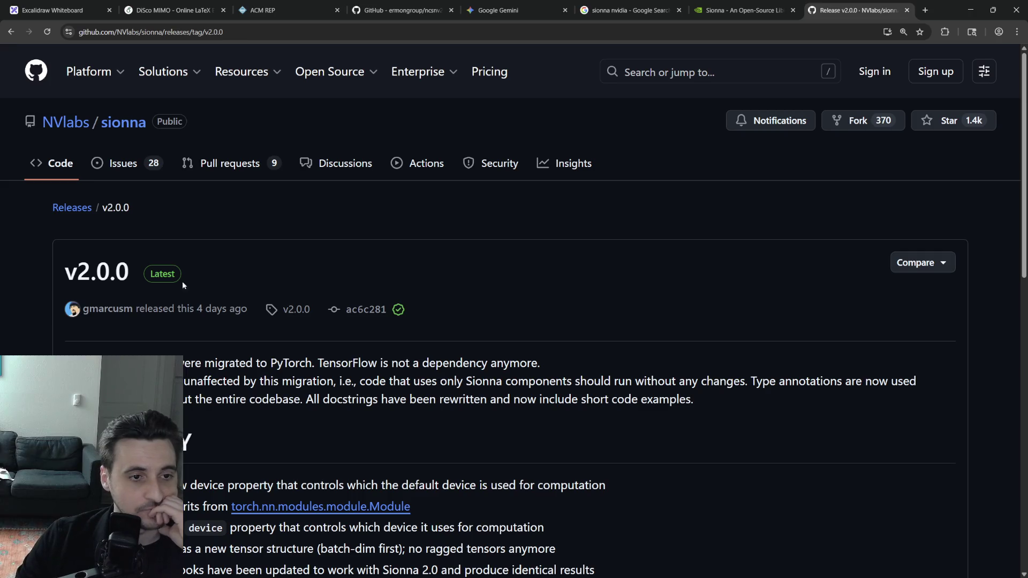
{"action": "left_click", "coordinate": [11, 32]}
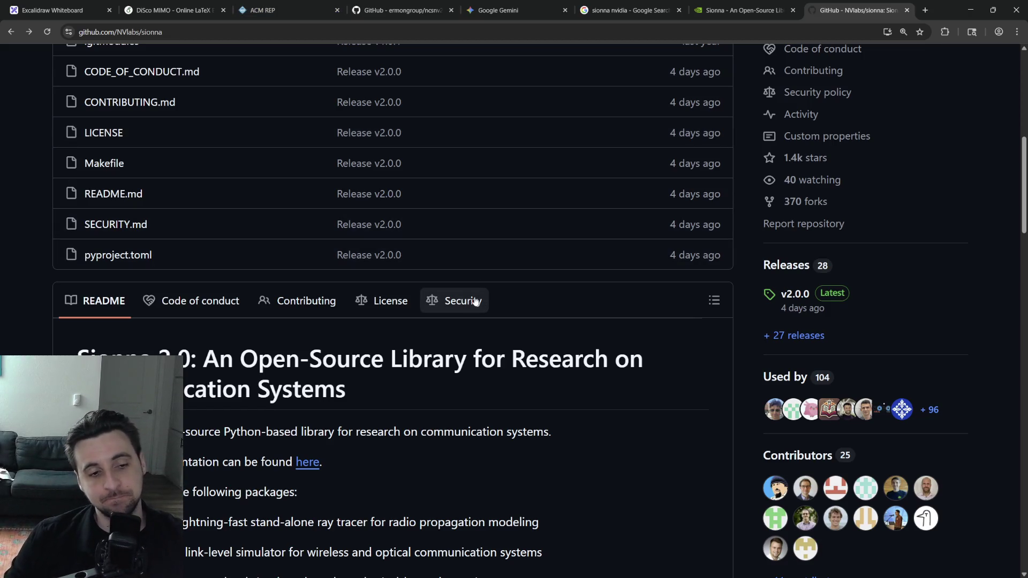
{"action": "scroll", "coordinate": [458, 443], "scroll_direction": "up", "scroll_amount": 4}
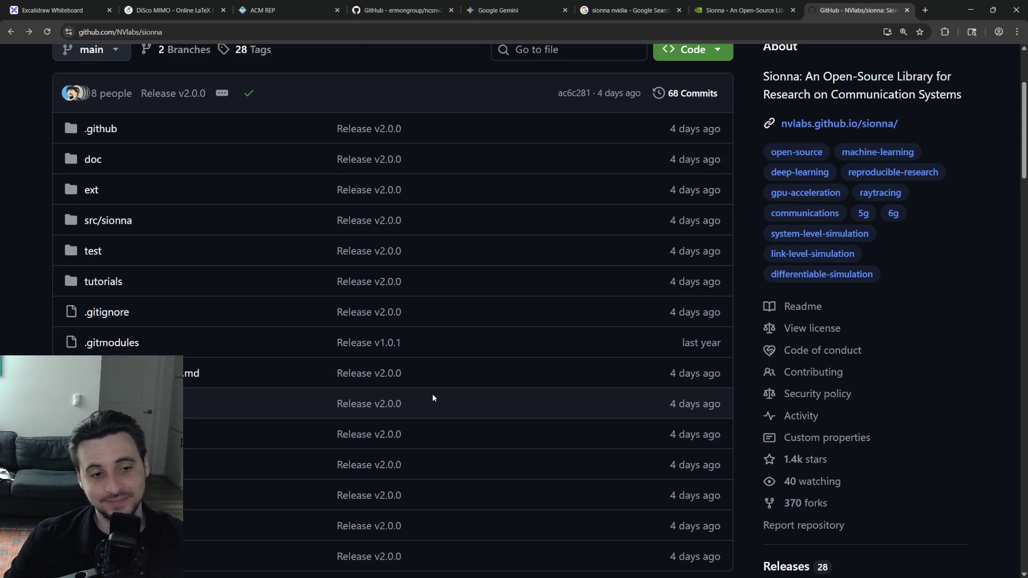
{"action": "scroll", "coordinate": [432, 394], "scroll_direction": "up", "scroll_amount": 5}
{"action": "left_click", "coordinate": [688, 256]}
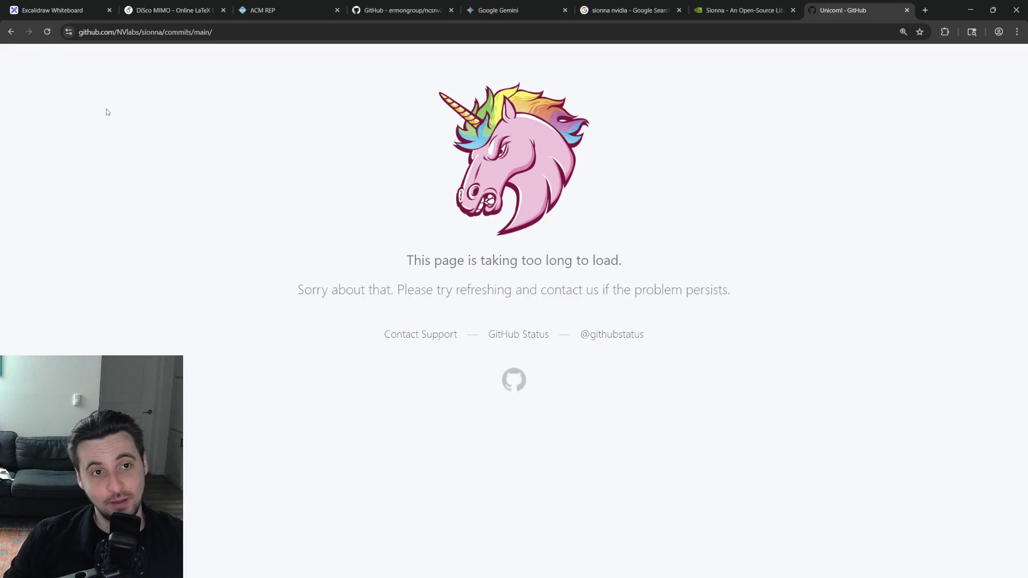
{"action": "key", "text": "alt+Left"}
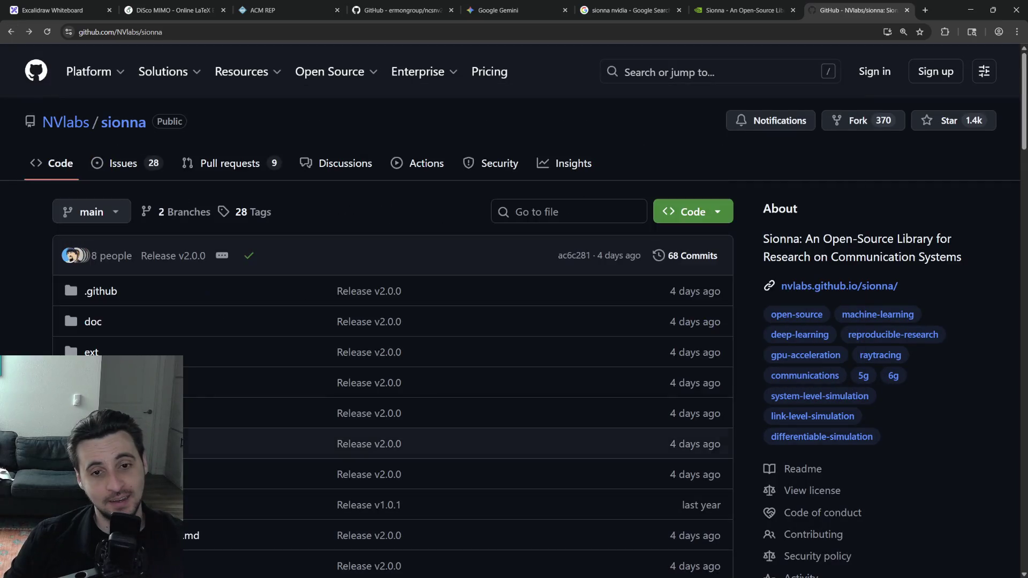
{"action": "scroll", "coordinate": [583, 312], "scroll_direction": "down", "scroll_amount": 3}
{"action": "left_click", "coordinate": [795, 556]}
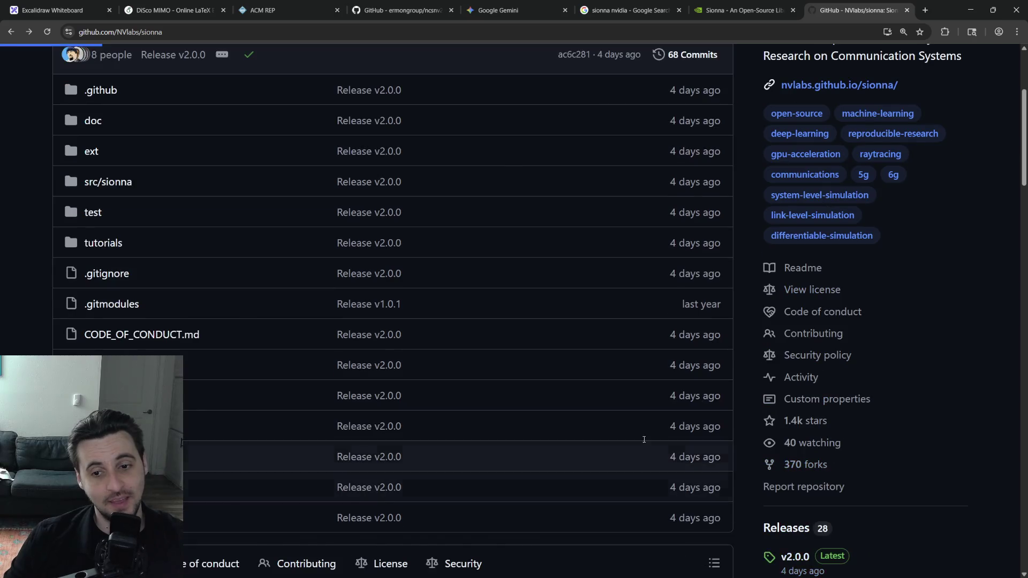
{"action": "scroll", "coordinate": [483, 434], "scroll_direction": "down", "scroll_amount": 8}
{"action": "scroll", "coordinate": [483, 434], "scroll_direction": "up", "scroll_amount": 3}
{"action": "scroll", "coordinate": [483, 433], "scroll_direction": "up", "scroll_amount": 8}
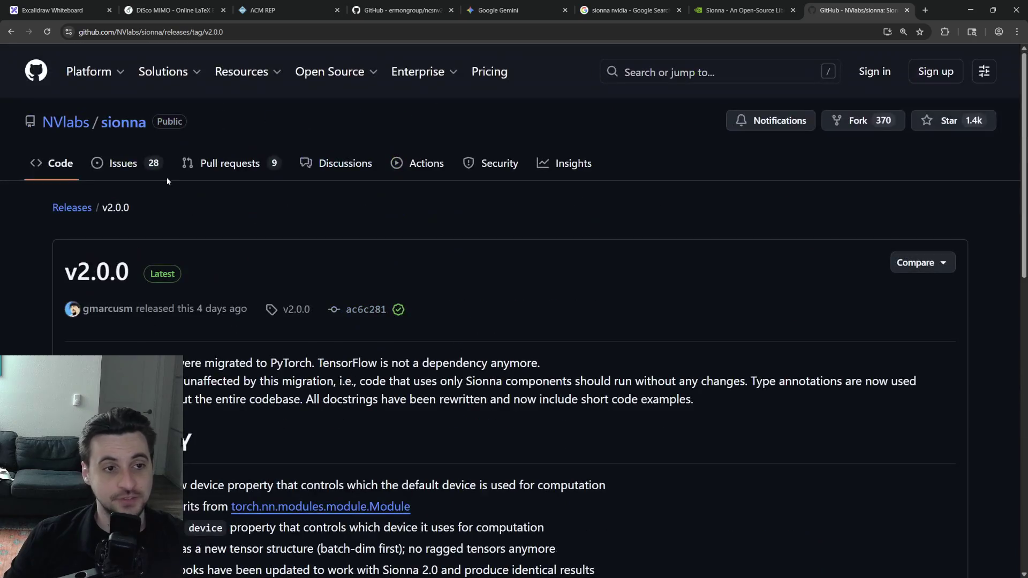
Browse the full Sionna releases list, checking the v1.2.2 and v1.2.1 entries, then go back.
{"action": "left_click", "coordinate": [71, 207]}
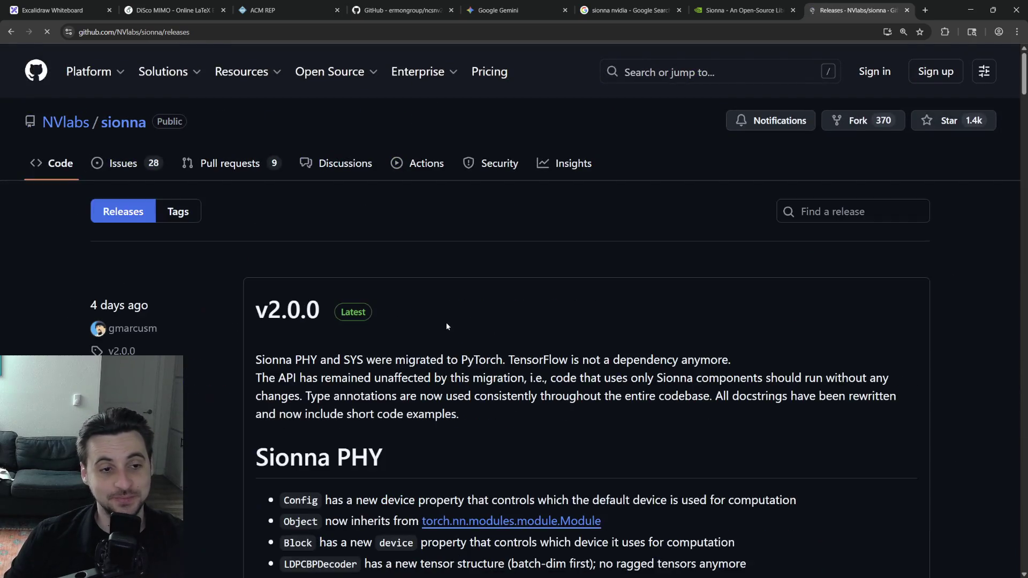
{"action": "scroll", "coordinate": [446, 323], "scroll_direction": "down", "scroll_amount": 6}
{"action": "scroll", "coordinate": [473, 339], "scroll_direction": "down", "scroll_amount": 5}
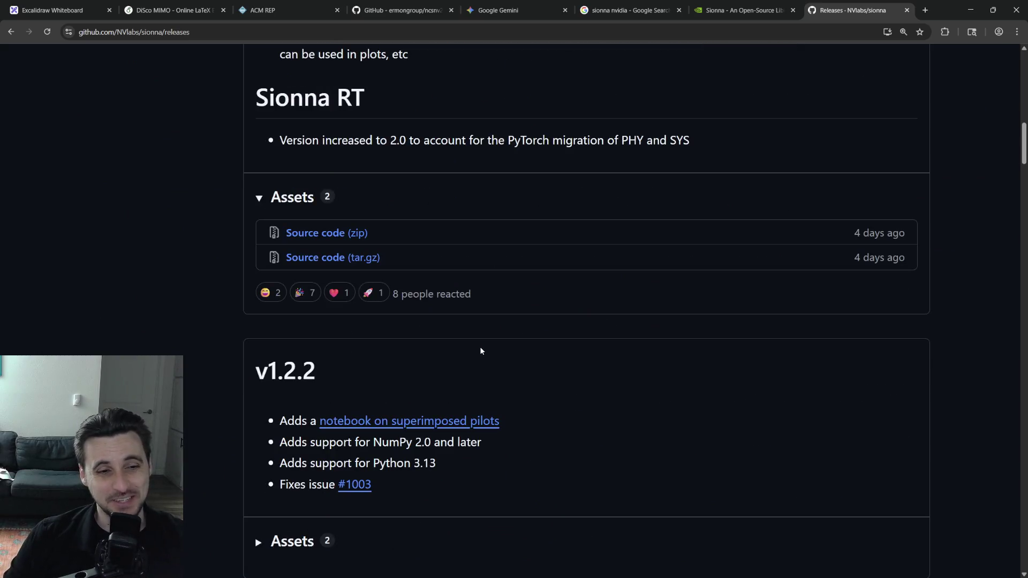
{"action": "scroll", "coordinate": [479, 347], "scroll_direction": "down", "scroll_amount": 5}
{"action": "scroll", "coordinate": [476, 351], "scroll_direction": "up", "scroll_amount": 5}
{"action": "scroll", "coordinate": [477, 351], "scroll_direction": "up", "scroll_amount": 2}
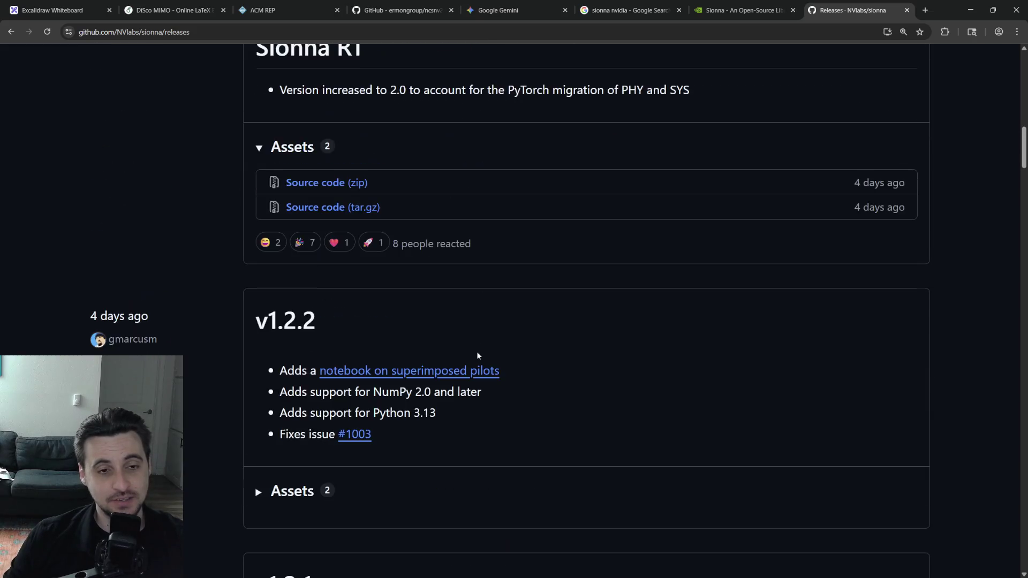
{"action": "scroll", "coordinate": [477, 351], "scroll_direction": "down", "scroll_amount": 4}
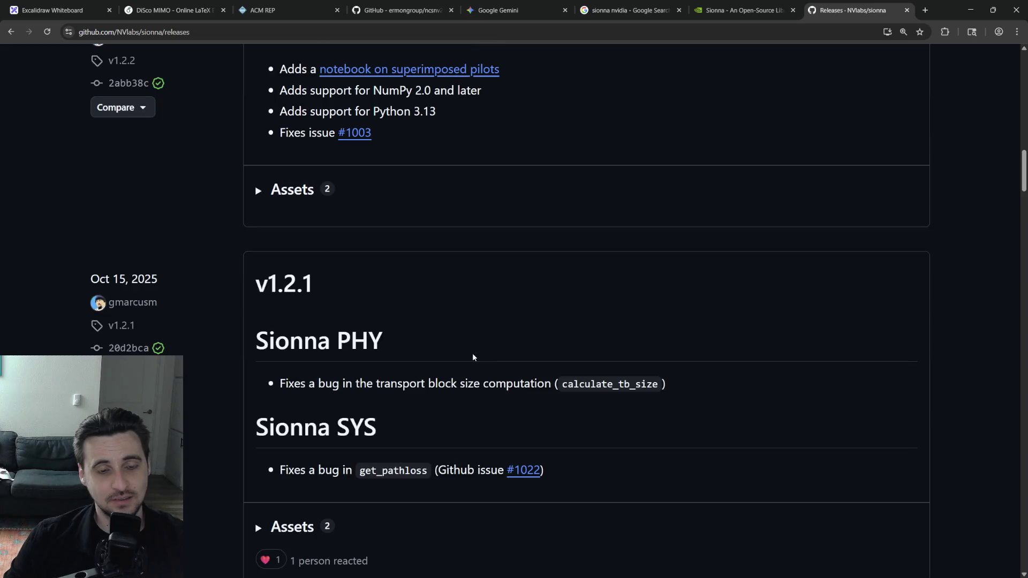
{"action": "scroll", "coordinate": [472, 353], "scroll_direction": "up", "scroll_amount": 5}
{"action": "scroll", "coordinate": [472, 352], "scroll_direction": "up", "scroll_amount": 5}
{"action": "scroll", "coordinate": [472, 352], "scroll_direction": "up", "scroll_amount": 5}
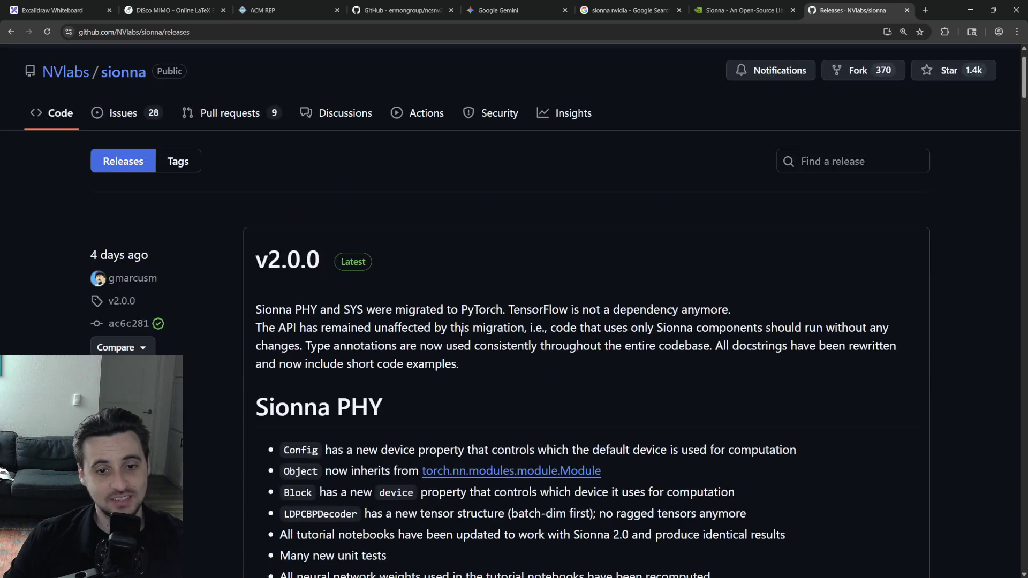
{"action": "scroll", "coordinate": [315, 223], "scroll_direction": "down", "scroll_amount": 3}
{"action": "scroll", "coordinate": [314, 223], "scroll_direction": "down", "scroll_amount": 5}
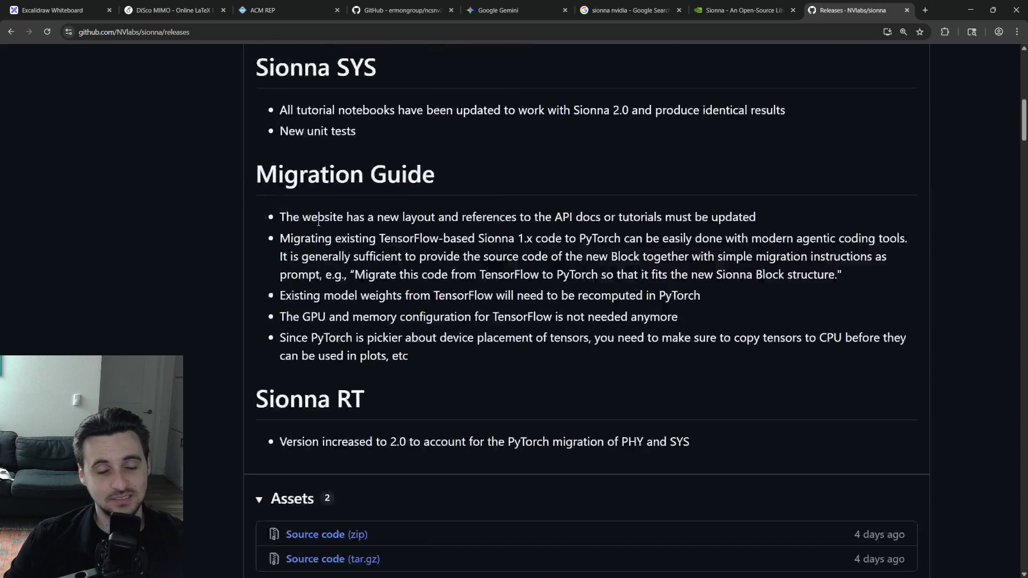
{"action": "scroll", "coordinate": [315, 224], "scroll_direction": "down", "scroll_amount": 3}
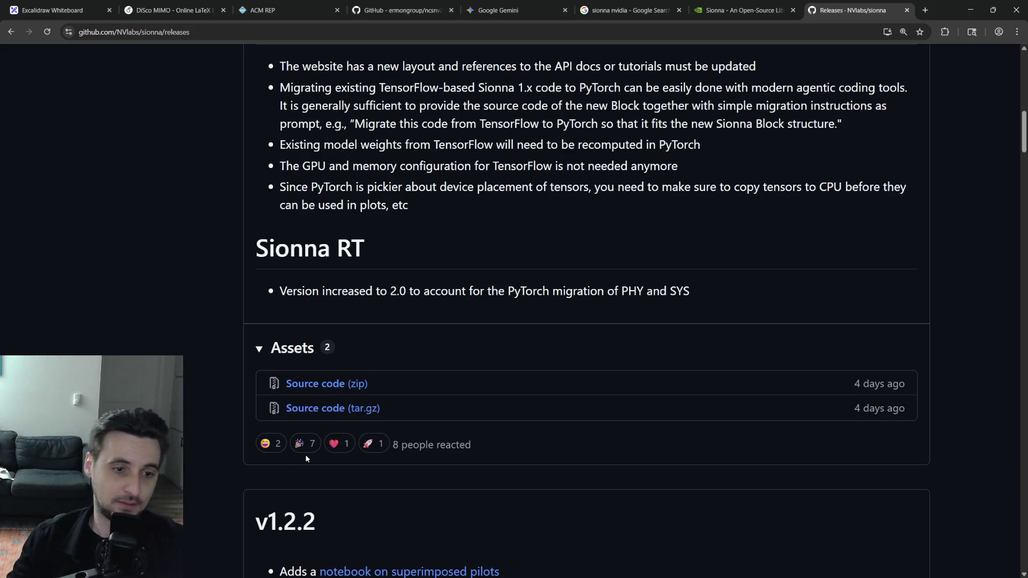
{"action": "scroll", "coordinate": [374, 499], "scroll_direction": "down", "scroll_amount": 1}
{"action": "scroll", "coordinate": [374, 499], "scroll_direction": "down", "scroll_amount": 4}
{"action": "scroll", "coordinate": [382, 461], "scroll_direction": "up", "scroll_amount": 2}
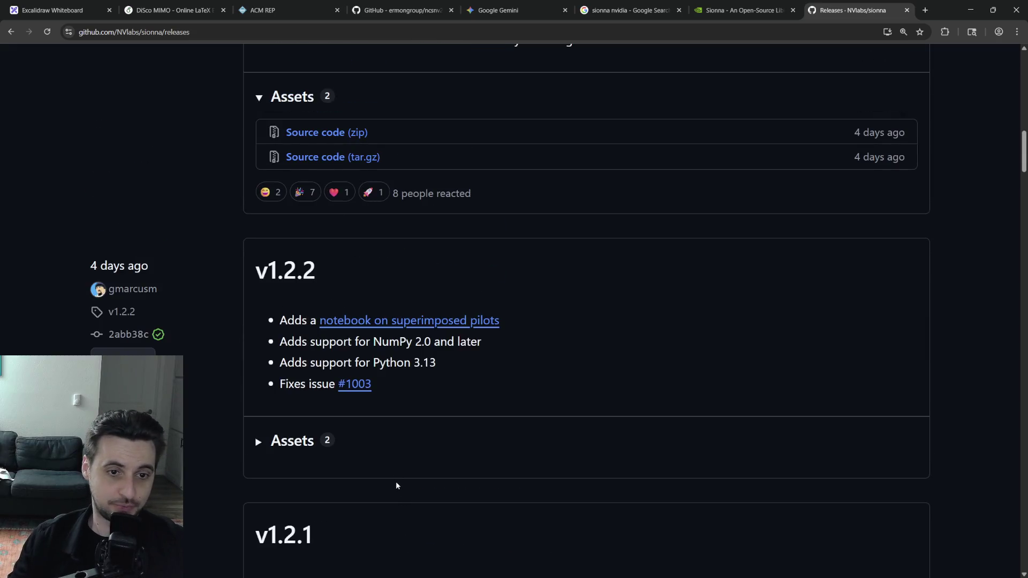
{"action": "scroll", "coordinate": [390, 431], "scroll_direction": "down", "scroll_amount": 3}
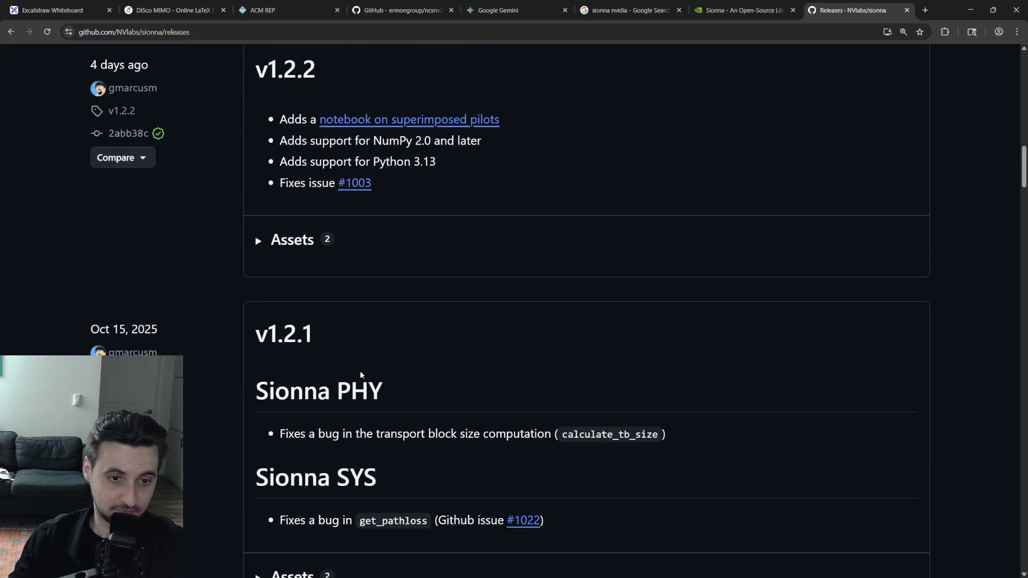
{"action": "left_click_drag", "start_coordinate": [317, 334], "coordinate": [255, 334]}
{"action": "left_click", "coordinate": [402, 359]}
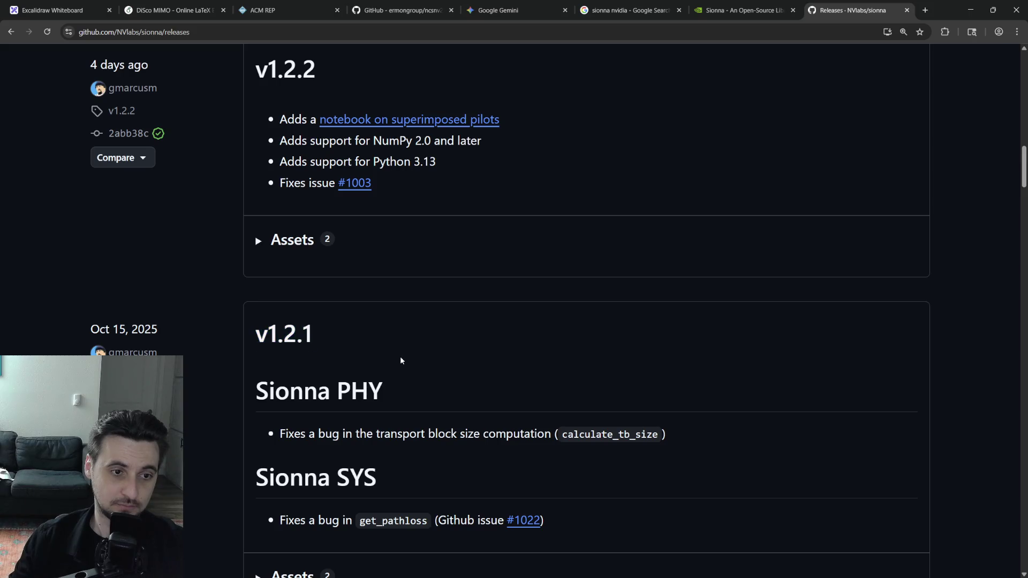
{"action": "left_click", "coordinate": [12, 31]}
Return to the Overleaf project via the ncsnv2 and Sionna search tabs.
{"action": "left_click", "coordinate": [398, 10]}
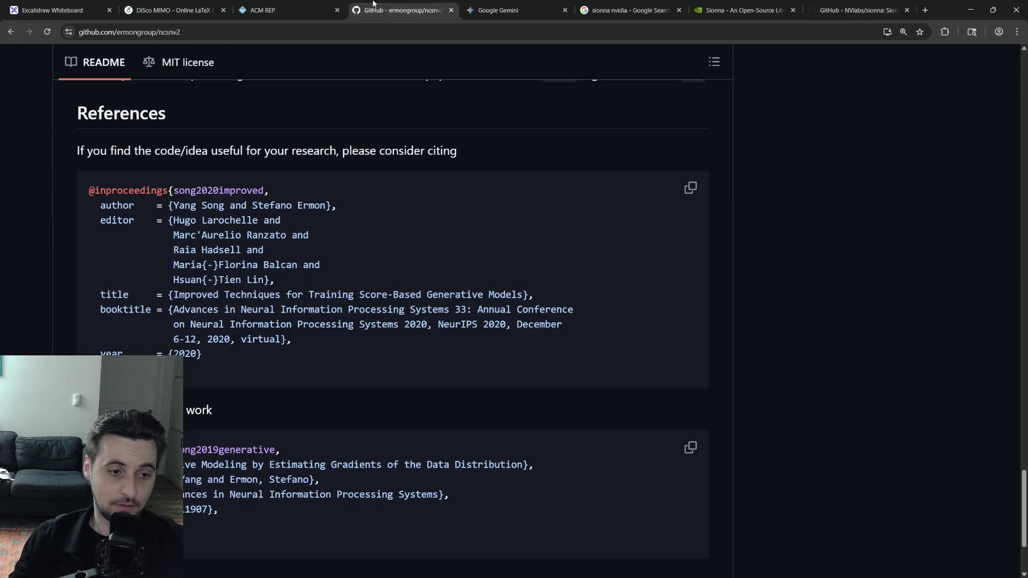
{"action": "left_click", "coordinate": [622, 10]}
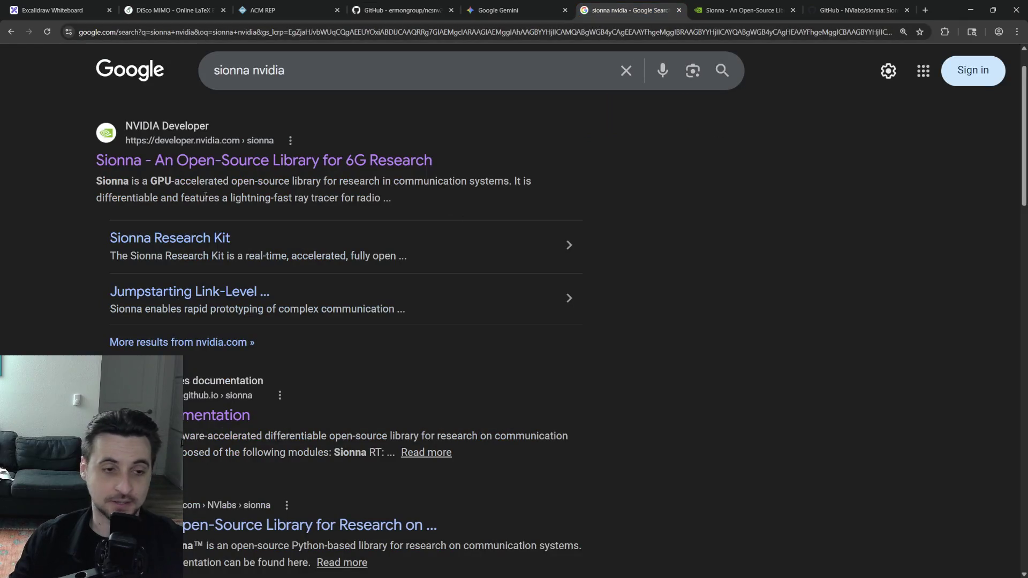
{"action": "left_click", "coordinate": [168, 10]}
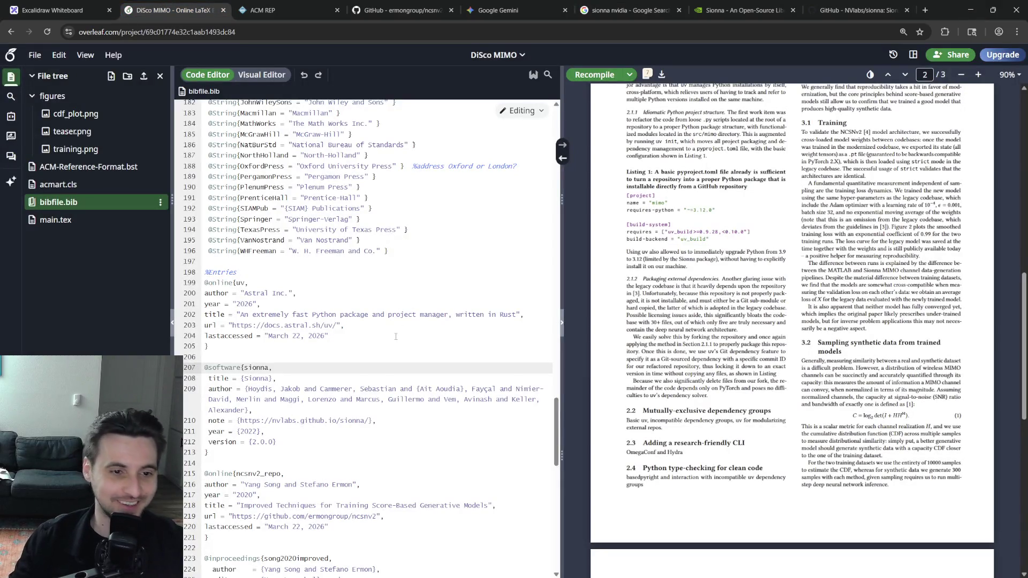
Change the Sionna entry's version to 1.2.1 and year to 2025, then switch to main.tex.
{"action": "left_click", "coordinate": [275, 443]}
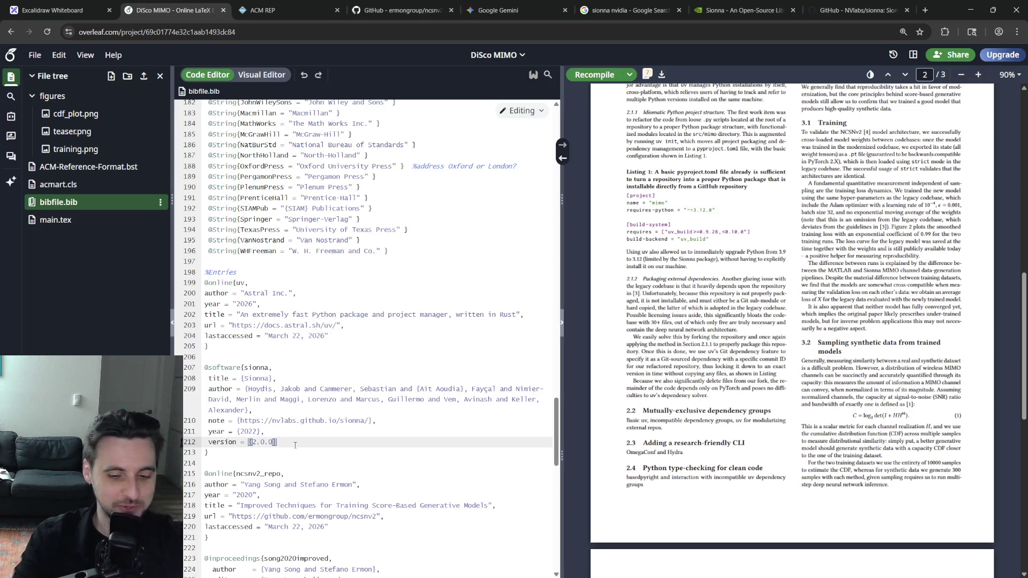
{"action": "key", "text": "BackSpace"}
{"action": "key", "text": "BackSpace"}
{"action": "key", "text": "BackSpace"}
{"action": "type", "text": "1.2.1"}
{"action": "key", "text": "Up"}
{"action": "key", "text": "BackSpace"}
{"action": "type", "text": "5"}
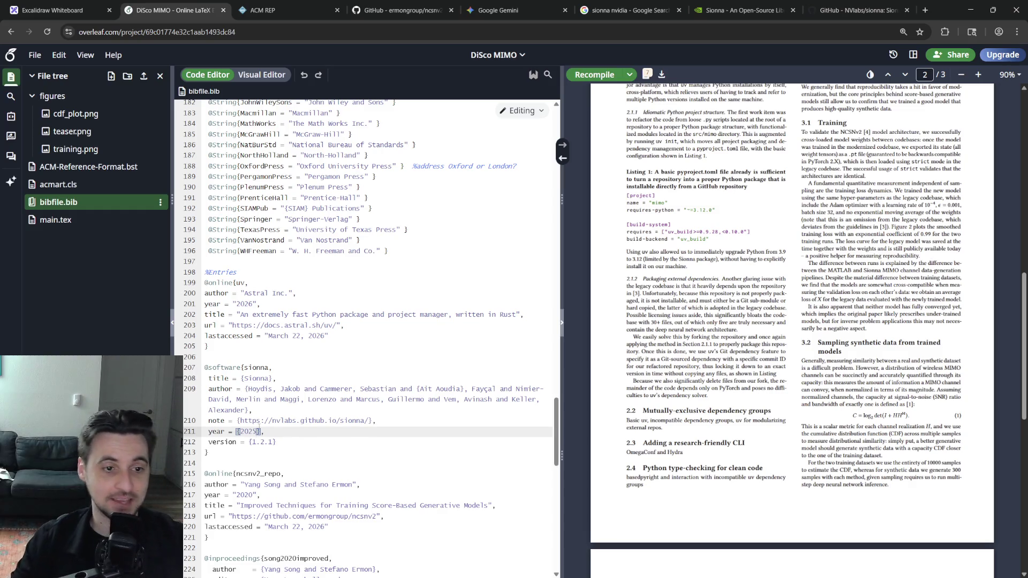
{"action": "left_click", "coordinate": [55, 221]}
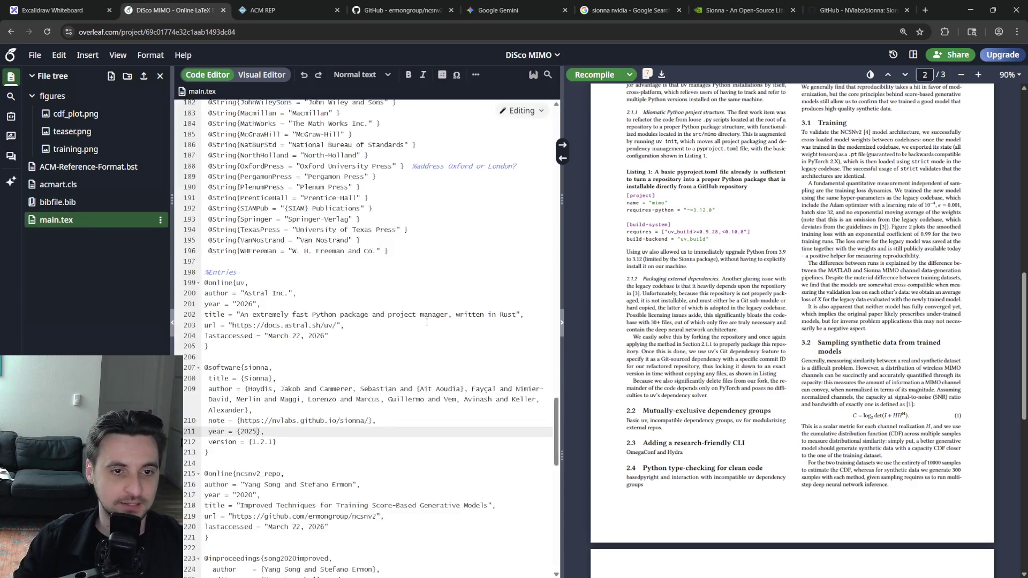
{"action": "scroll", "coordinate": [344, 402], "scroll_direction": "down", "scroll_amount": 3}
Cite sionna at the end of the Sionna library sentence on line 236.
{"action": "left_click", "coordinate": [344, 548]}
{"action": "left_click", "coordinate": [324, 506]}
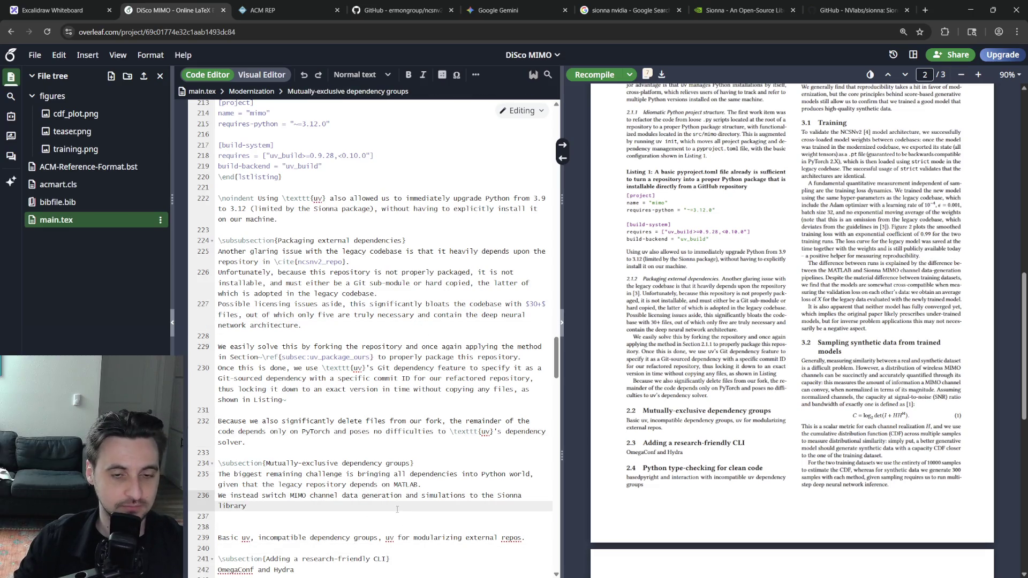
{"action": "type", "text": " \\cite{"}
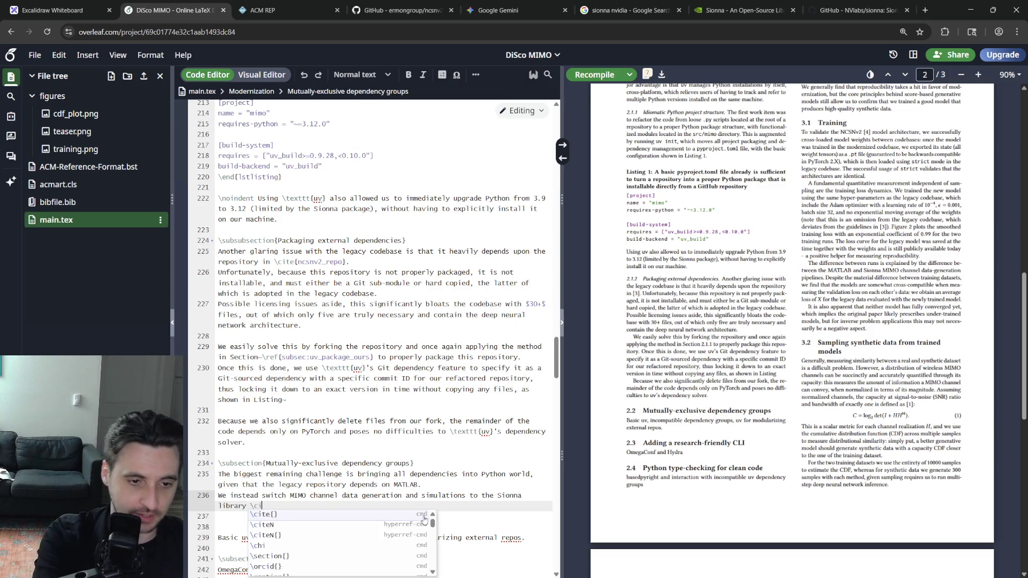
{"action": "key", "text": "Down"}
{"action": "key", "text": "Down"}
{"action": "key", "text": "Return"}
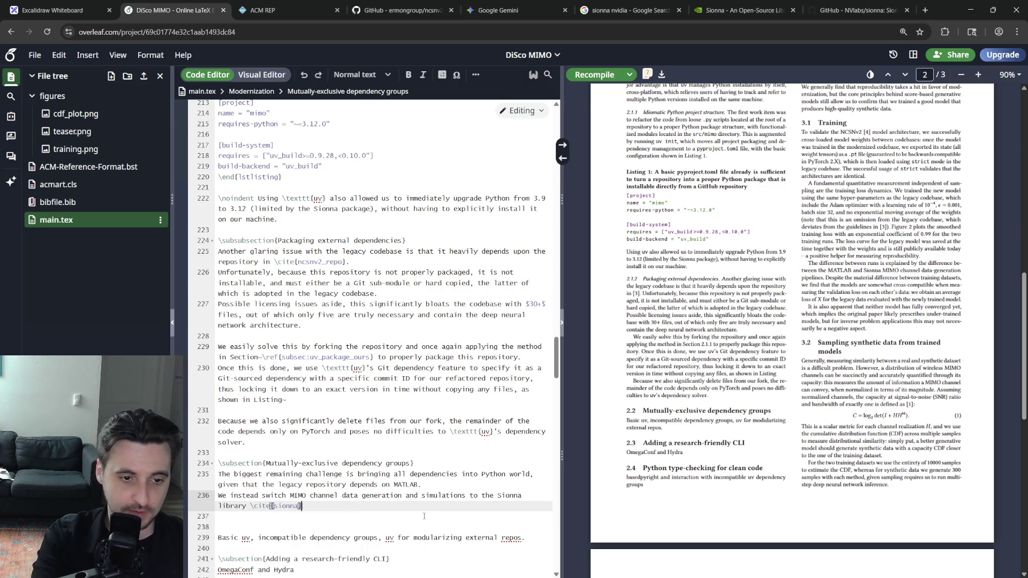
{"action": "type", "text": ", a natiuve Python"}
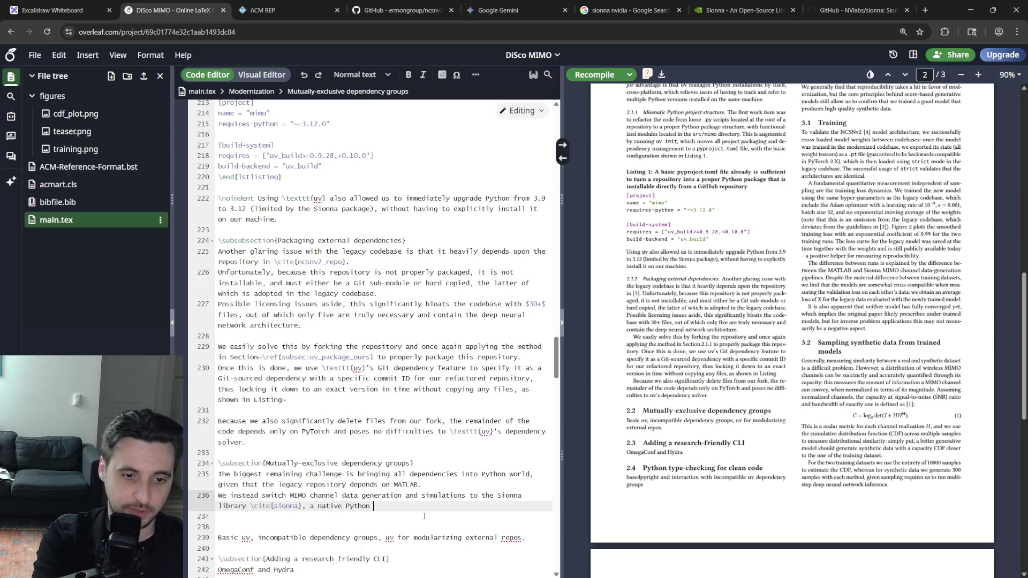
{"action": "type", "text": "library."}
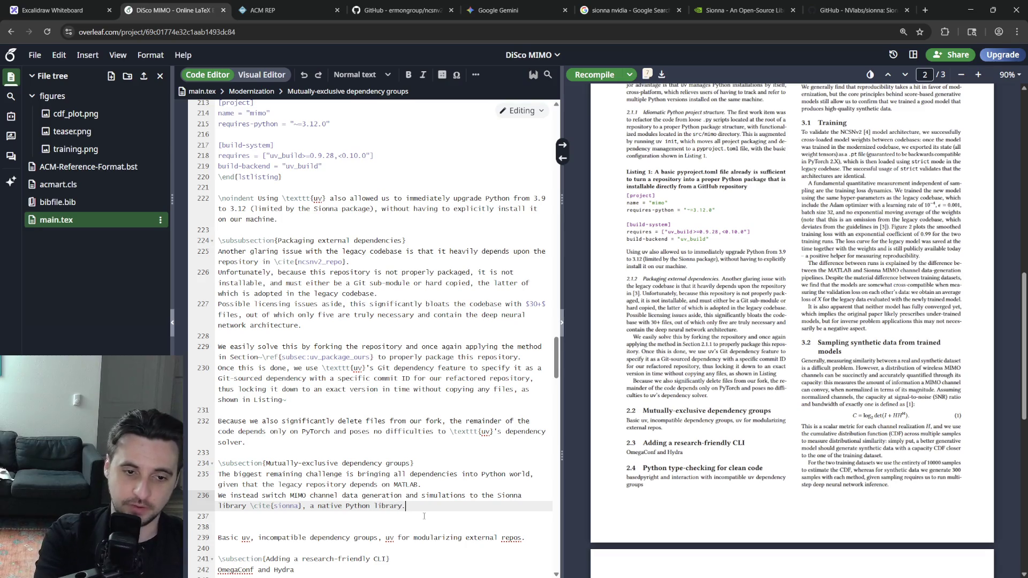
Describe Sionna as a native Python library and start a new paragraph below.
{"action": "key", "text": "Down"}
{"action": "key", "text": "Delete"}
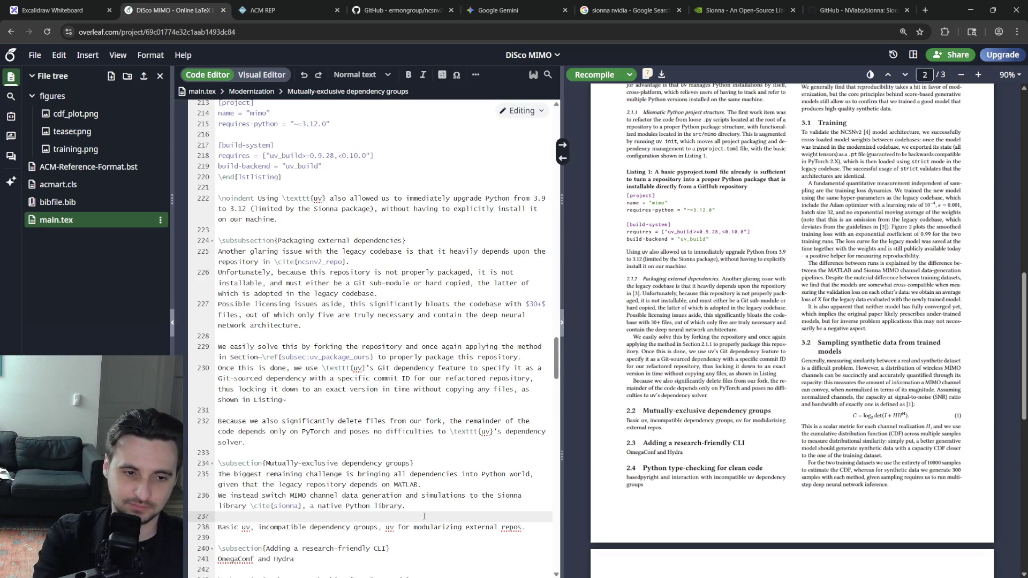
{"action": "key", "text": "Return"}
{"action": "key", "text": "Return"}
{"action": "type", "text": "However, this brings"}
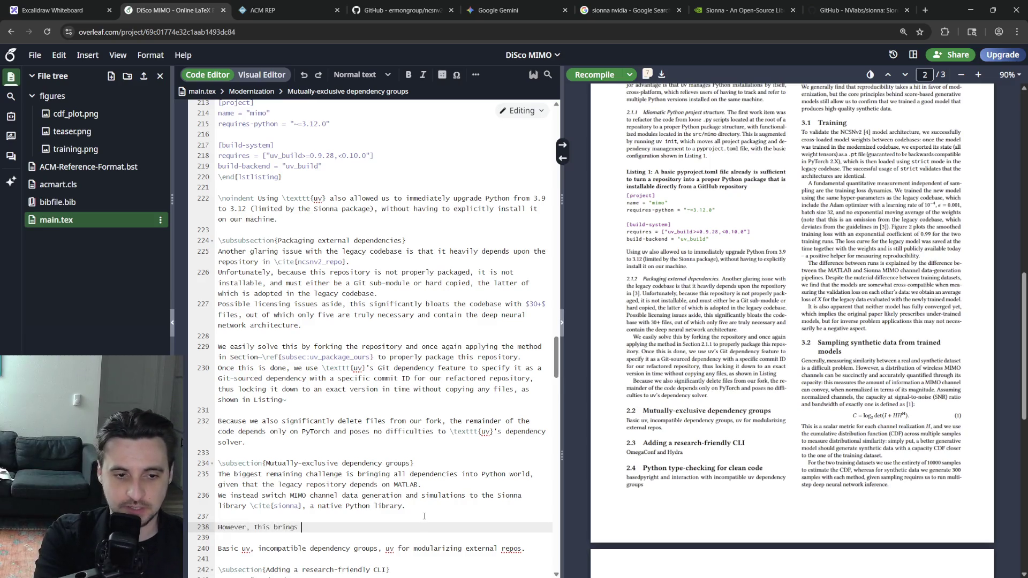
{"action": "type", "text": "enden"}
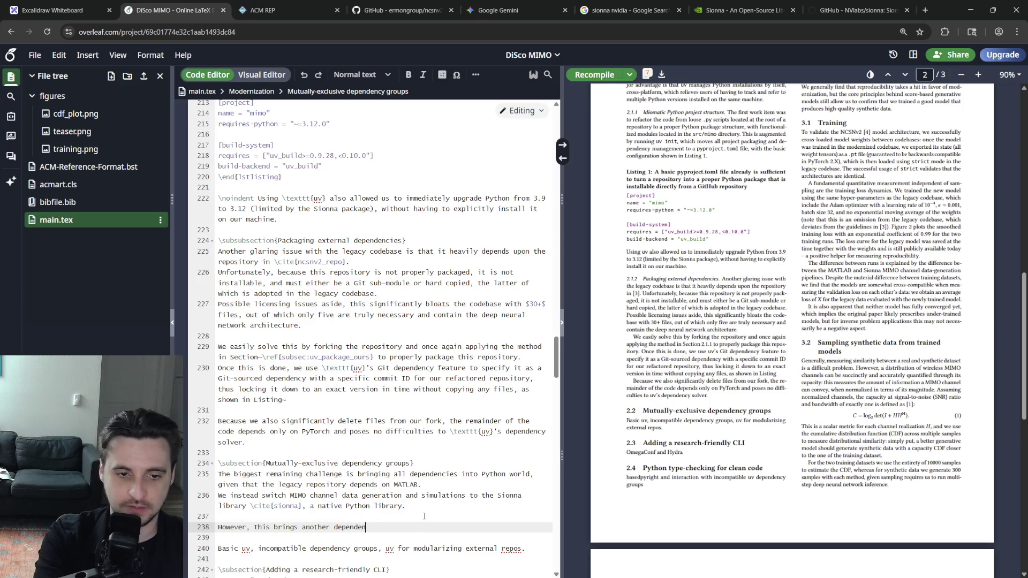
{"action": "type", "text": "cy challas of the time of writing"}
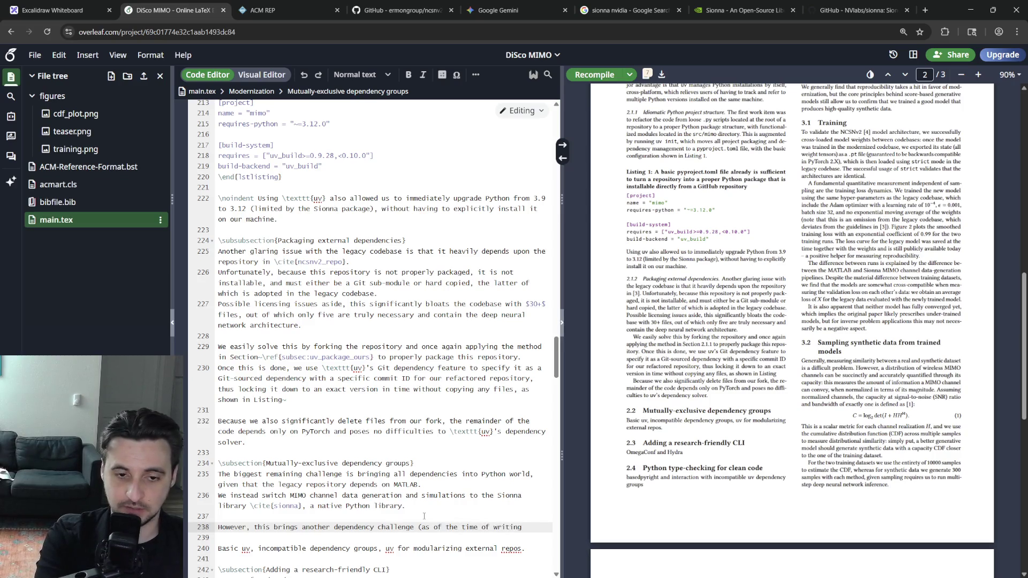
Write the sentence on Sionna's TensorFlow/NumPy conflict with PyTorch, dropping the version aside and the opening 'However'.
{"action": "key", "text": "ctrl+BackSpace"}
{"action": "key", "text": "ctrl+BackSpace"}
{"action": "key", "text": "ctrl+BackSpace"}
{"action": "key", "text": "ctrl+BackSpace"}
{"action": "key", "text": "ctrl+BackSpace"}
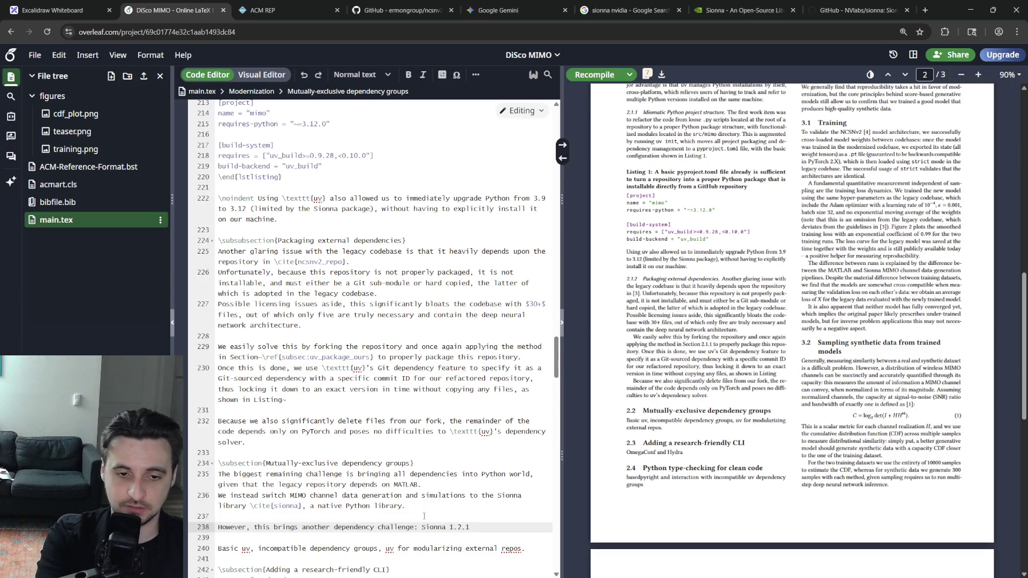
{"action": "key", "text": "ctrl+BackSpace"}
{"action": "key", "text": "ctrl+BackSpace"}
{"action": "key", "text": "ctrl+BackSpace"}
{"action": "type", "text": "the l"}
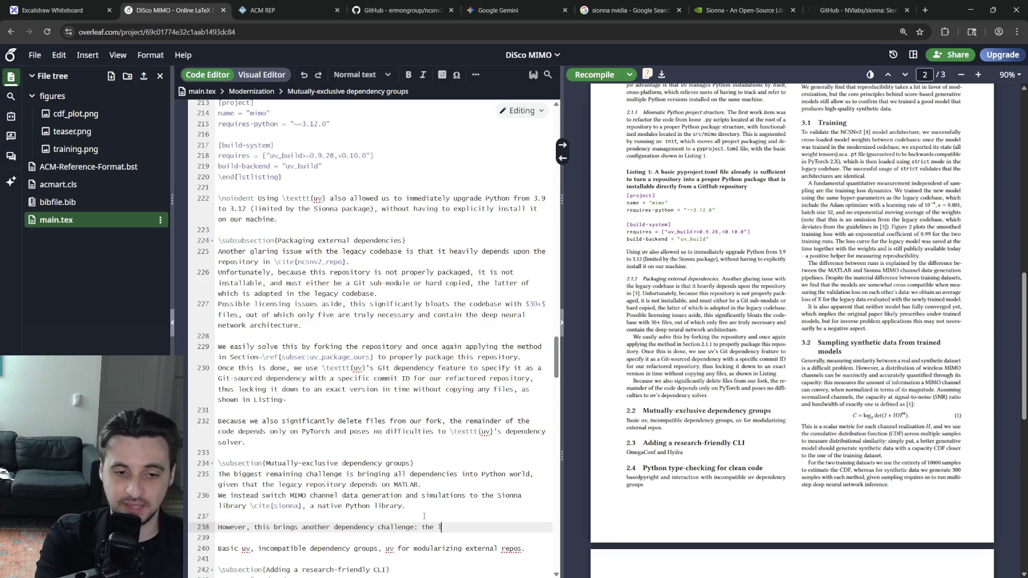
{"action": "type", "text": "atest Sionna version"}
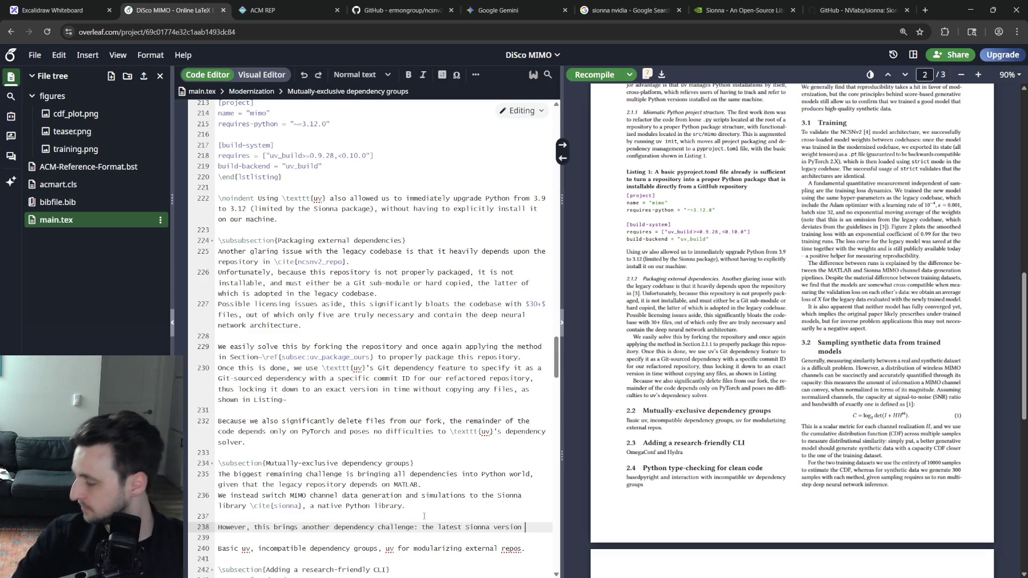
{"action": "type", "text": "that we considered wh"}
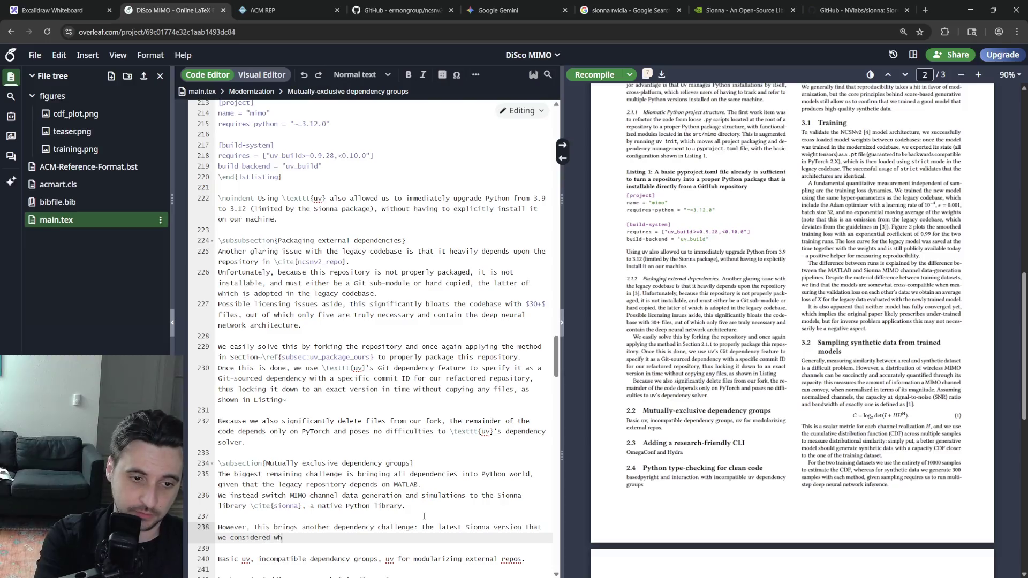
{"action": "type", "text": "en starting this wor"}
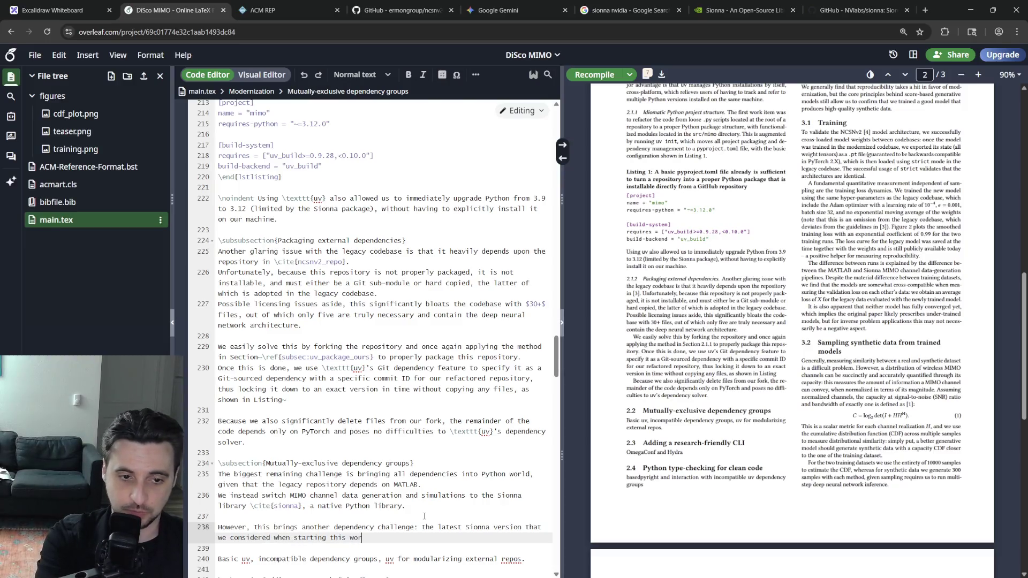
{"action": "type", "text": "k was Tens"}
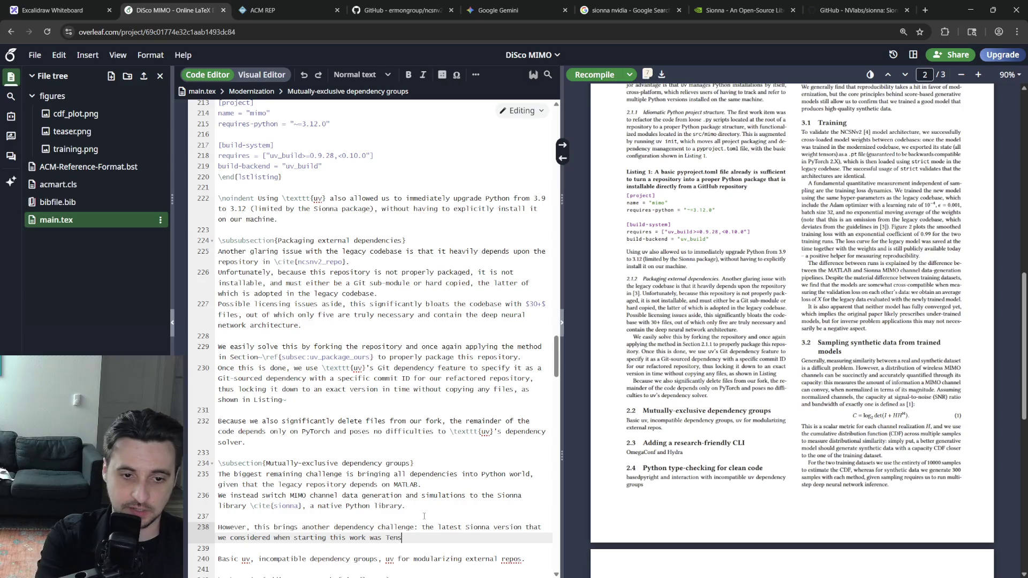
{"action": "type", "text": "orFlow-based, and "}
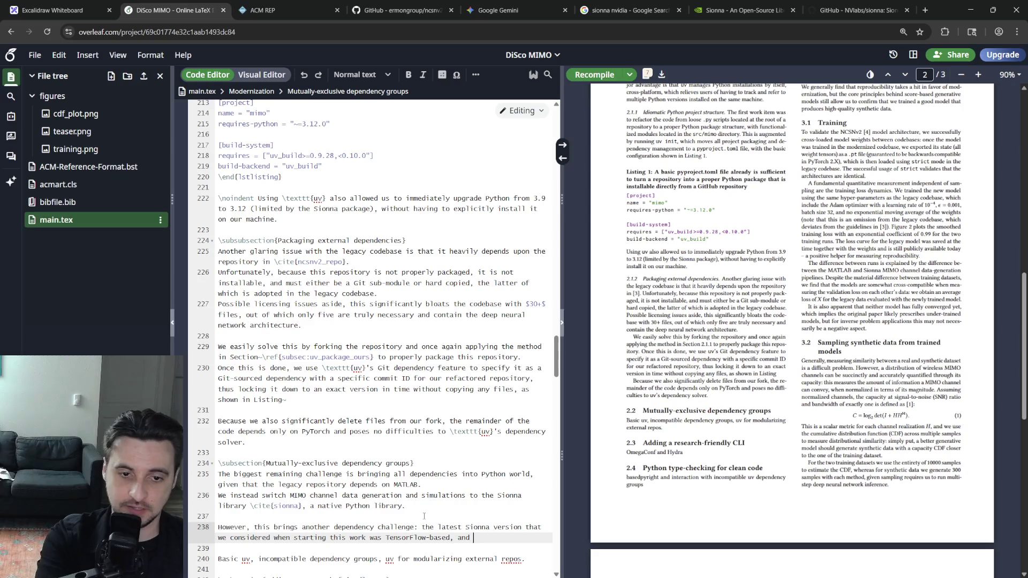
{"action": "type", "text": "its dependencies"}
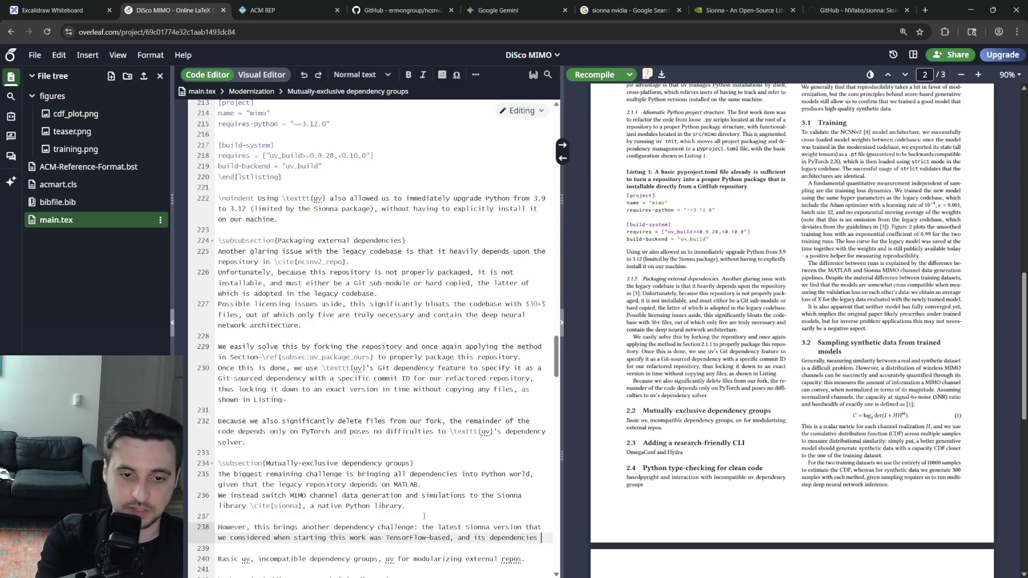
{"action": "type", "text": " were incompatible with PyTorch, specifically"}
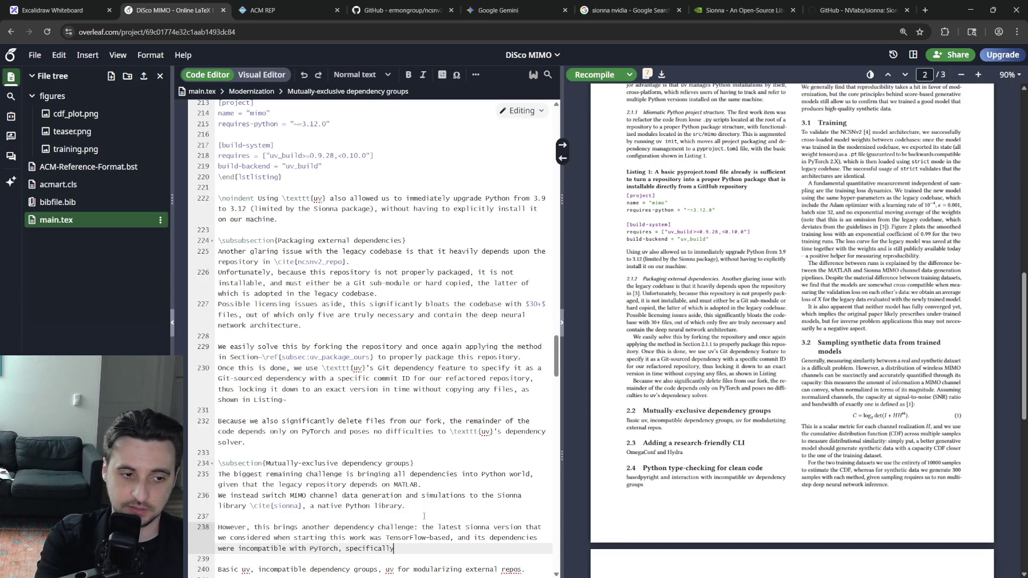
{"action": "key", "text": "BackSpace"}
{"action": "key", "text": "BackSpace"}
{"action": "key", "text": "BackSpace"}
{"action": "type", "text": "because of"}
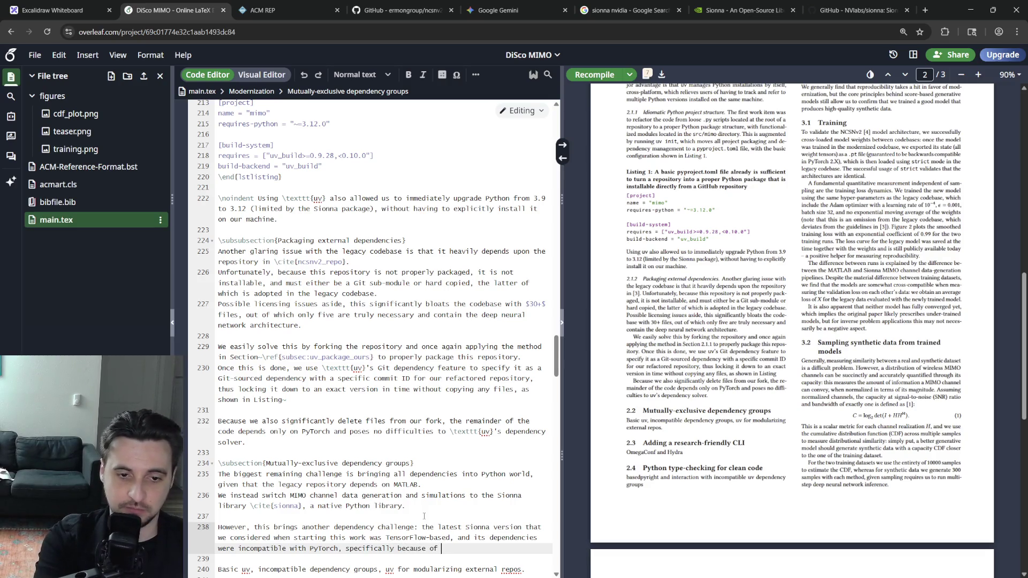
{"action": "key", "text": "BackSpace"}
{"action": "key", "text": "BackSpace"}
{"action": "key", "text": "BackSpace"}
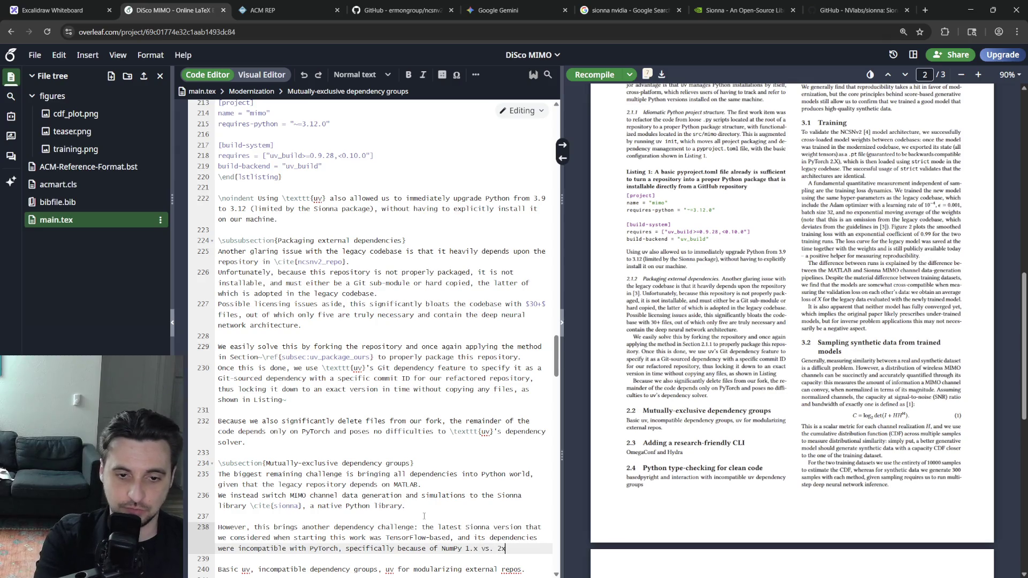
{"action": "type", "text": ".x is"}
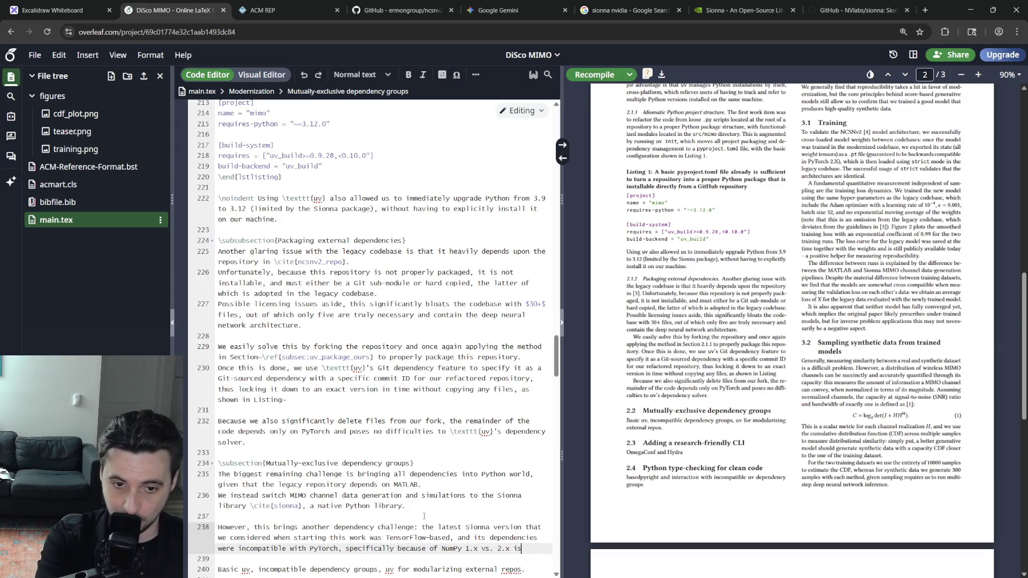
{"action": "type", "text": "sues.ds compat"}
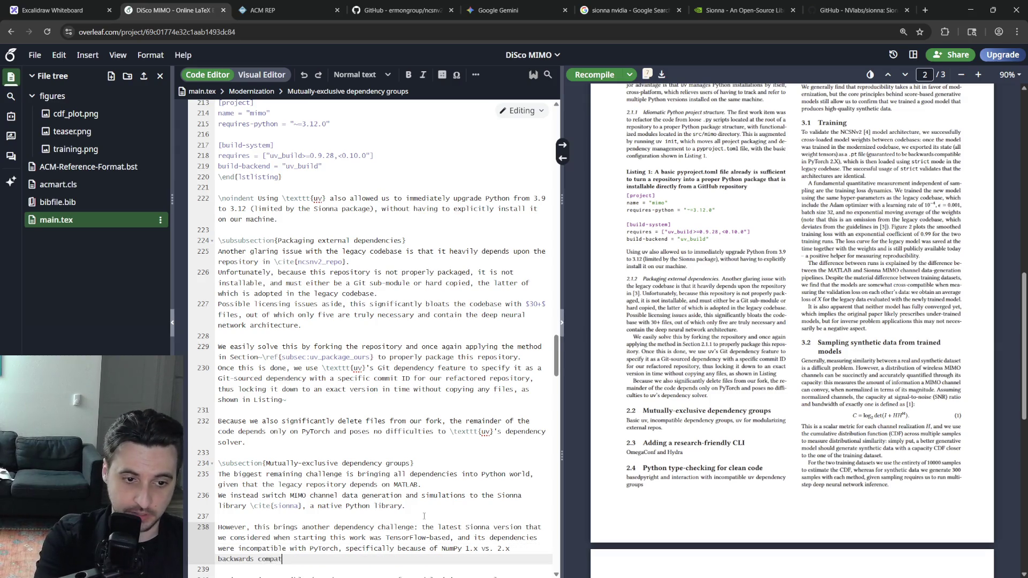
{"action": "type", "text": " issues."}
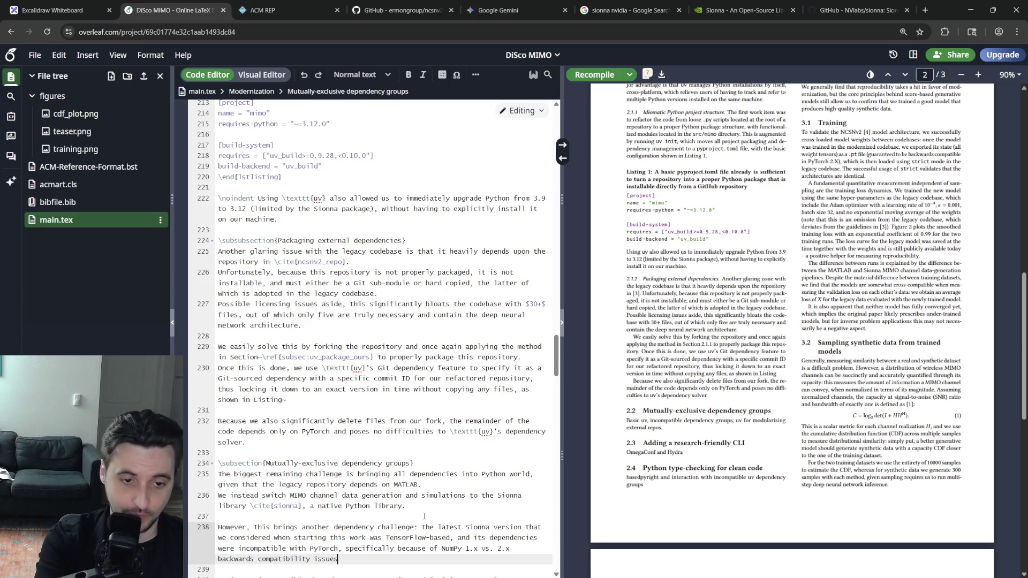
{"action": "key", "text": "Up"}
{"action": "key", "text": "Home"}
{"action": "key", "text": "Delete"}
{"action": "key", "text": "Delete"}
{"action": "key", "text": "Delete"}
{"action": "type", "text": "Th"}
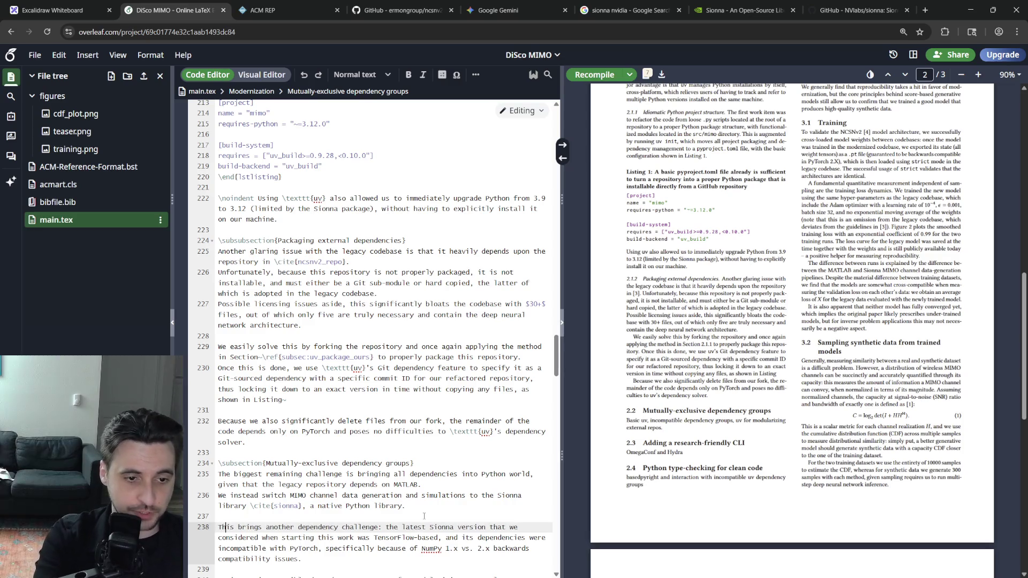
Delete the placeholder notes line and trim stray wording from the new paragraph.
{"action": "key", "text": "Down"}
{"action": "key", "text": "Down"}
{"action": "key", "text": "Down"}
{"action": "key", "text": "Up"}
{"action": "key", "text": "Up"}
{"action": "key", "text": "shift+Home"}
{"action": "key", "text": "Delete"}
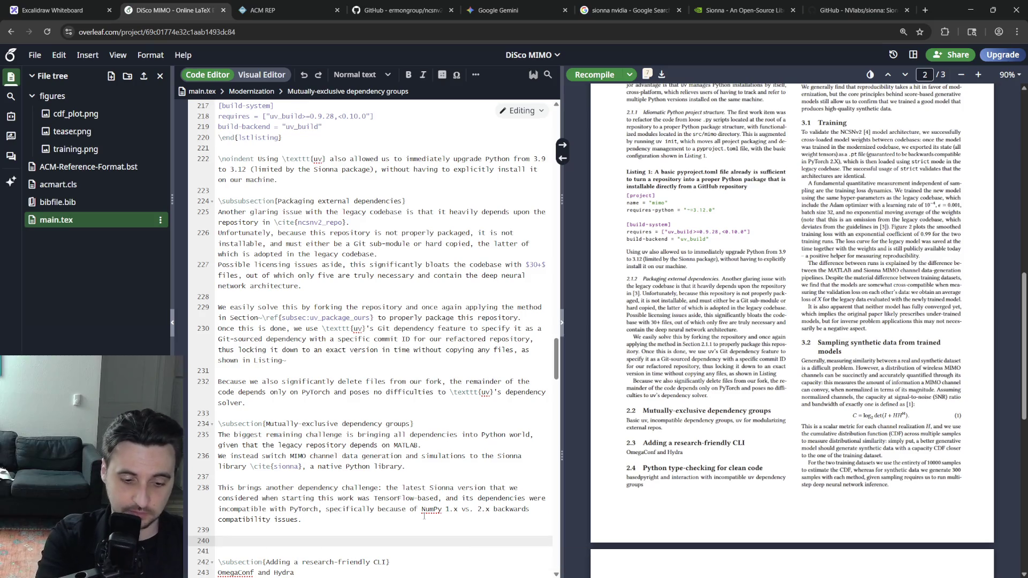
{"action": "type", "text": "Fortunately"}
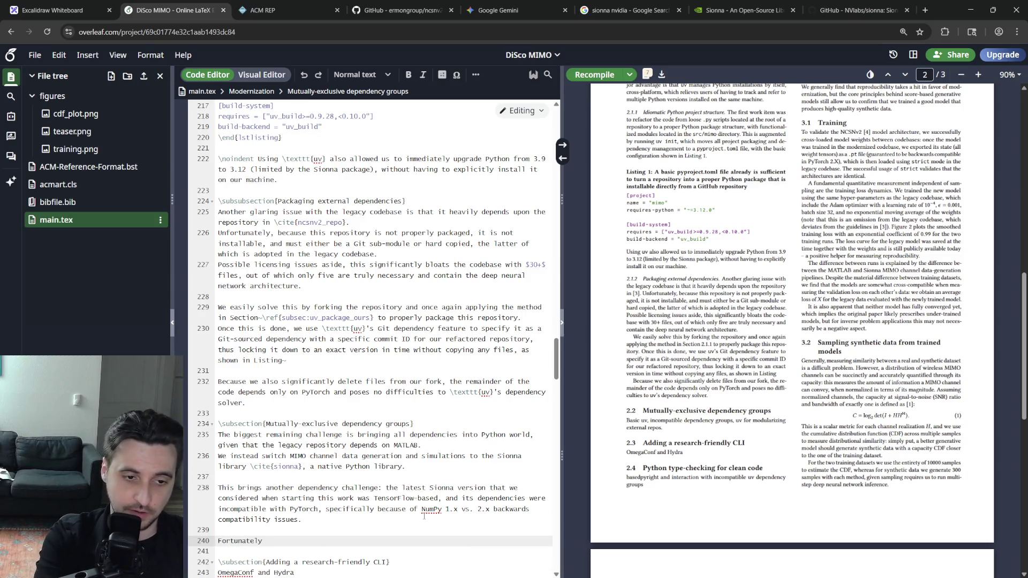
{"action": "type", "text": ", \\tex"}
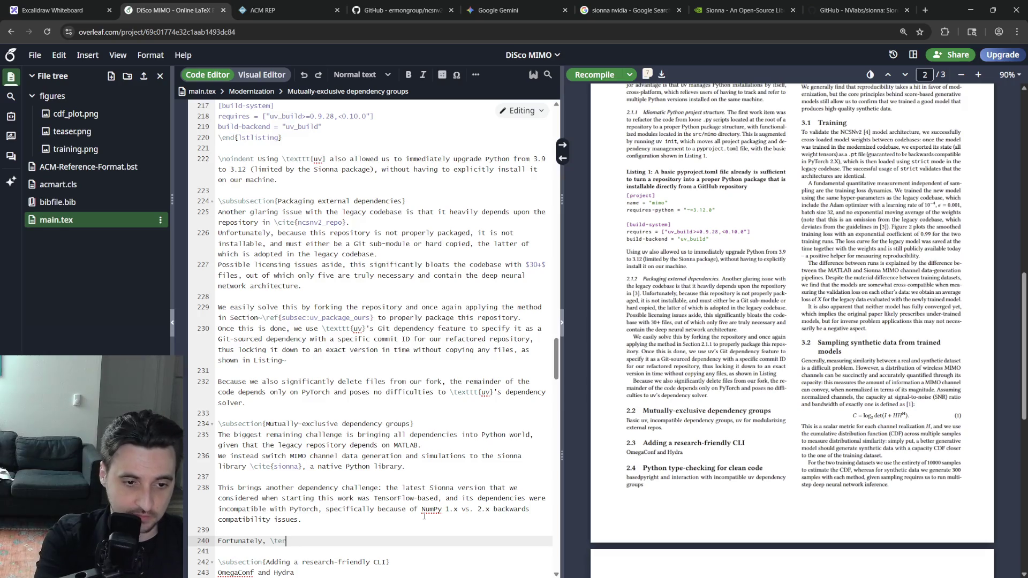
{"action": "type", "text": "ttt{uv} comes to"}
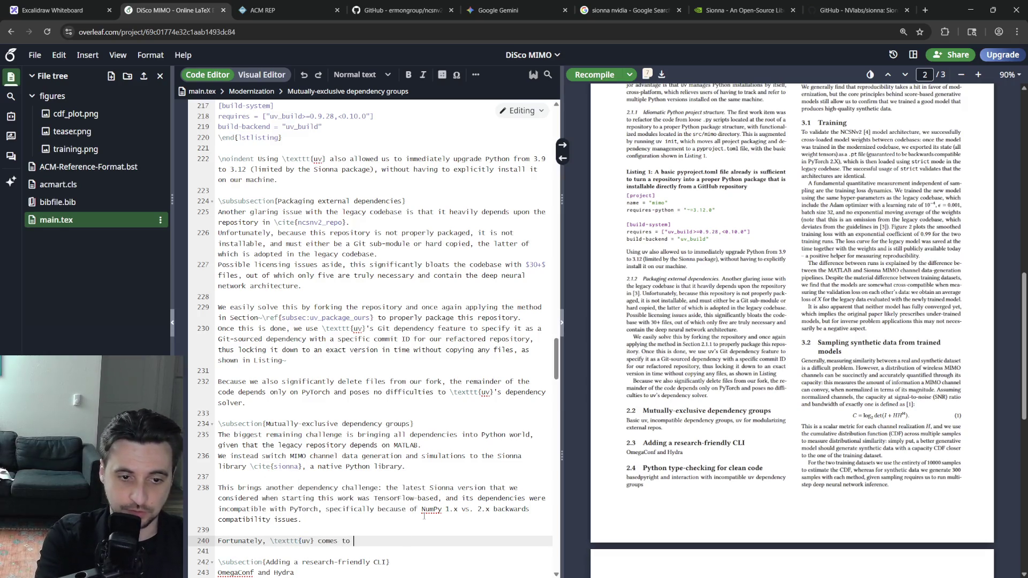
{"action": "key", "text": "BackSpace"}
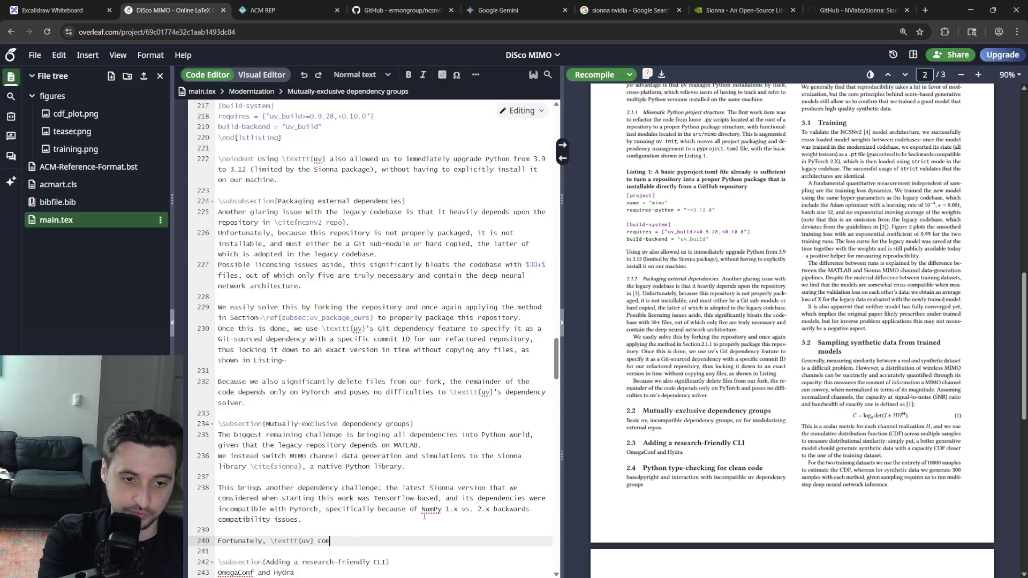
{"action": "type", "text": "ce again"}
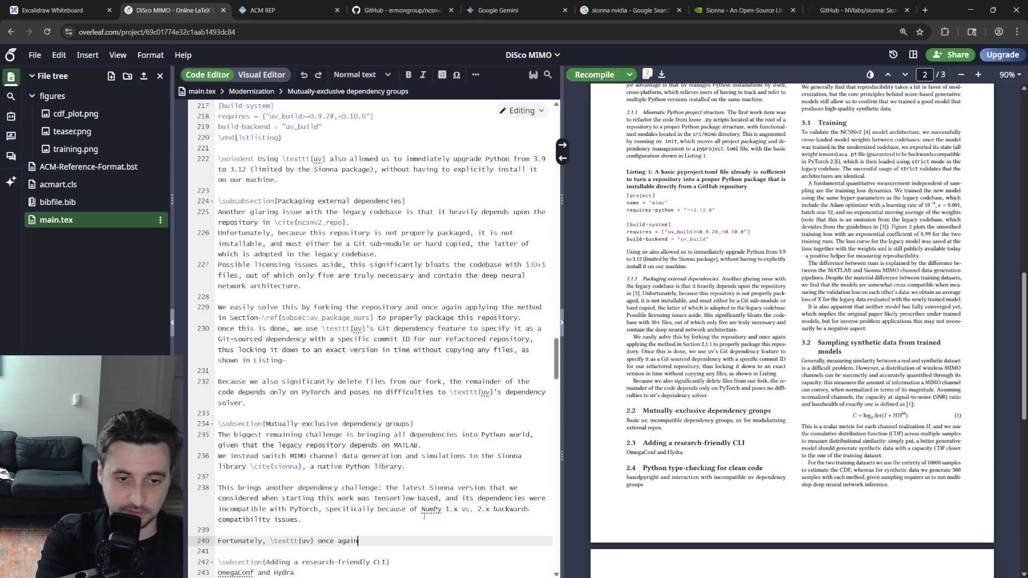
{"action": "key", "text": "BackSpace"}
{"action": "key", "text": "BackSpace"}
{"action": "key", "text": "BackSpace"}
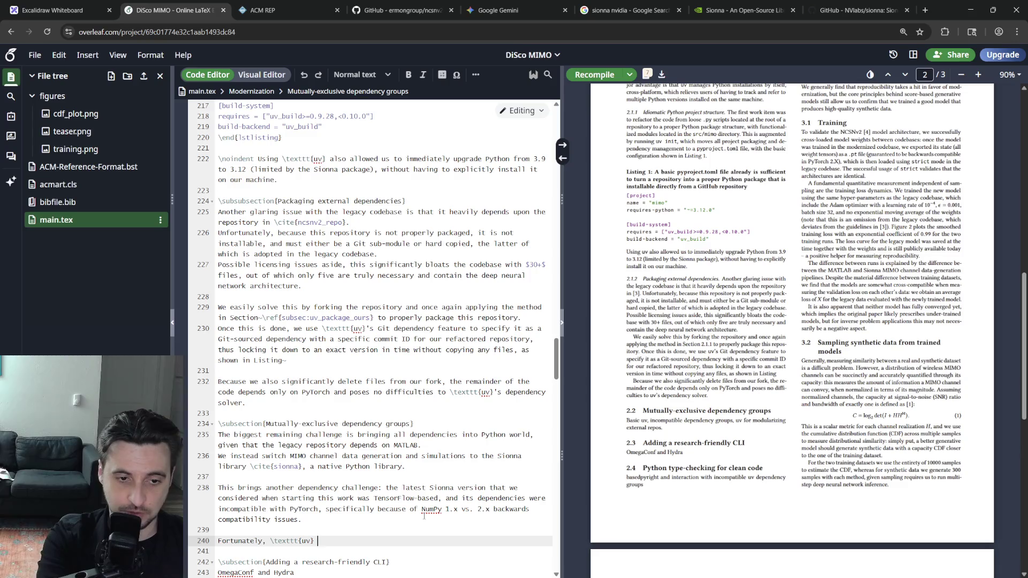
{"action": "type", "text": "has a feature made exactly "}
{"action": "type", "text": "for this case in the form of"}
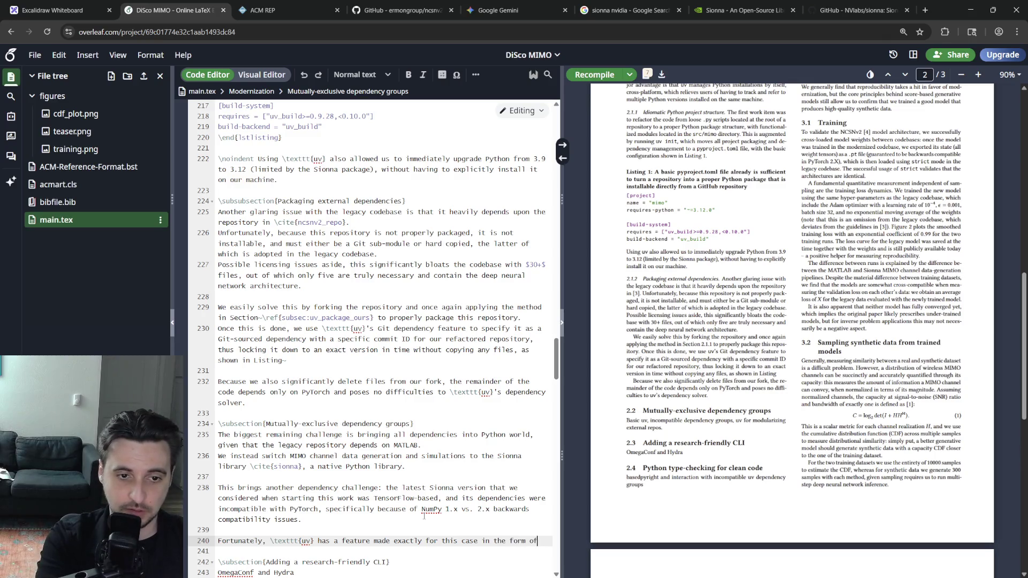
{"action": "type", "text": "xclusive dependenc"}
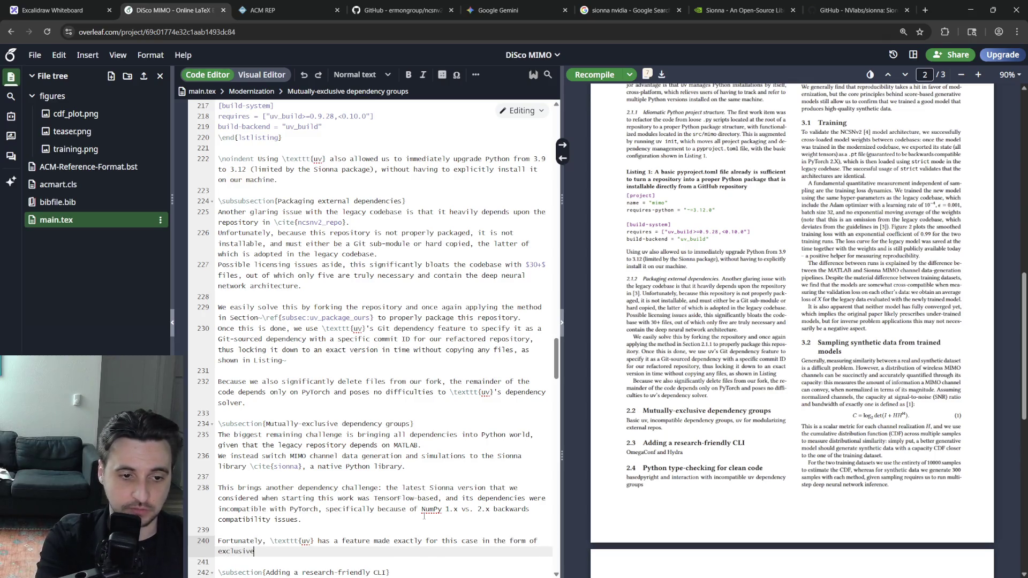
Introduce uv's feature for incompatible dependency groups without a final period, then open a new browser tab.
{"action": "key", "text": "BackSpace"}
{"action": "key", "text": "BackSpace"}
{"action": "key", "text": "BackSpace"}
{"action": "type", "text": "compat"}
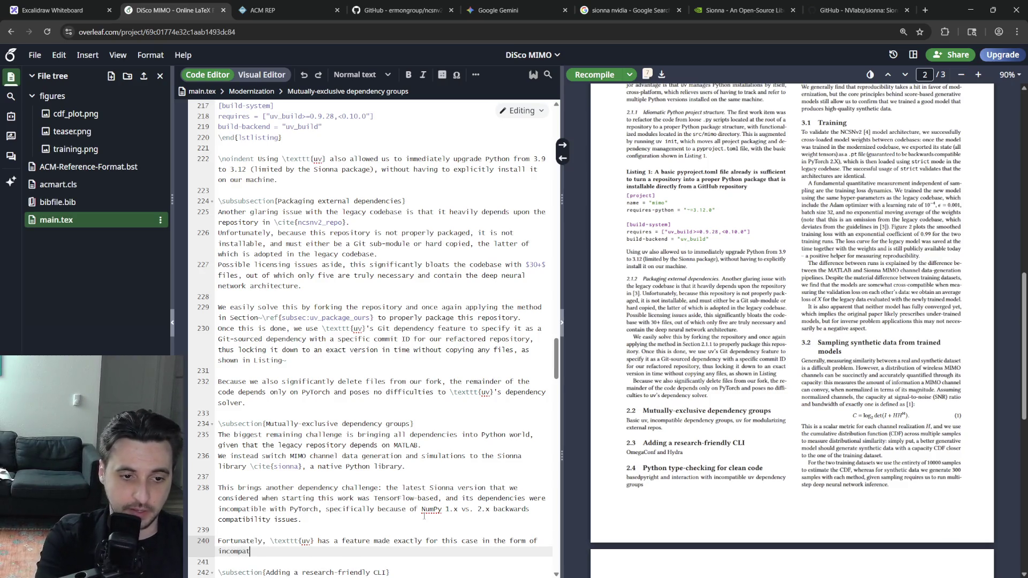
{"action": "type", "text": "ible dependency groups"}
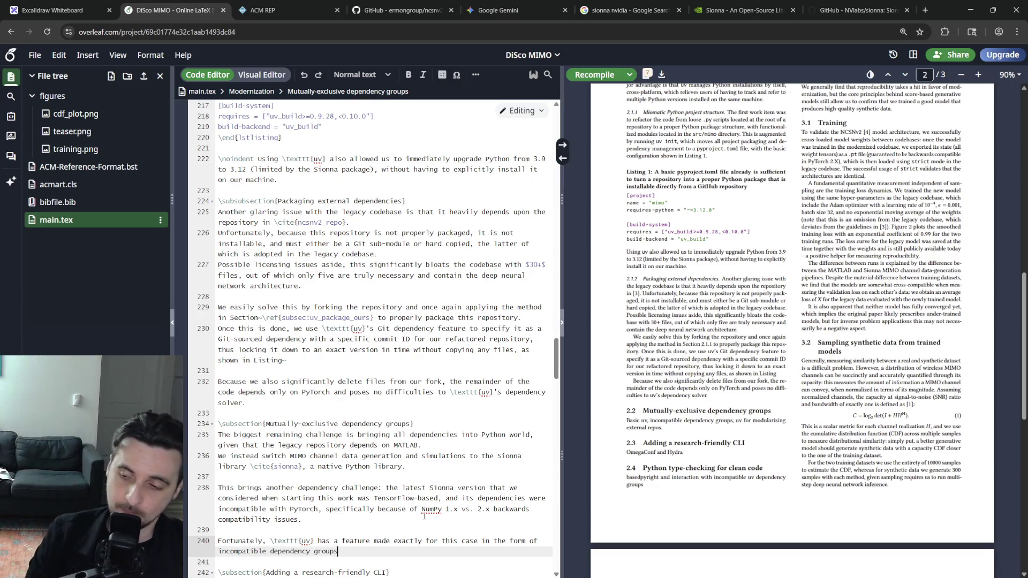
{"action": "type", "text": "."}
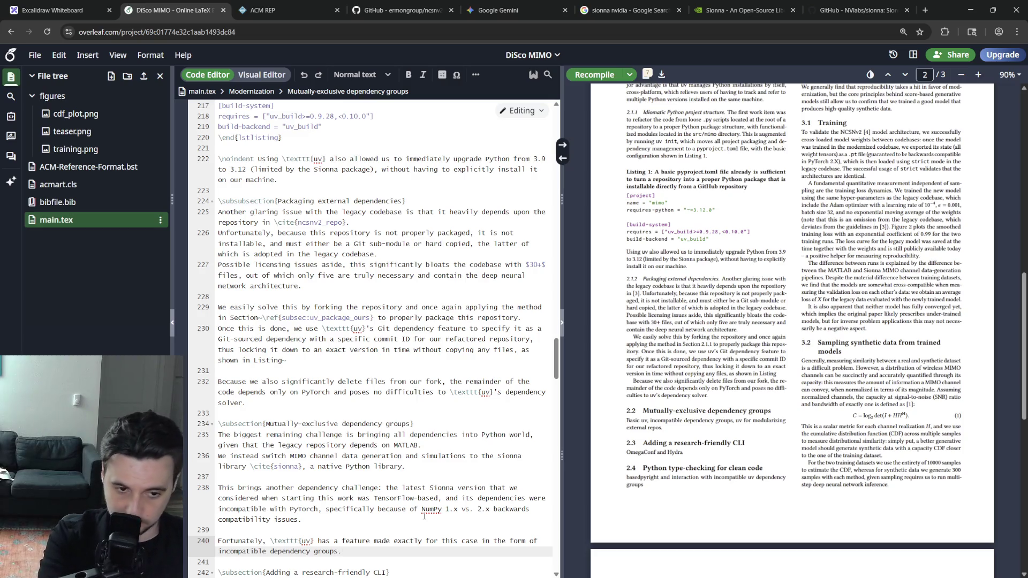
{"action": "key", "text": "BackSpace"}
{"action": "key", "text": "ctrl+t"}
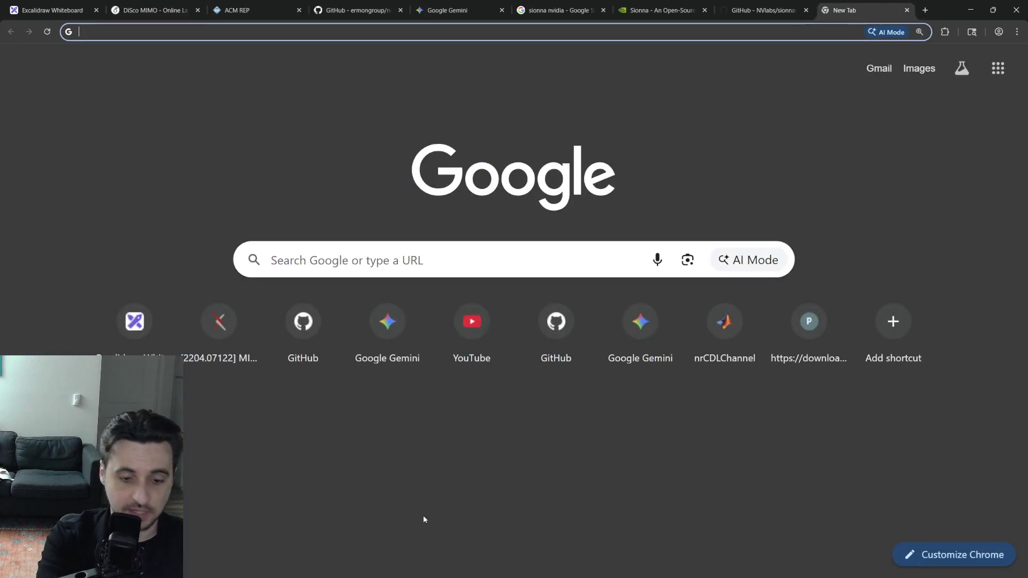
{"action": "type", "text": "uv dependency"}
Load uv's Managing dependencies docs page and search it for the dependency groups term.
{"action": "key", "text": "Down"}
{"action": "key", "text": "Return"}
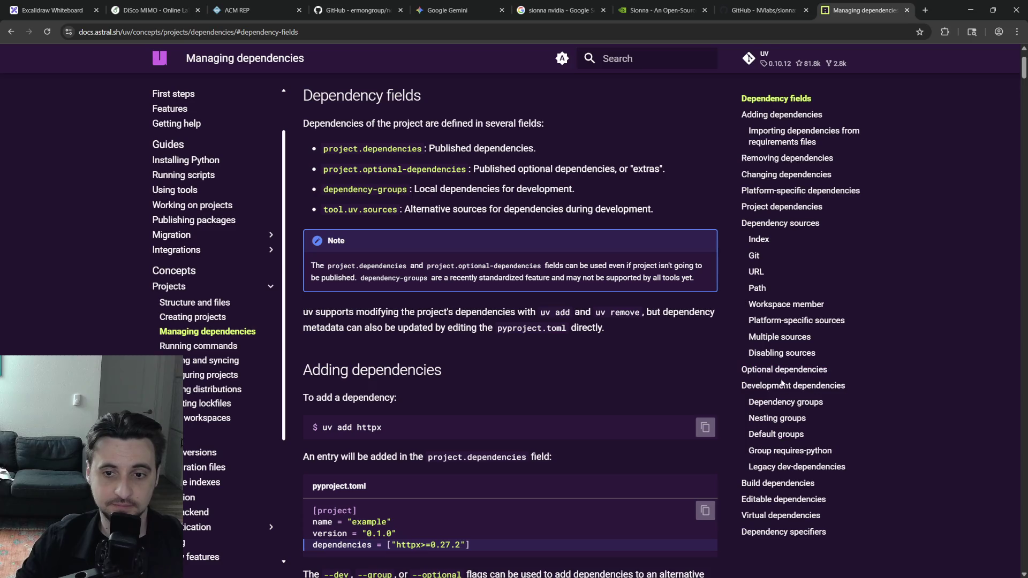
{"action": "scroll", "coordinate": [625, 408], "scroll_direction": "up", "scroll_amount": 2}
{"action": "scroll", "coordinate": [625, 409], "scroll_direction": "down", "scroll_amount": 2}
{"action": "key", "text": "ctrl+f"}
{"action": "type", "text": "incopm"}
{"action": "key", "text": "BackSpace"}
{"action": "key", "text": "BackSpace"}
{"action": "key", "text": "BackSpace"}
{"action": "key", "text": "BackSpace"}
{"action": "key", "text": "BackSpace"}
{"action": "type", "text": "exclusive"}
{"action": "key", "text": "Escape"}
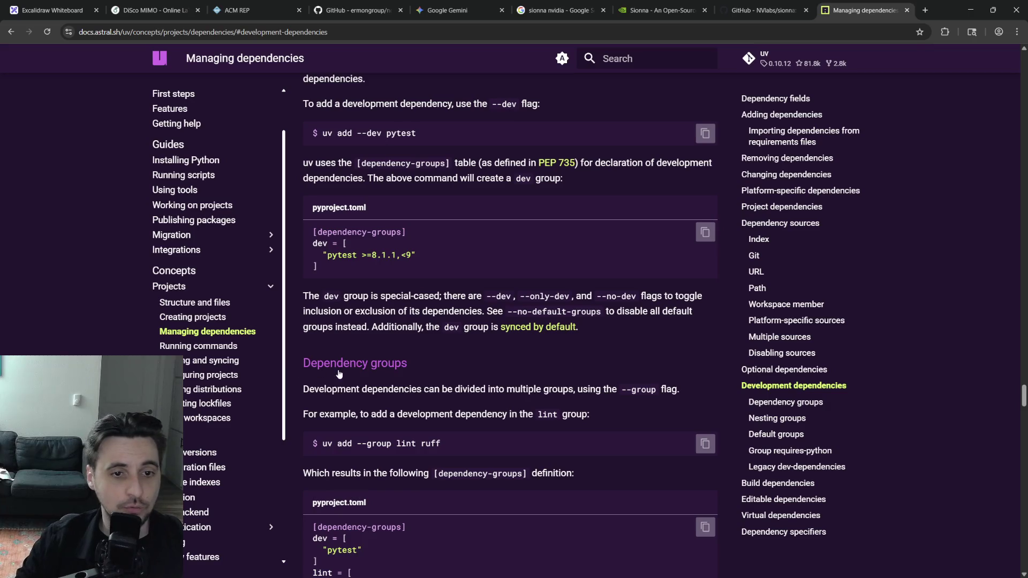
Read the Dependency groups section and its note on conflicting groups, then open a new tab.
{"action": "left_click", "coordinate": [355, 363]}
{"action": "scroll", "coordinate": [455, 329], "scroll_direction": "down", "scroll_amount": 3}
{"action": "scroll", "coordinate": [466, 330], "scroll_direction": "down", "scroll_amount": 2}
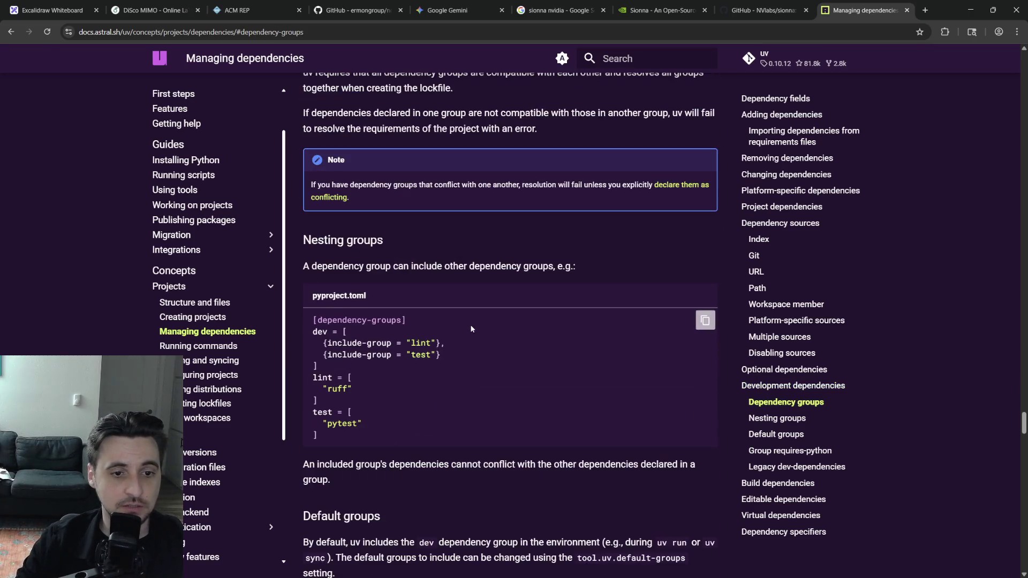
{"action": "scroll", "coordinate": [476, 354], "scroll_direction": "down", "scroll_amount": 3}
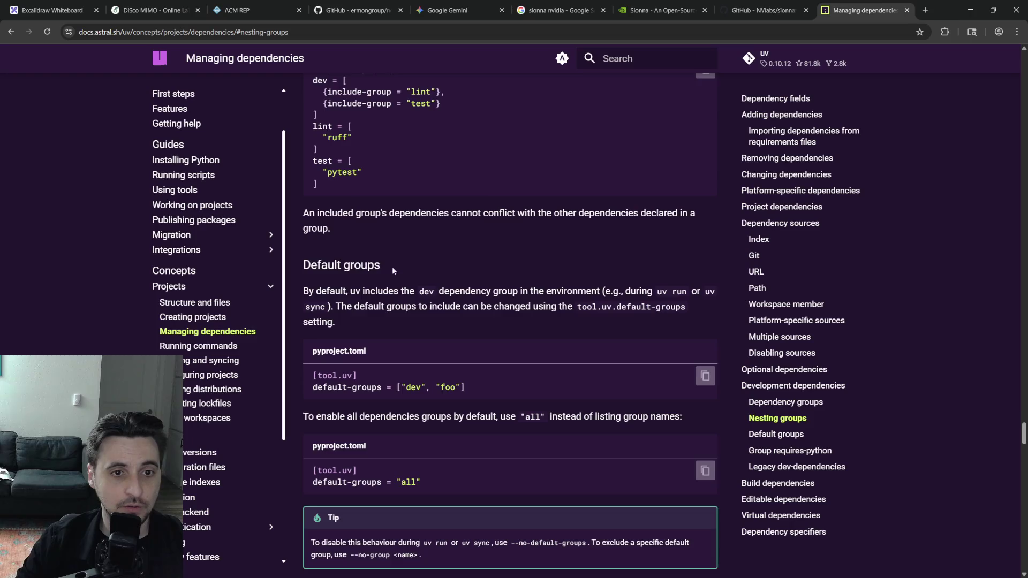
{"action": "scroll", "coordinate": [434, 271], "scroll_direction": "down", "scroll_amount": 3}
{"action": "scroll", "coordinate": [433, 291], "scroll_direction": "down", "scroll_amount": 3}
{"action": "scroll", "coordinate": [441, 294], "scroll_direction": "down", "scroll_amount": 2}
{"action": "scroll", "coordinate": [441, 293], "scroll_direction": "down", "scroll_amount": 3}
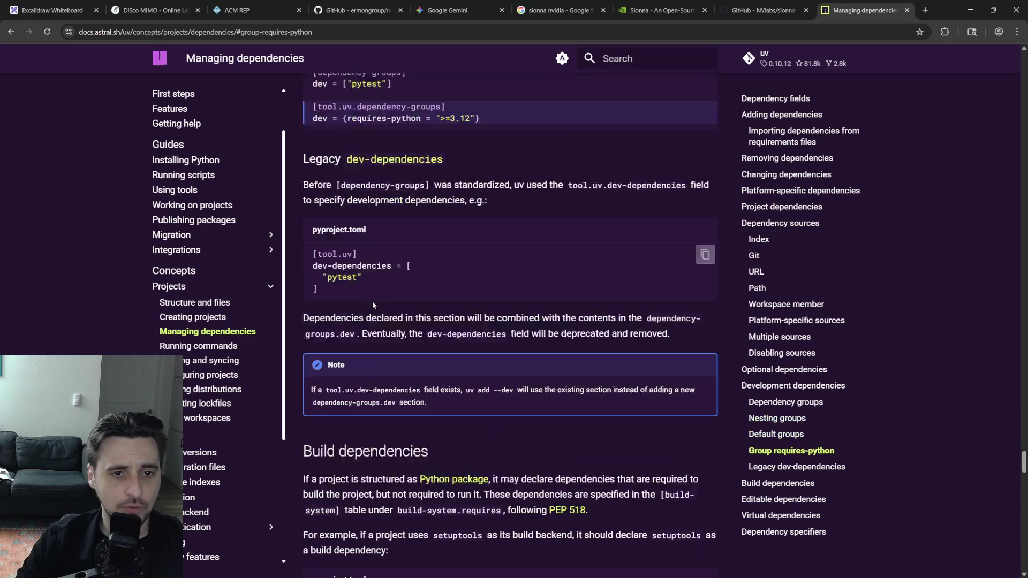
{"action": "scroll", "coordinate": [372, 300], "scroll_direction": "down", "scroll_amount": 3}
{"action": "scroll", "coordinate": [413, 331], "scroll_direction": "up", "scroll_amount": 1}
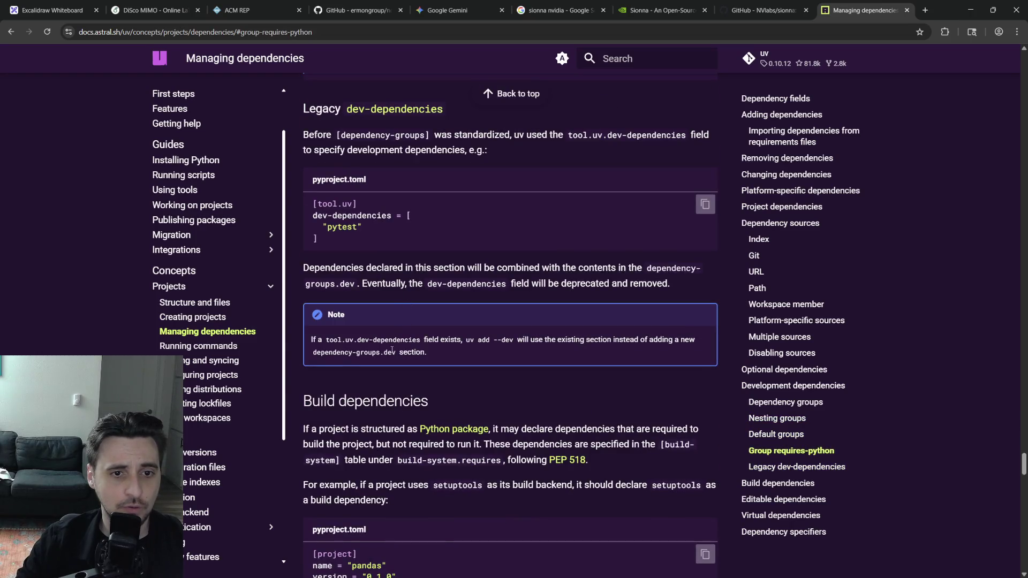
{"action": "scroll", "coordinate": [396, 353], "scroll_direction": "up", "scroll_amount": 2}
{"action": "scroll", "coordinate": [471, 379], "scroll_direction": "up", "scroll_amount": 1}
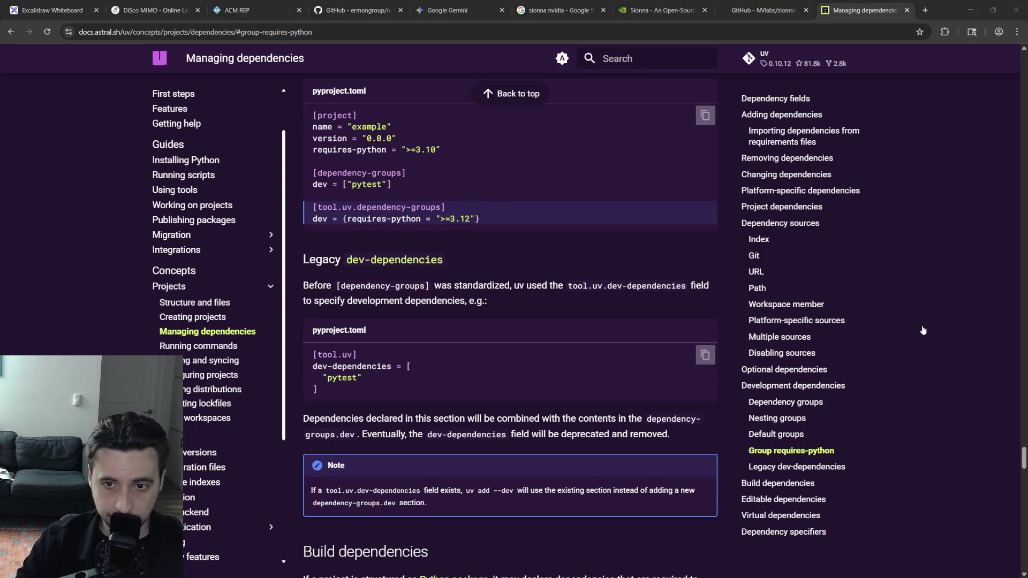
{"action": "scroll", "coordinate": [469, 299], "scroll_direction": "up", "scroll_amount": 3}
{"action": "scroll", "coordinate": [468, 298], "scroll_direction": "up", "scroll_amount": 3}
{"action": "scroll", "coordinate": [468, 299], "scroll_direction": "up", "scroll_amount": 3}
{"action": "scroll", "coordinate": [507, 329], "scroll_direction": "up", "scroll_amount": 3}
{"action": "scroll", "coordinate": [517, 332], "scroll_direction": "up", "scroll_amount": 3}
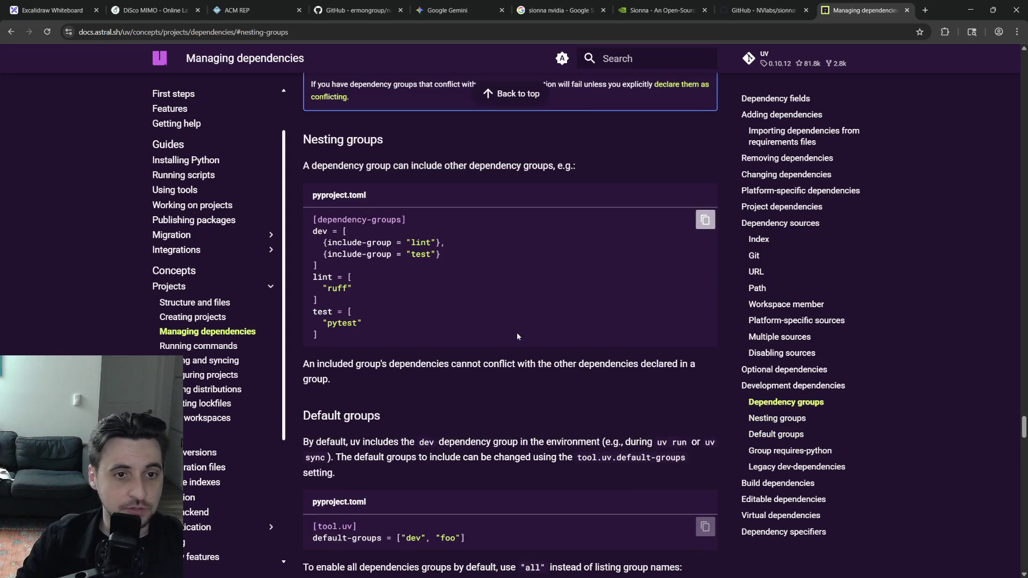
{"action": "scroll", "coordinate": [516, 331], "scroll_direction": "up", "scroll_amount": 4}
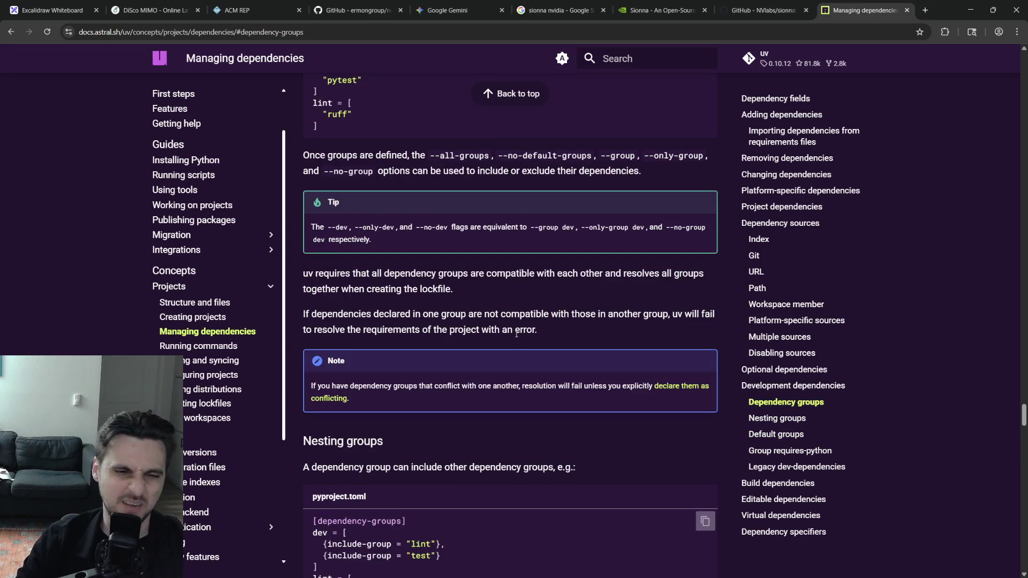
{"action": "key", "text": "ctrl+t"}
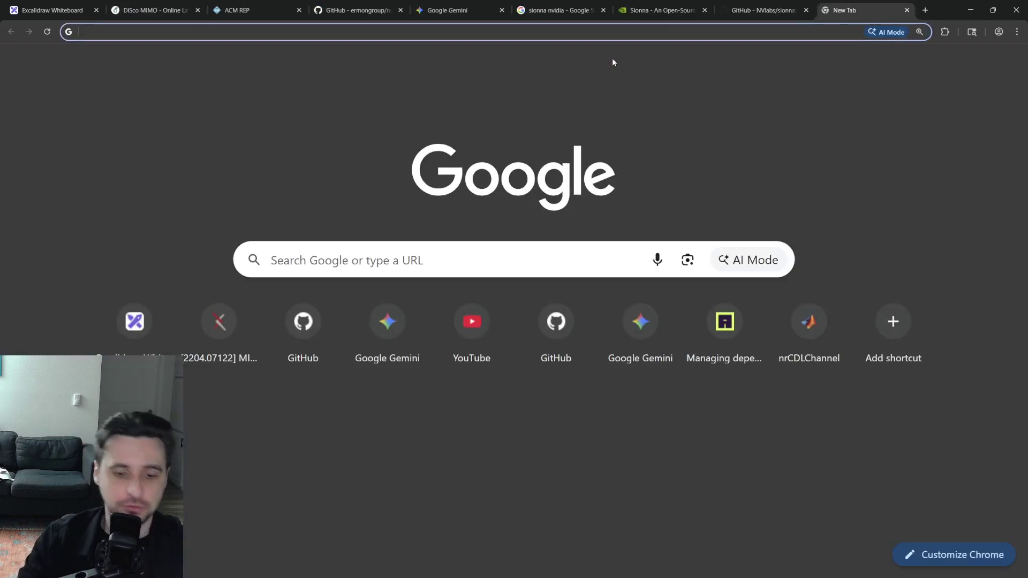
{"action": "type", "text": "uv exclude"}
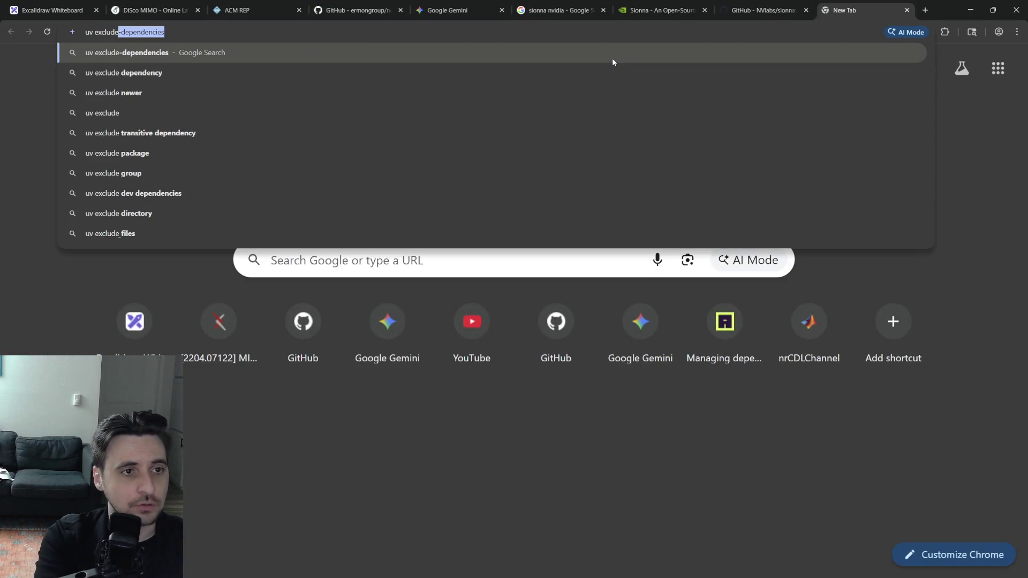
Search Google for 'uv exclusive dependency groups' and open the Astral docs result in a background tab.
{"action": "key", "text": "BackSpace"}
{"action": "key", "text": "BackSpace"}
{"action": "type", "text": "sive "}
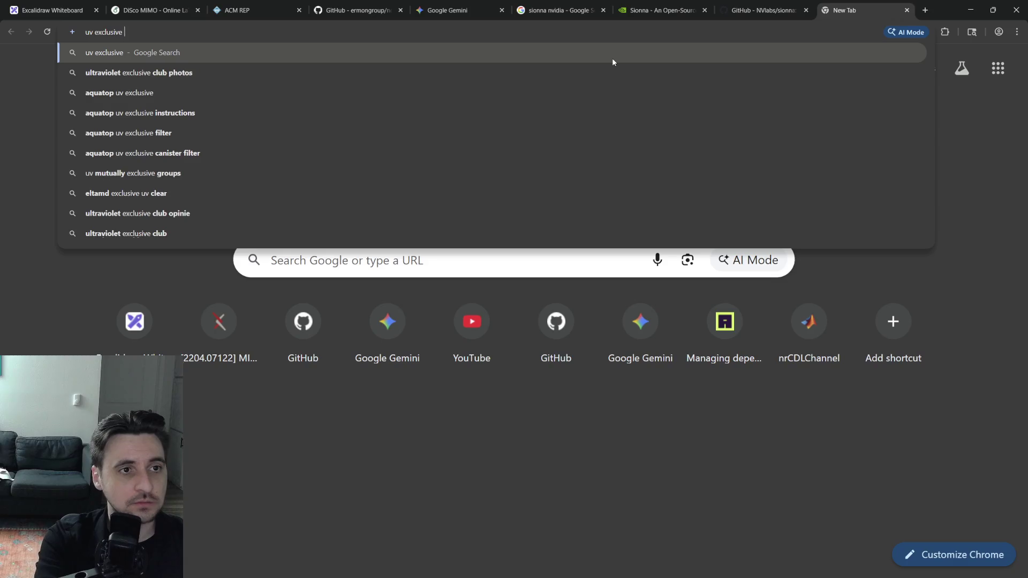
{"action": "type", "text": "dependency groups"}
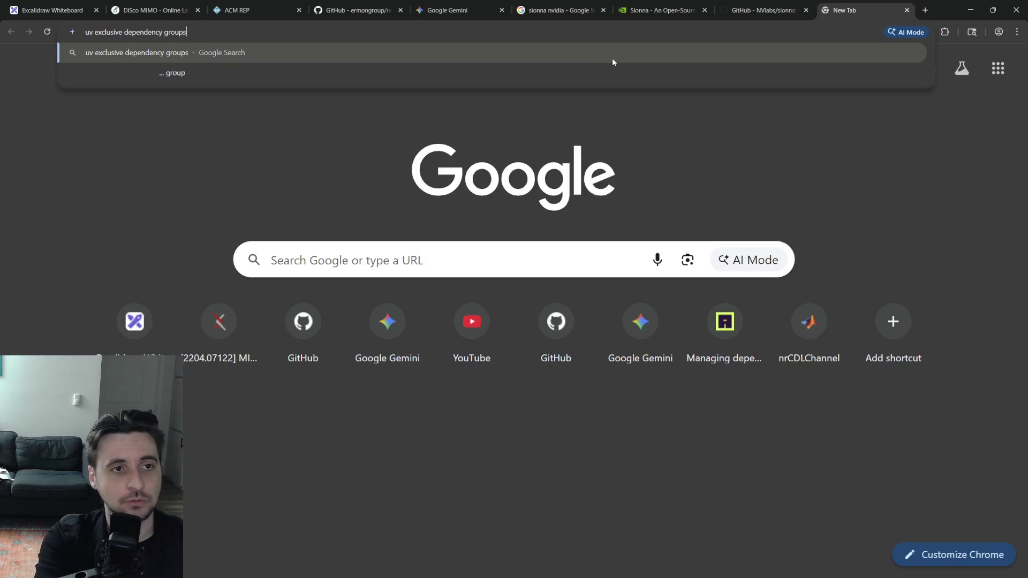
{"action": "key", "text": "Return"}
{"action": "scroll", "coordinate": [463, 259], "scroll_direction": "down", "scroll_amount": 2}
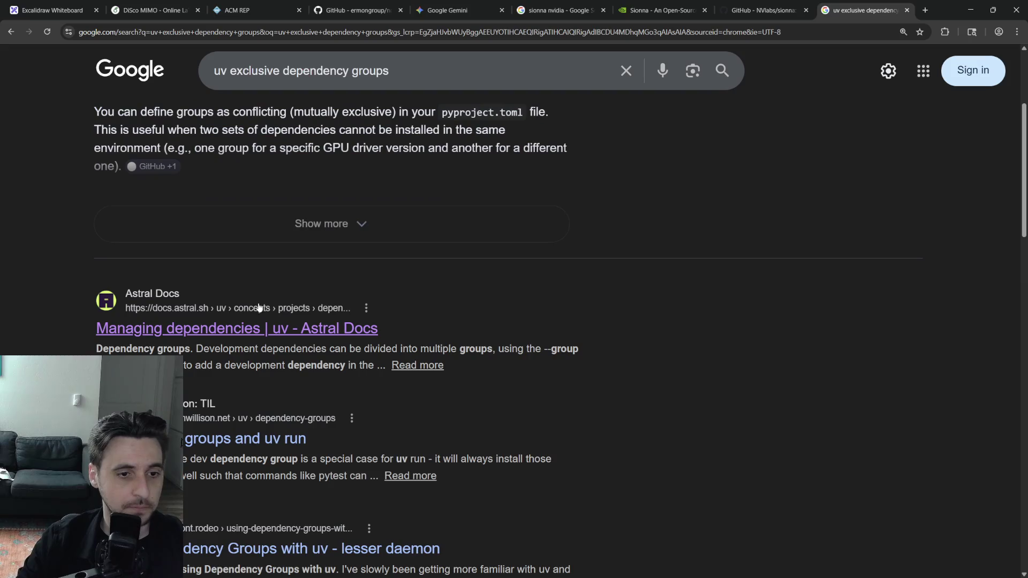
{"action": "middle_click", "coordinate": [237, 328]}
{"action": "scroll", "coordinate": [314, 354], "scroll_direction": "up", "scroll_amount": 3}
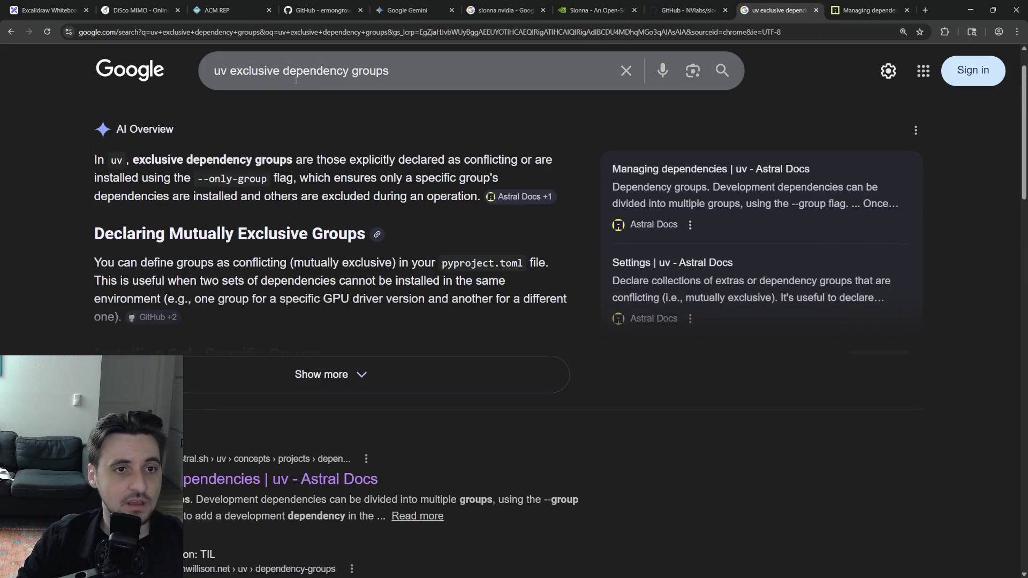
Rerun the search as 'uv conflicting dependency groups' and switch to the Managing dependencies docs tab.
{"action": "double_click", "coordinate": [257, 69]}
{"action": "type", "text": "conflict"}
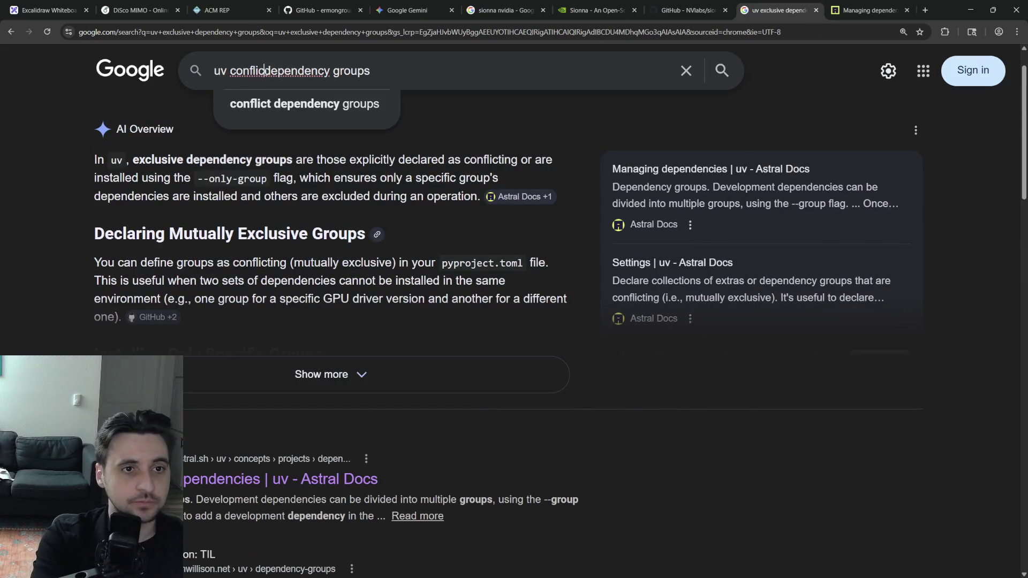
{"action": "type", "text": "ing"}
{"action": "key", "text": "Return"}
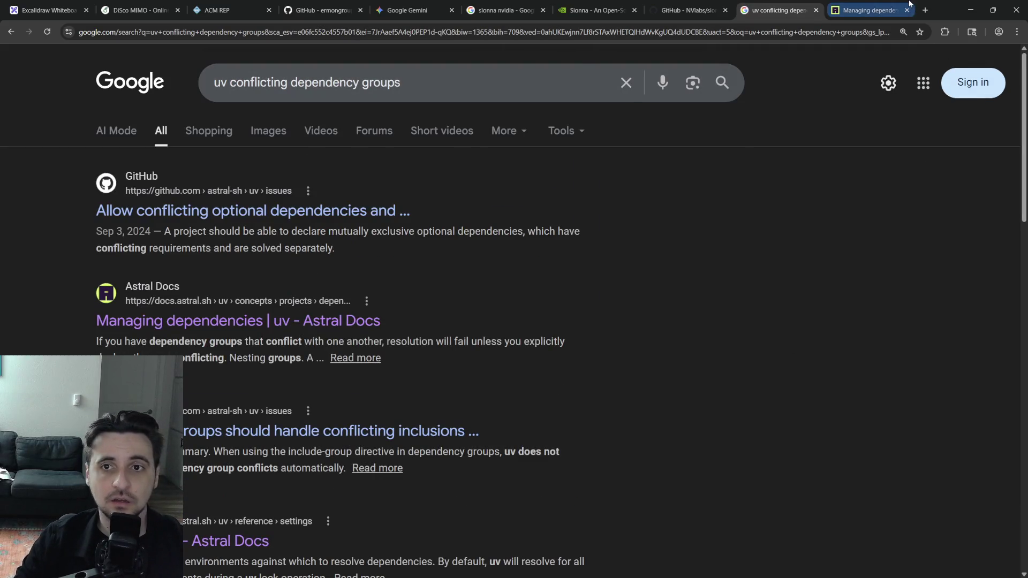
{"action": "left_click", "coordinate": [869, 10]}
{"action": "scroll", "coordinate": [593, 177], "scroll_direction": "down", "scroll_amount": 3}
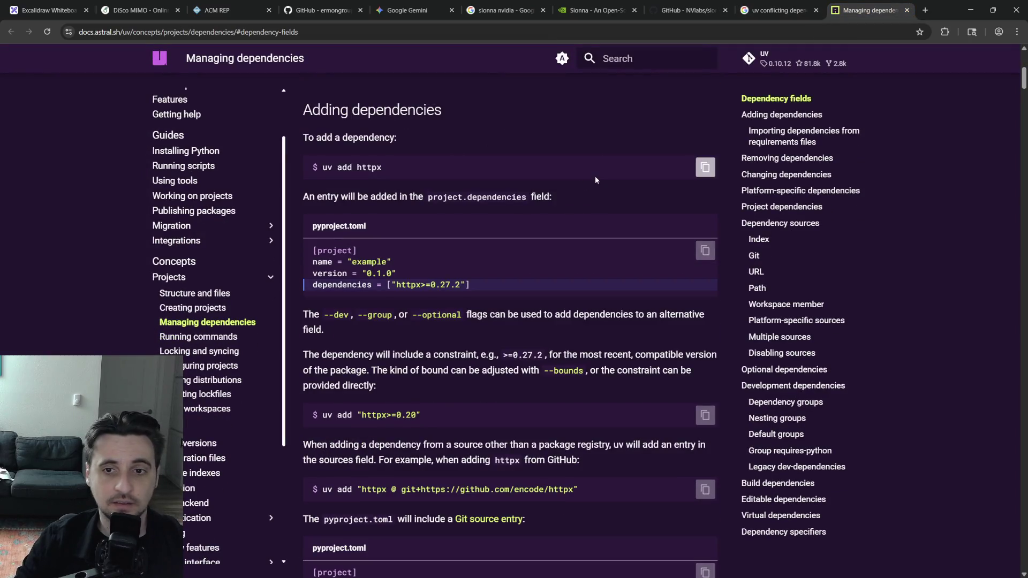
{"action": "scroll", "coordinate": [592, 179], "scroll_direction": "down", "scroll_amount": 2}
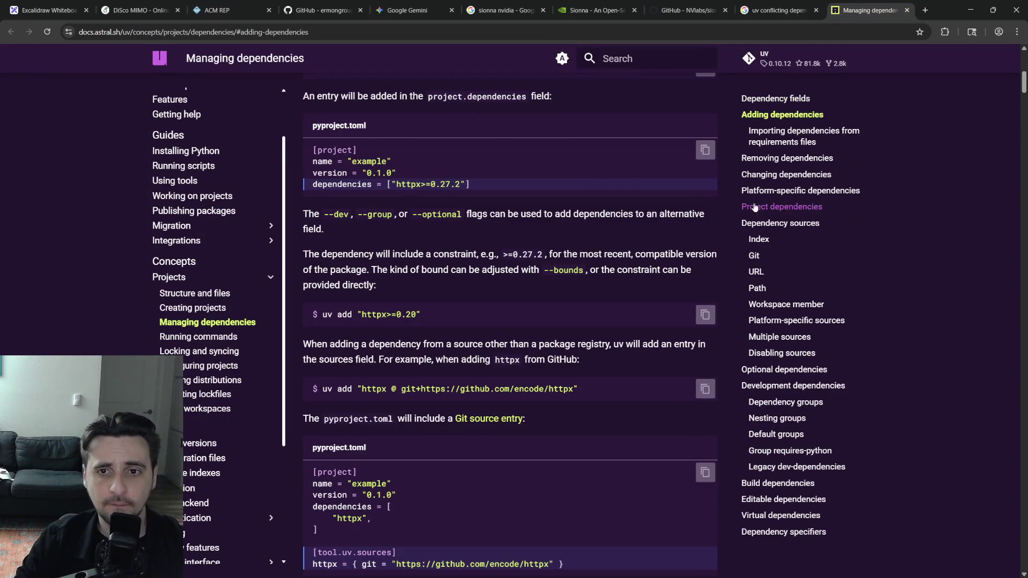
Follow the 'declare them as conflicting' link to the Conflicting dependencies section, copy its address, and return to Overleaf.
{"action": "key", "text": "ctrl+f"}
{"action": "type", "text": "conflict"}
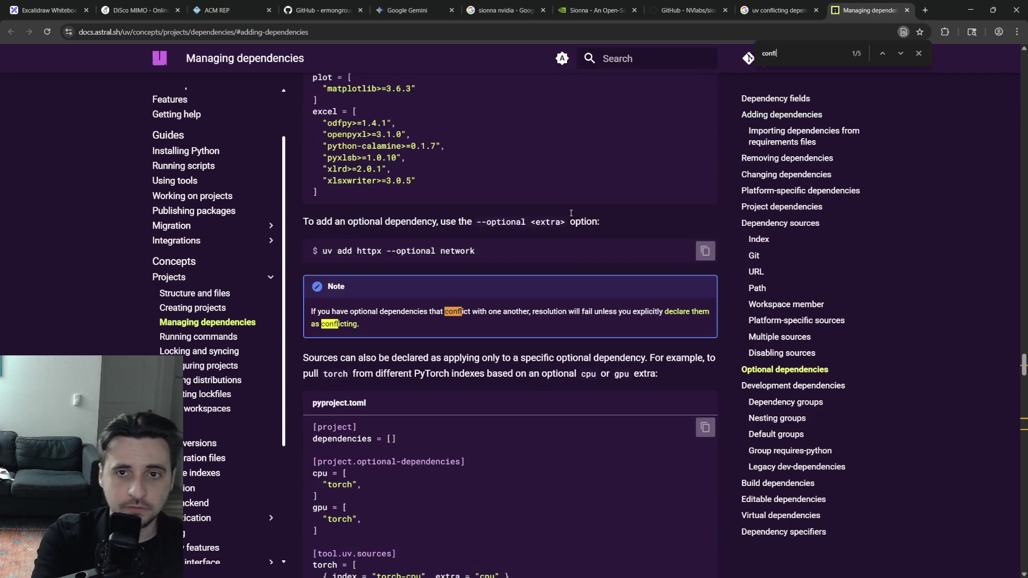
{"action": "key", "text": "Escape"}
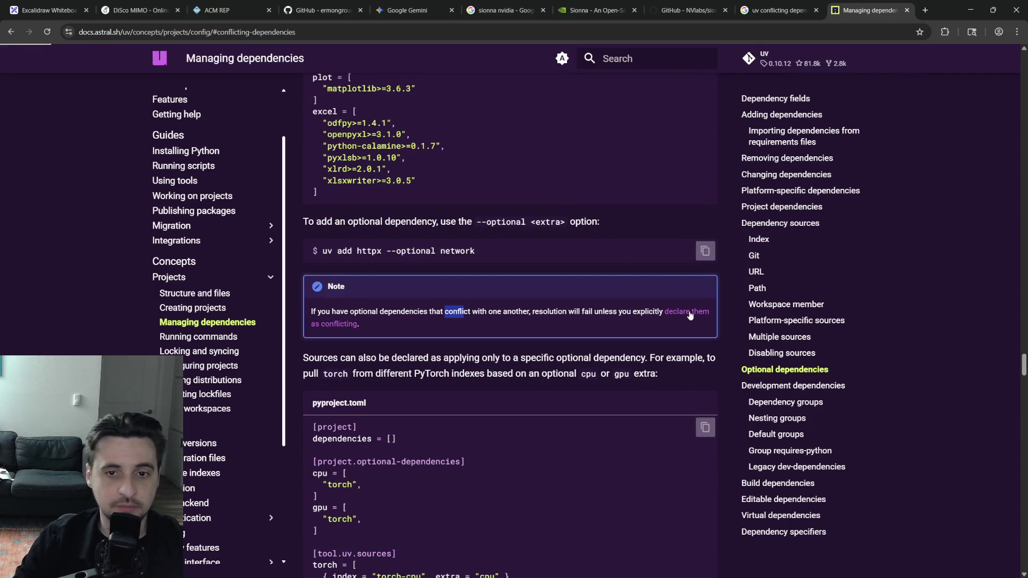
{"action": "left_click", "coordinate": [687, 313]}
{"action": "left_click", "coordinate": [187, 33]}
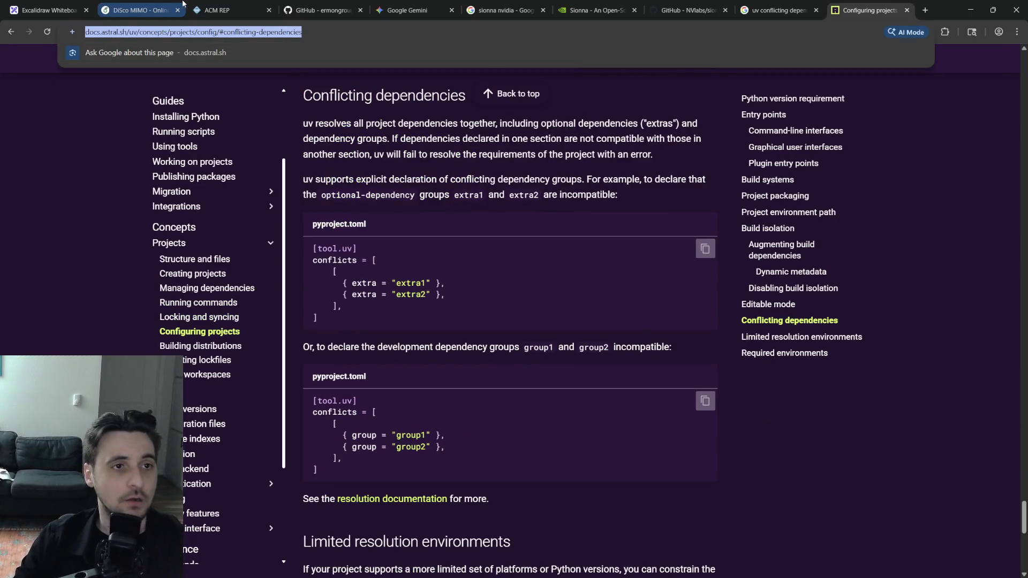
{"action": "left_click", "coordinate": [140, 10]}
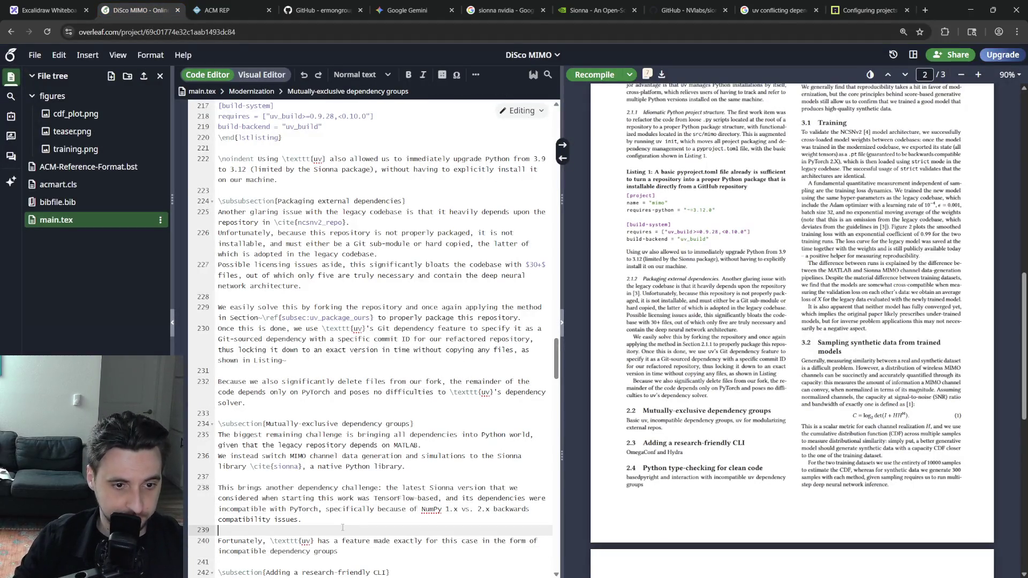
Replace line 240's closing words to name uv's feature 'conflicting dependency groups', checking the docs for the term.
{"action": "left_click_drag", "start_coordinate": [339, 552], "coordinate": [219, 552]}
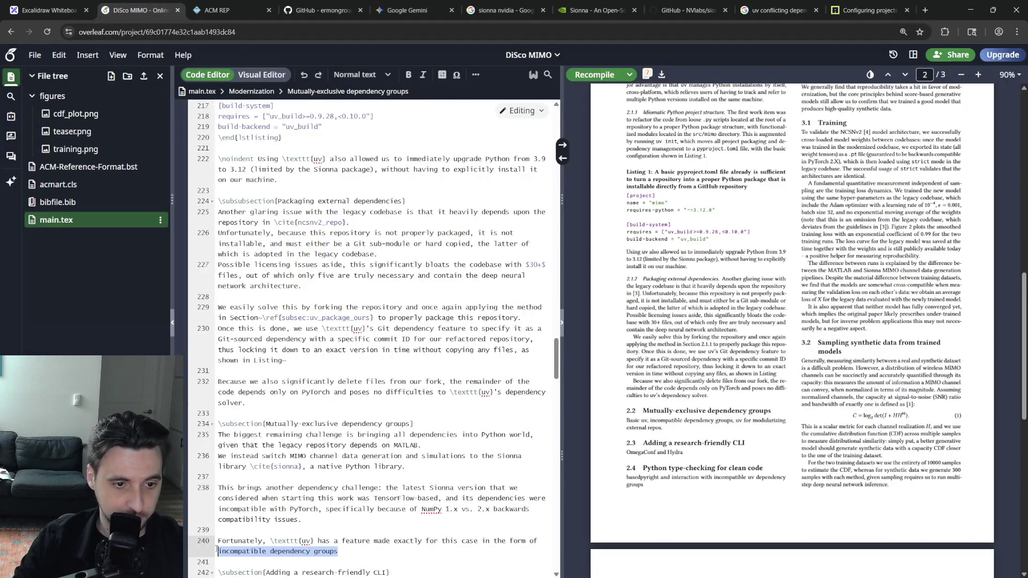
{"action": "type", "text": "conflicting dependenci"}
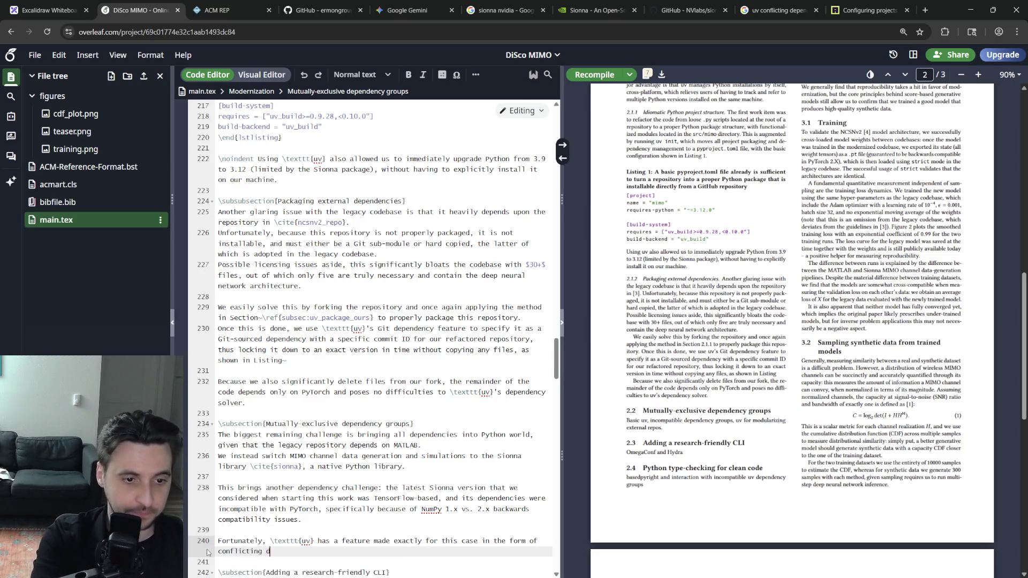
{"action": "type", "text": "es"}
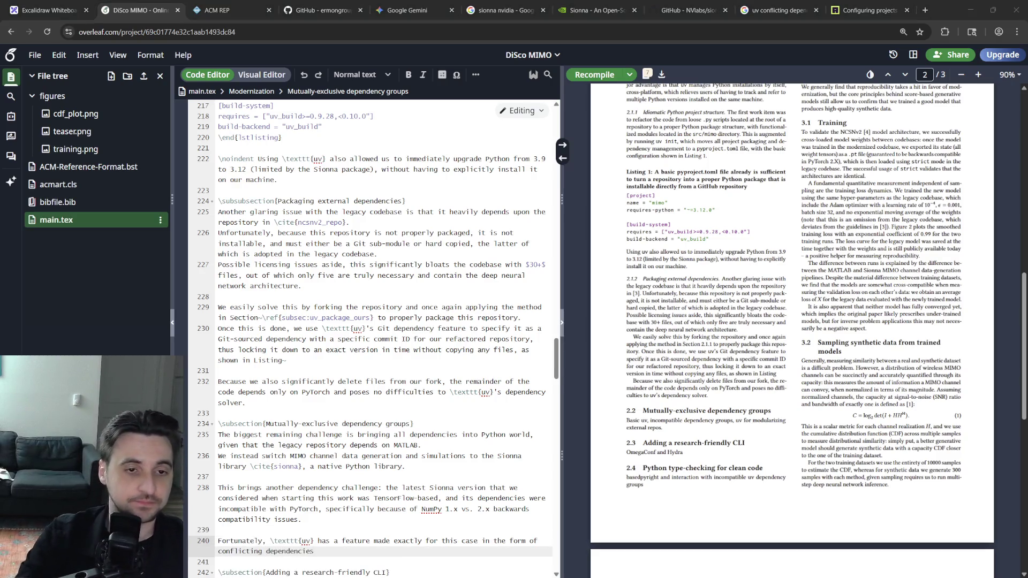
{"action": "key", "text": "ctrl+Tab"}
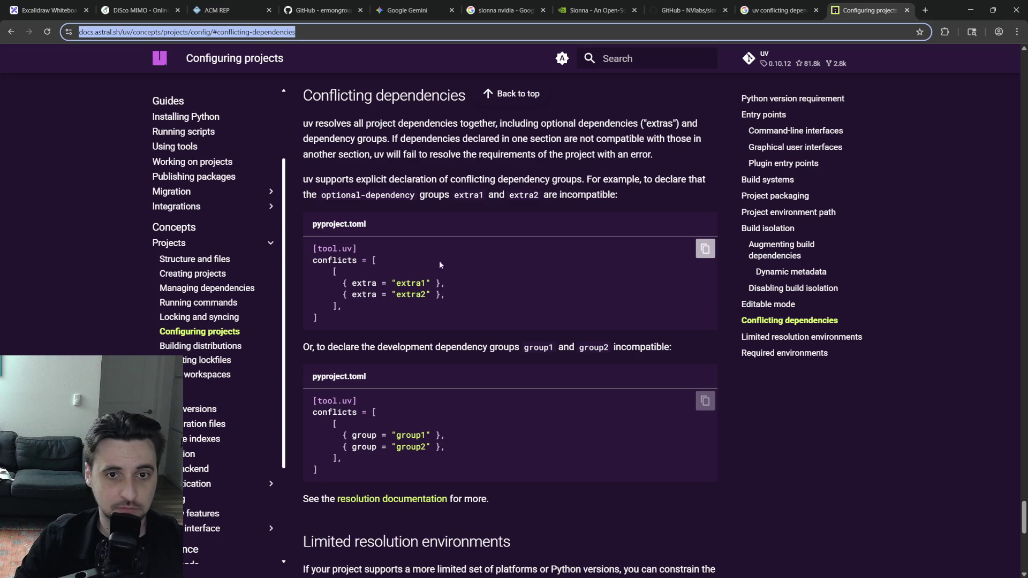
{"action": "left_click", "coordinate": [141, 9]}
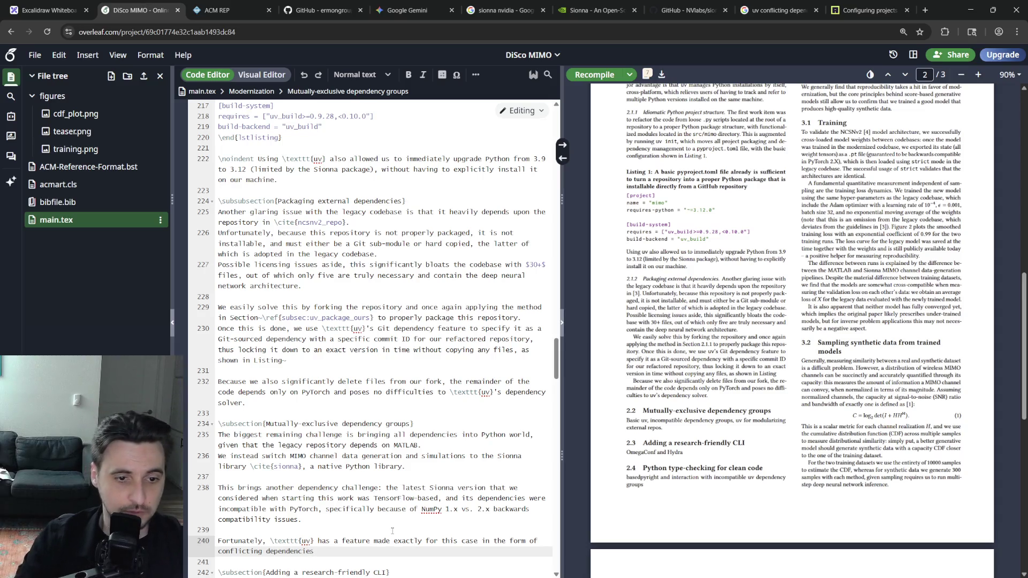
{"action": "key", "text": "BackSpace"}
{"action": "key", "text": "BackSpace"}
{"action": "key", "text": "BackSpace"}
{"action": "type", "text": "y groups"}
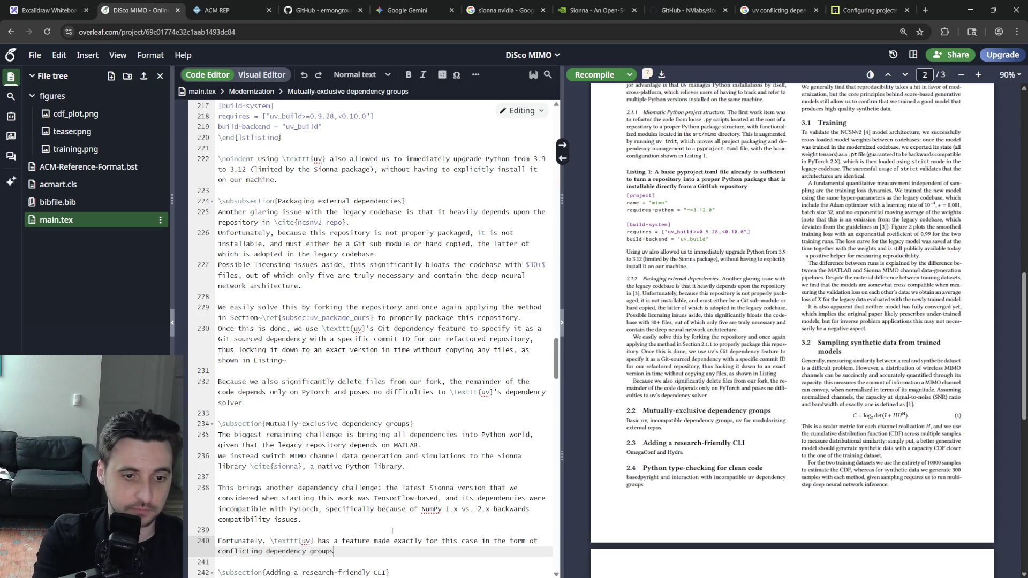
{"action": "type", "text": "\\foot"}
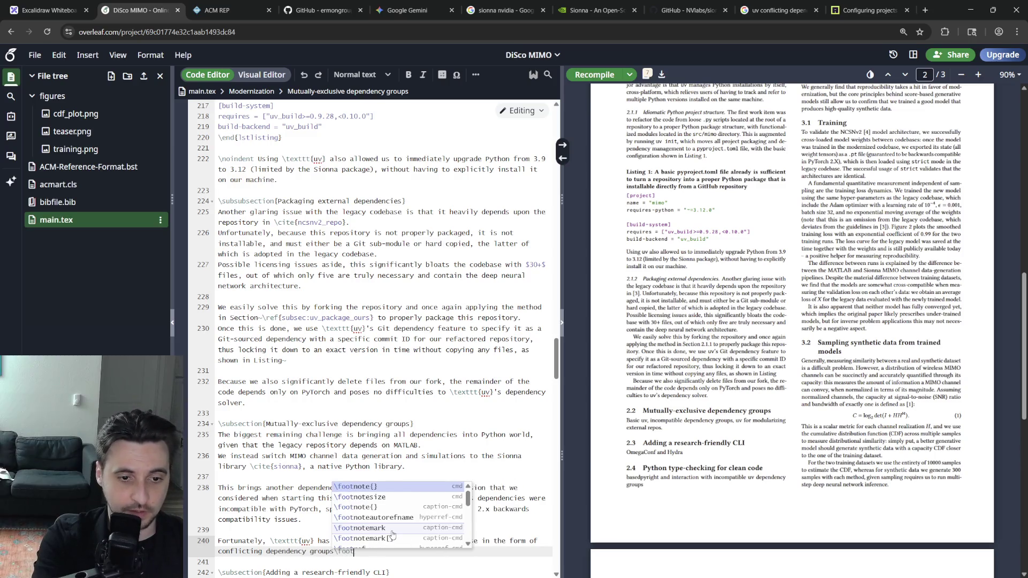
Add a \footnote with \url to uv's conflicting-dependencies page, end the sentence with a period, and start a new line.
{"action": "key", "text": "Return"}
{"action": "type", "text": "\\url"}
{"action": "key", "text": "Return"}
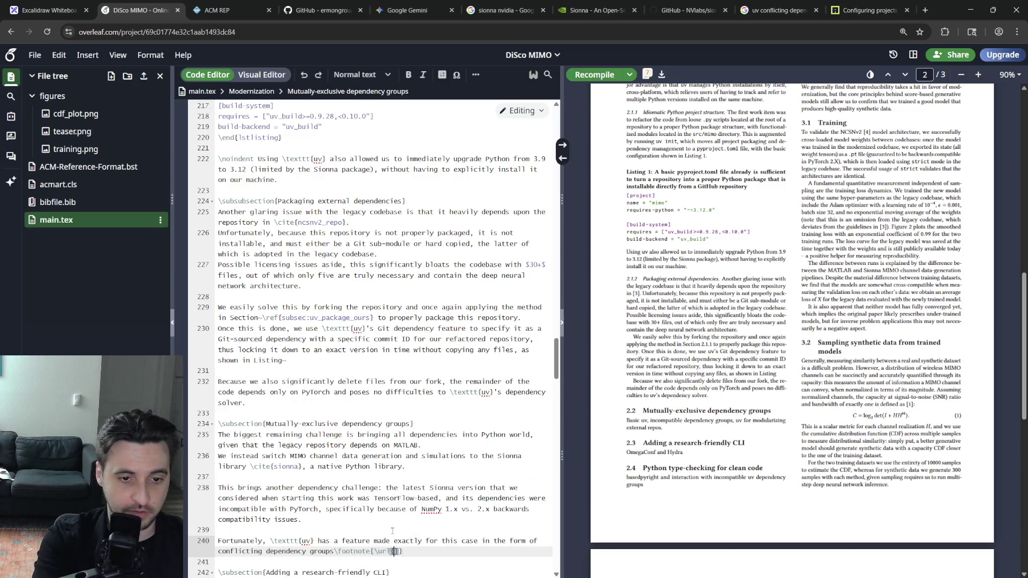
{"action": "type", "text": "https://docs.astral.sh/uv/concepts/projects/config/#conflicting-dependencies"}
{"action": "scroll", "coordinate": [392, 530], "scroll_direction": "down", "scroll_amount": 1}
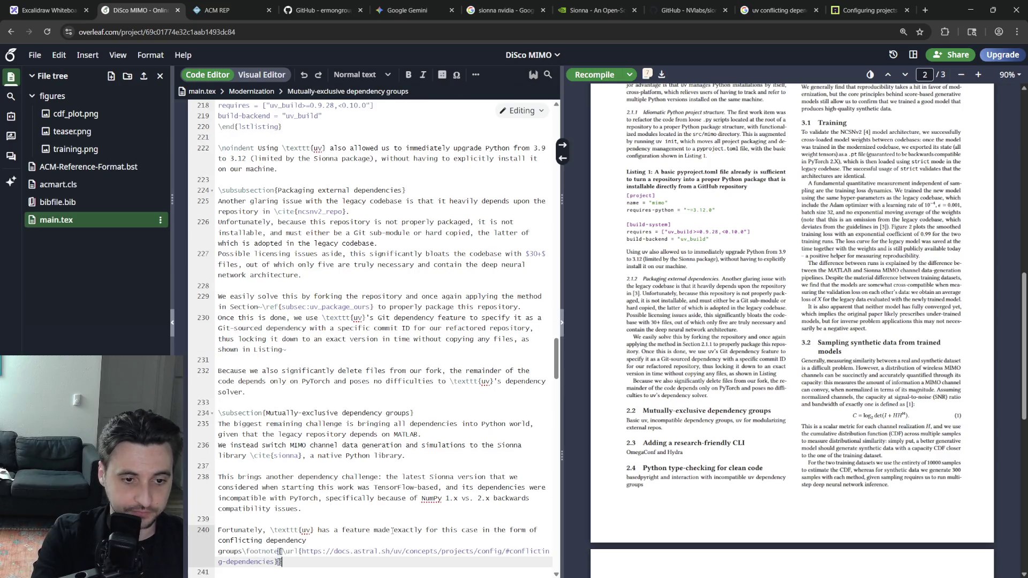
{"action": "type", "text": "."}
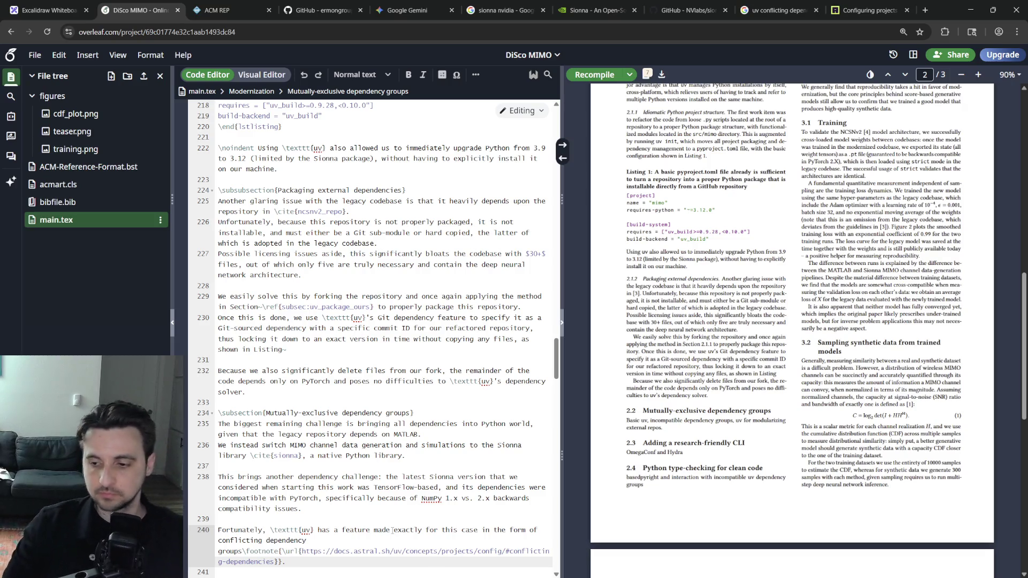
{"action": "key", "text": "Return"}
{"action": "type", "text": "W"}
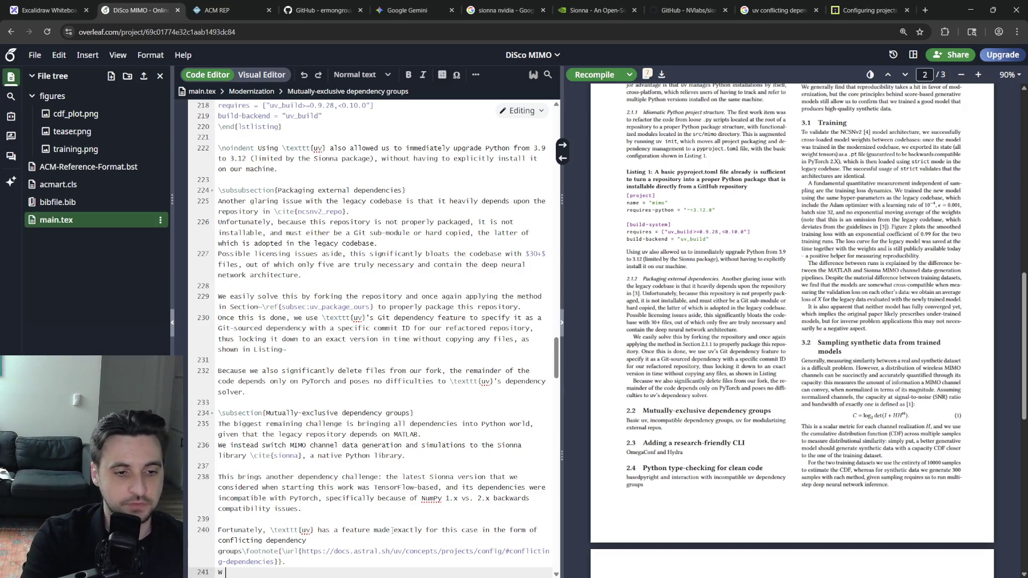
{"action": "type", "text": "e use this feature to allow Sionna and PyTorch"}
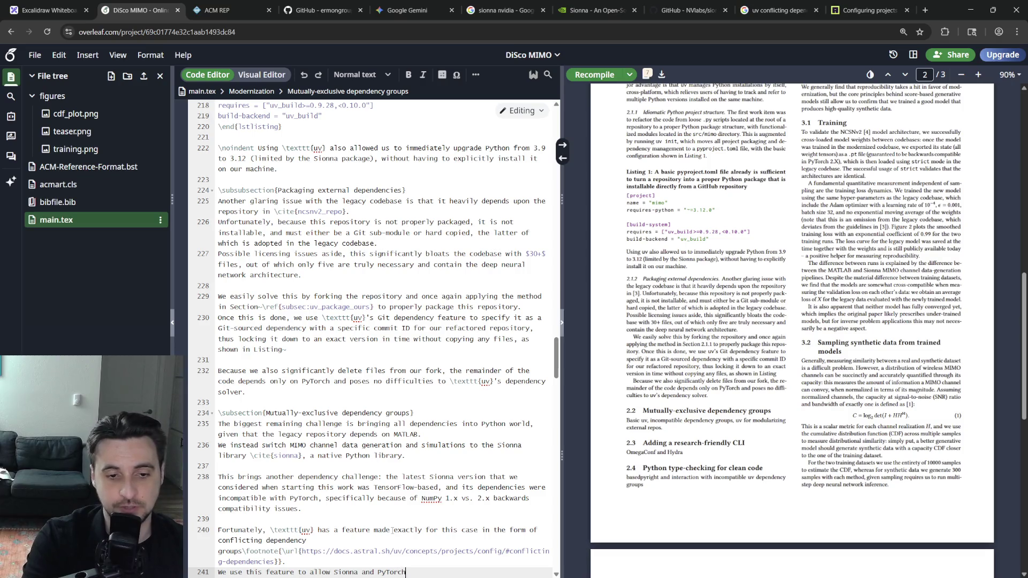
Write that two separate dependency groups let Sionna data-generation and score-based model code co-exist, ending 'as shown in Listing~'.
{"action": "key", "text": "BackSpace"}
{"action": "key", "text": "BackSpace"}
{"action": "key", "text": "BackSpace"}
{"action": "key", "text": "BackSpace"}
{"action": "key", "text": "BackSpace"}
{"action": "key", "text": "BackSpace"}
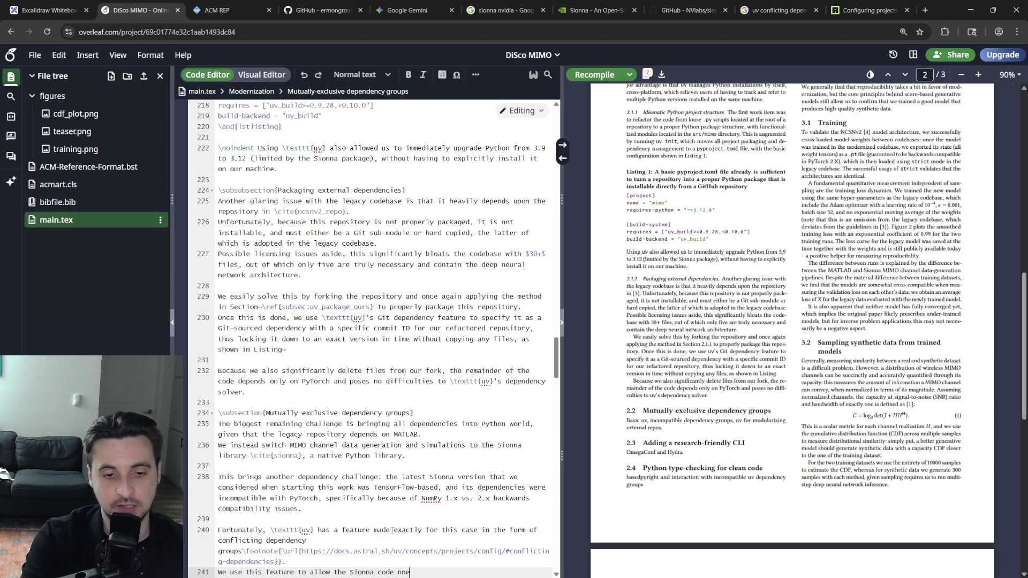
{"action": "type", "text": "eded to ge"}
{"action": "type", "text": "nerate"}
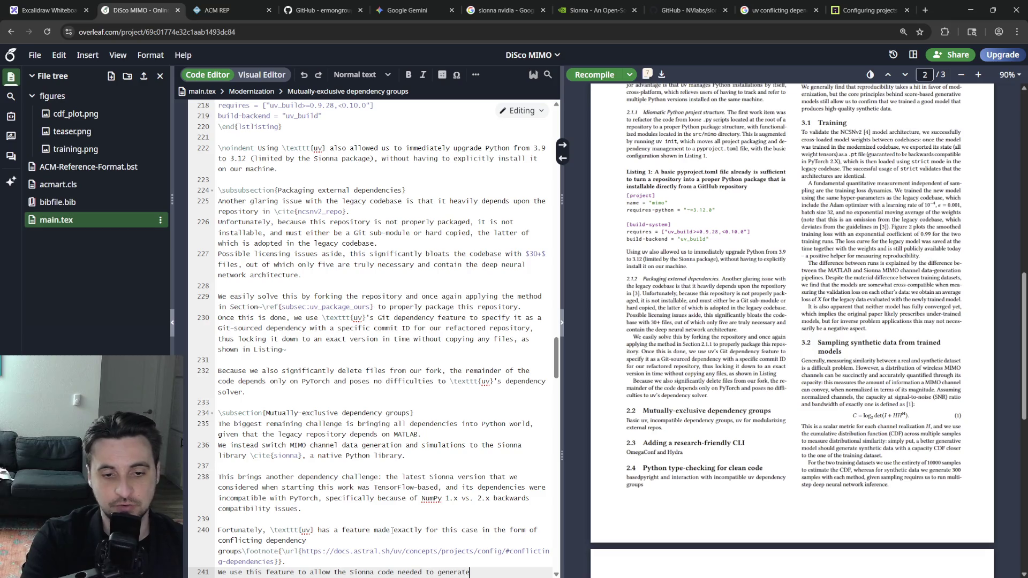
{"action": "type", "text": " training data, and the"}
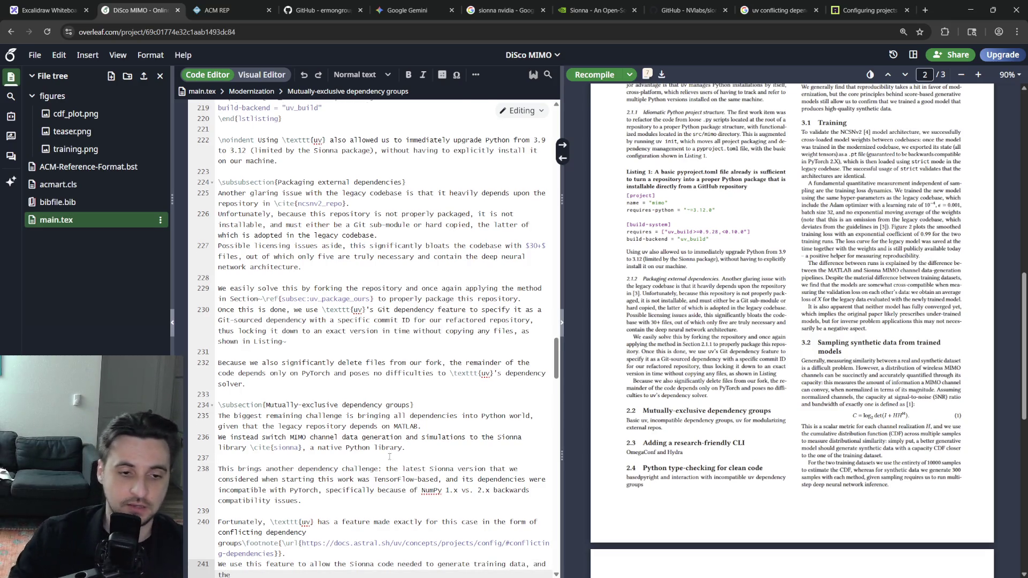
{"action": "scroll", "coordinate": [370, 337], "scroll_direction": "down", "scroll_amount": 3}
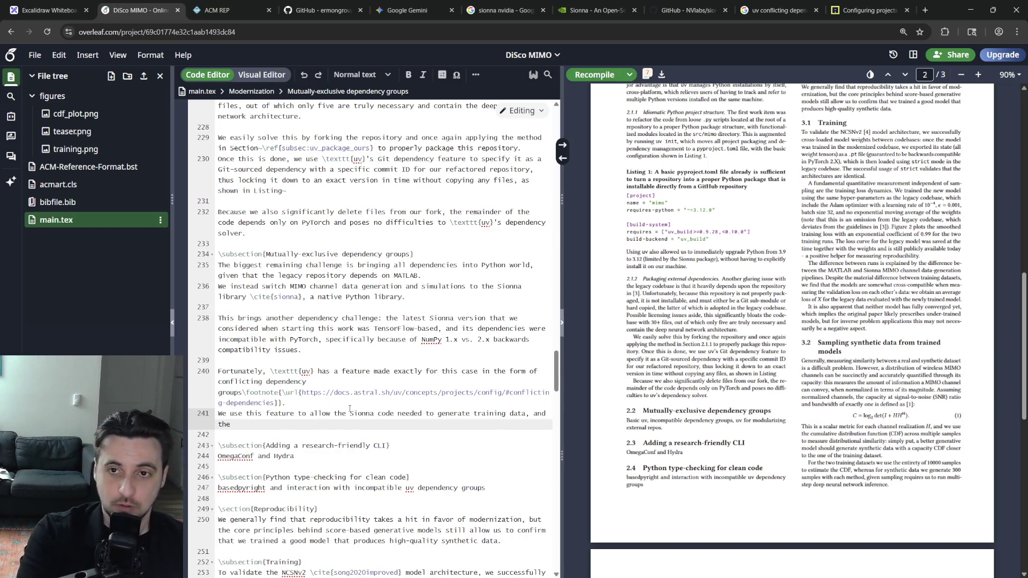
{"action": "type", "text": "scor"}
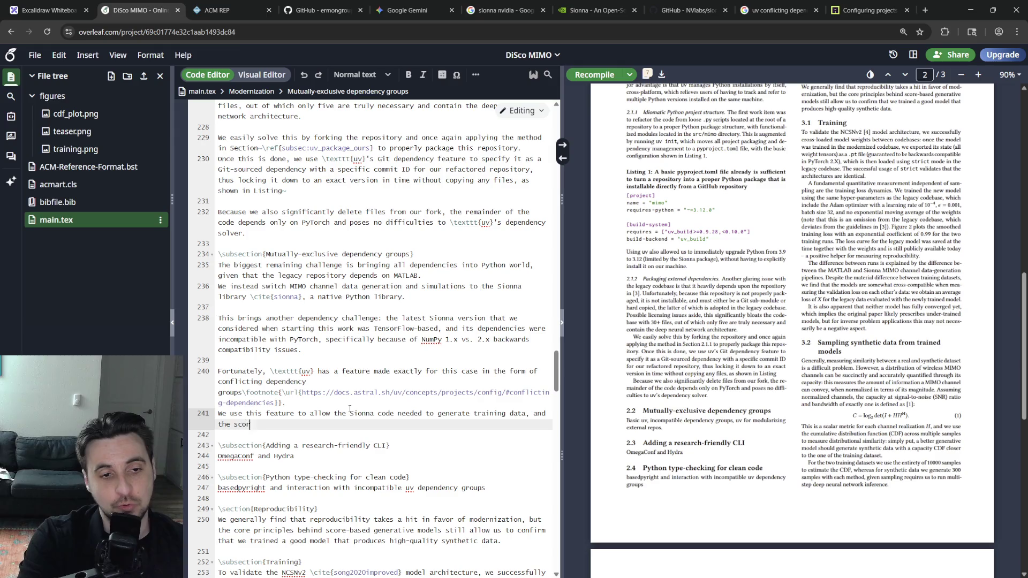
{"action": "type", "text": "e-base genera"}
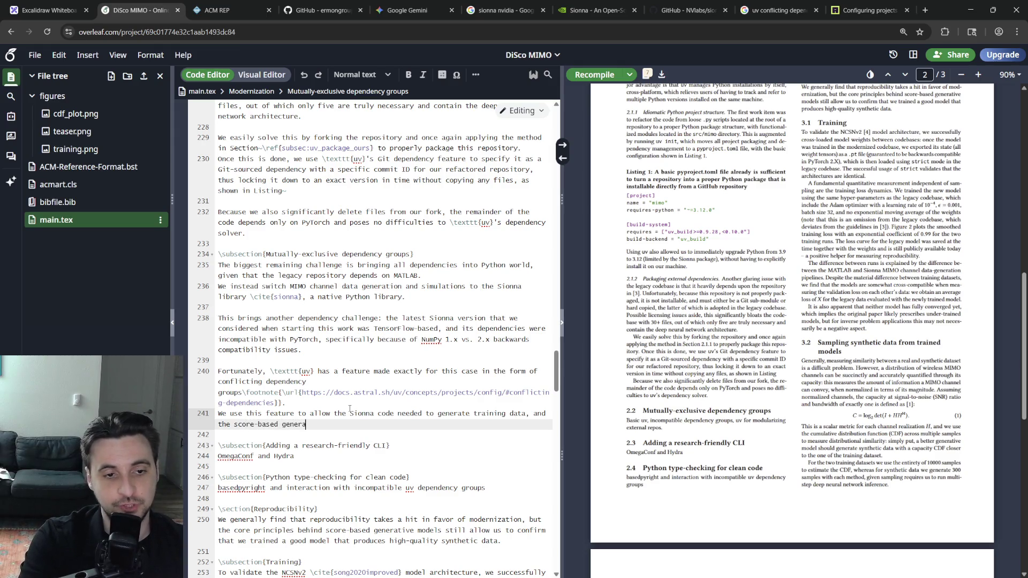
{"action": "type", "text": "model "}
{"action": "type", "text": "training and sampling code to co-exist"}
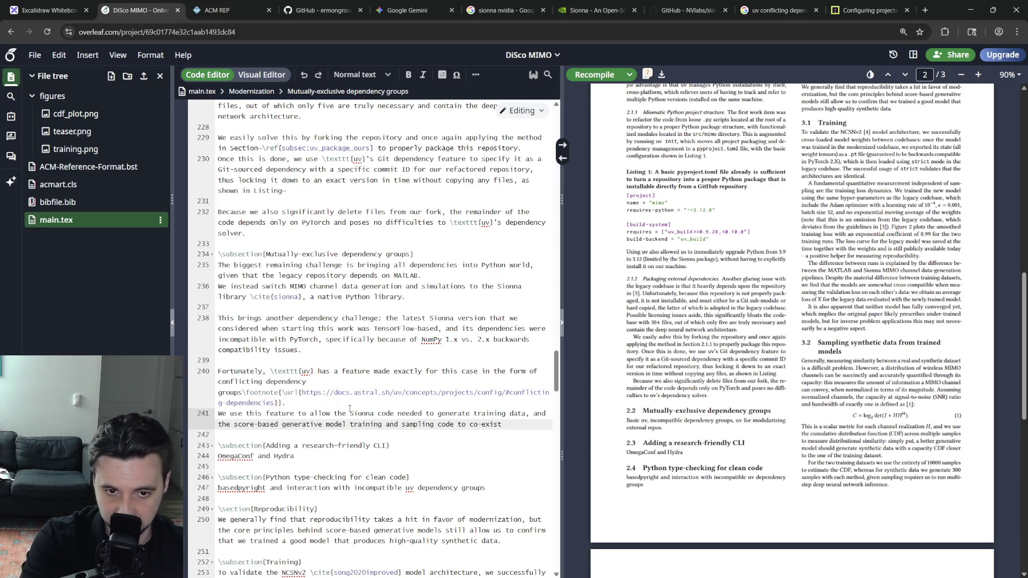
{"action": "type", "text": "using the"}
{"action": "key", "text": "BackSpace"}
{"action": "key", "text": "BackSpace"}
{"action": "type", "text": "wo separate dependency groups, as sh"}
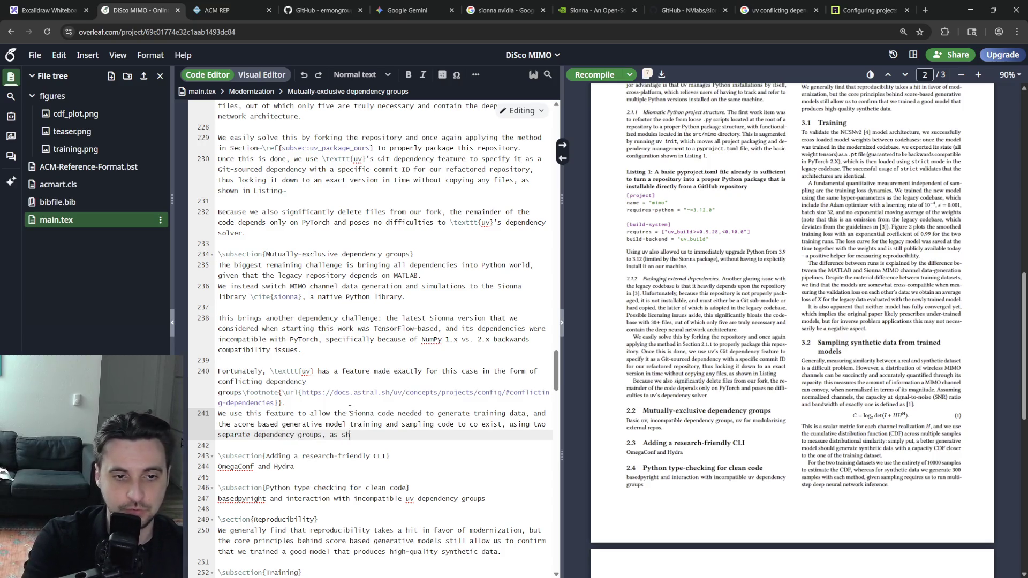
{"action": "key", "text": "BackSpace"}
{"action": "key", "text": "BackSpace"}
{"action": "type", "text": "n in Listing~"}
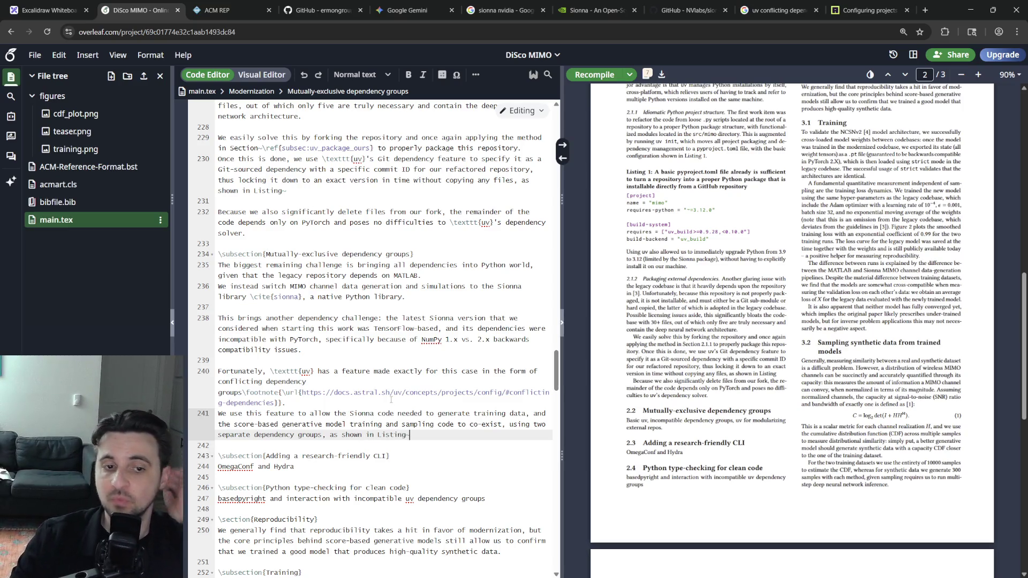
{"action": "key", "text": "Return"}
{"action": "key", "text": "Return"}
{"action": "type", "text": "The "}
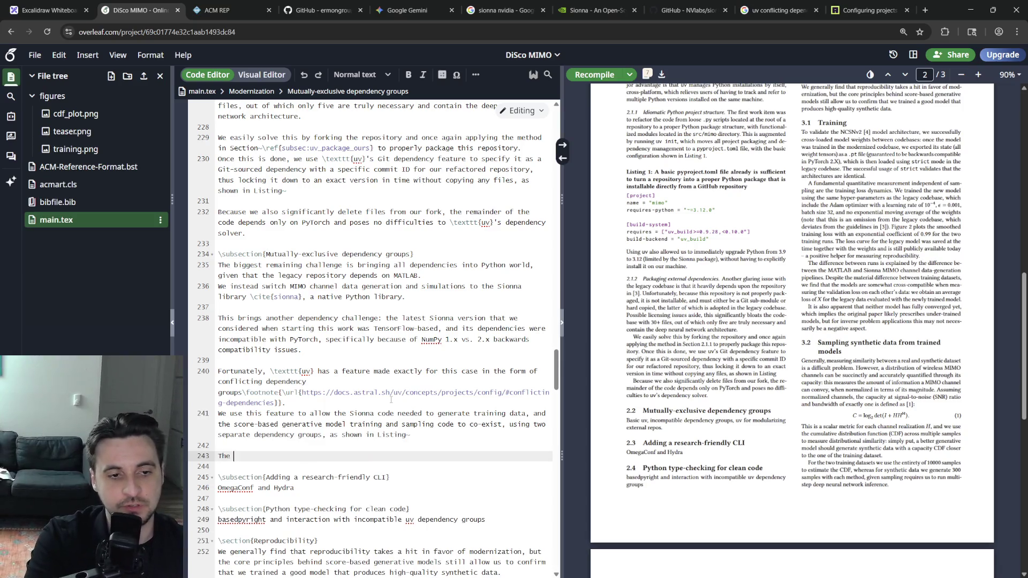
{"action": "type", "text": "deesearcher experience"}
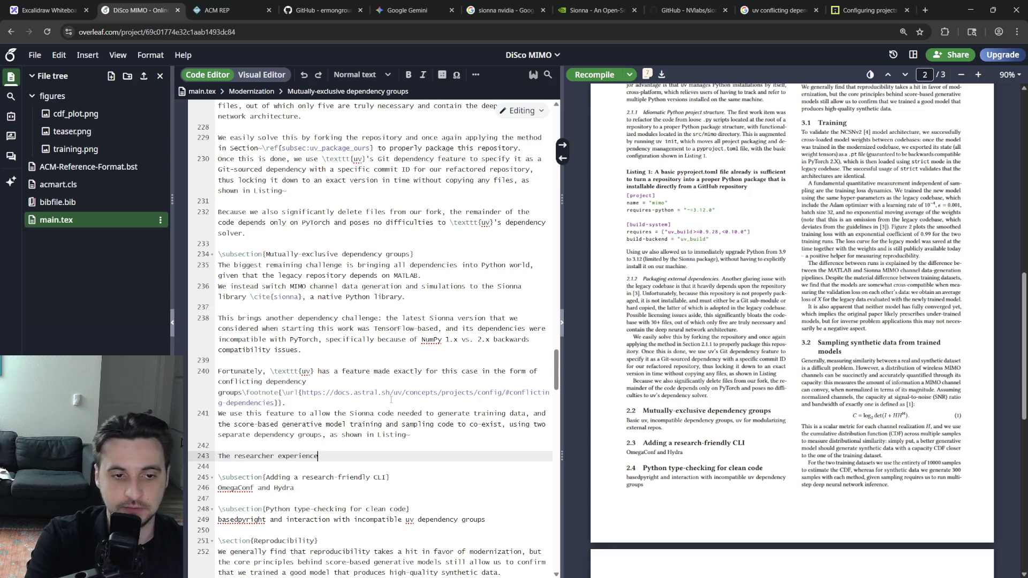
{"action": "type", "text": "s is "}
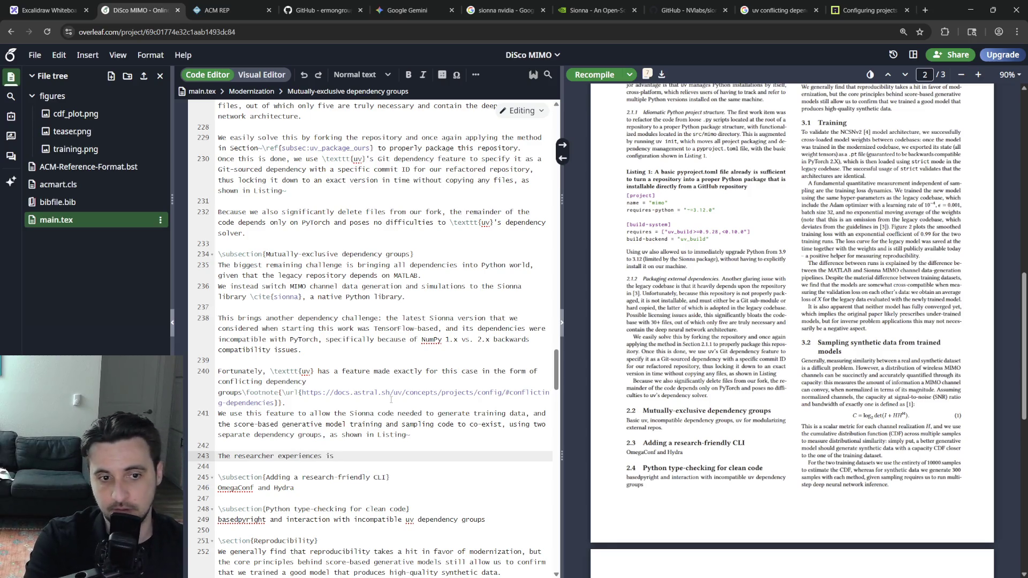
{"action": "type", "text": "very friendly"}
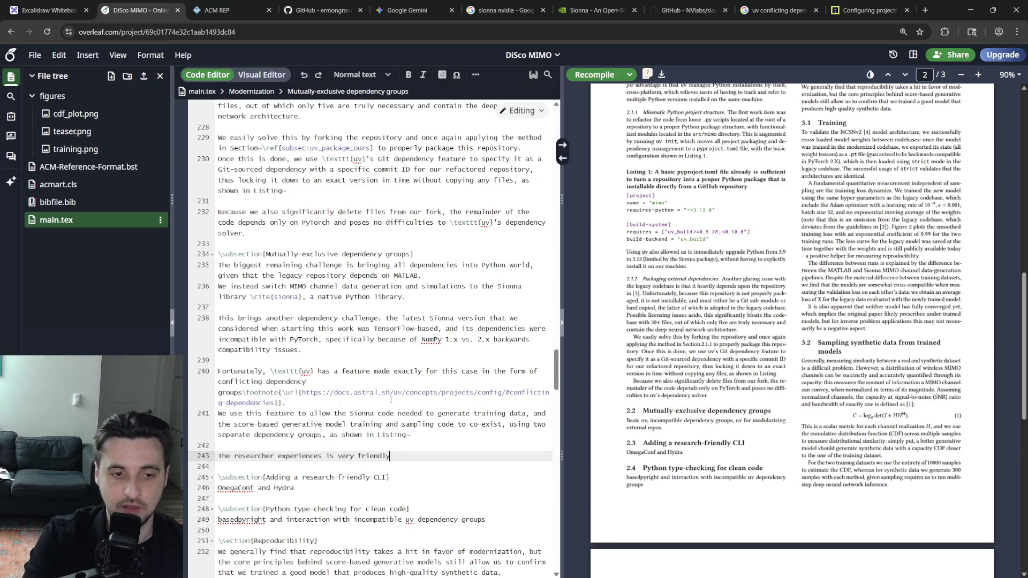
Write that the researcher experience is friendly, with a pipeline to train and test a score-based model from scratch.
{"action": "key", "text": "shift+Home"}
{"action": "key", "text": "End"}
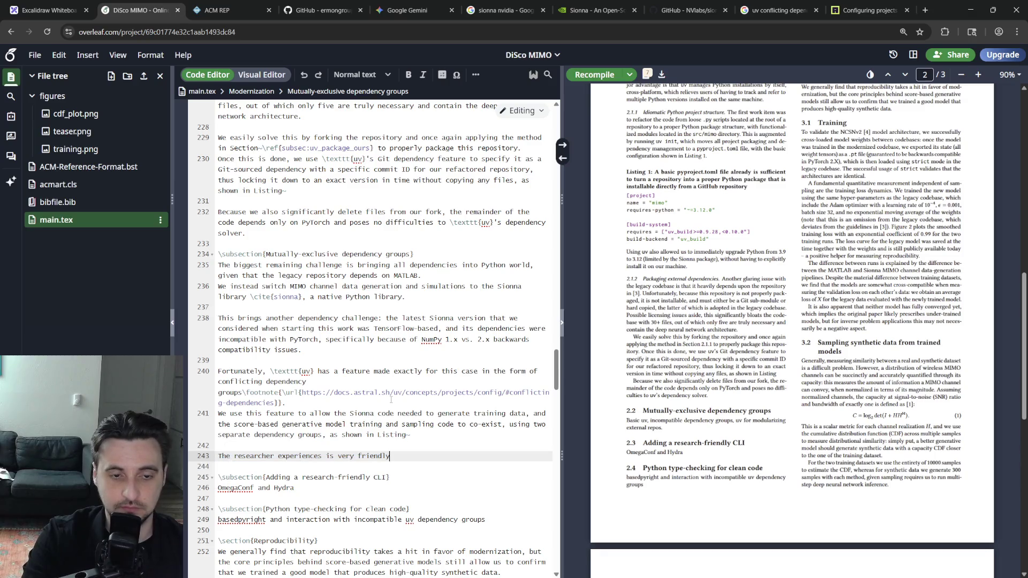
{"action": "type", "text": " and consists of"}
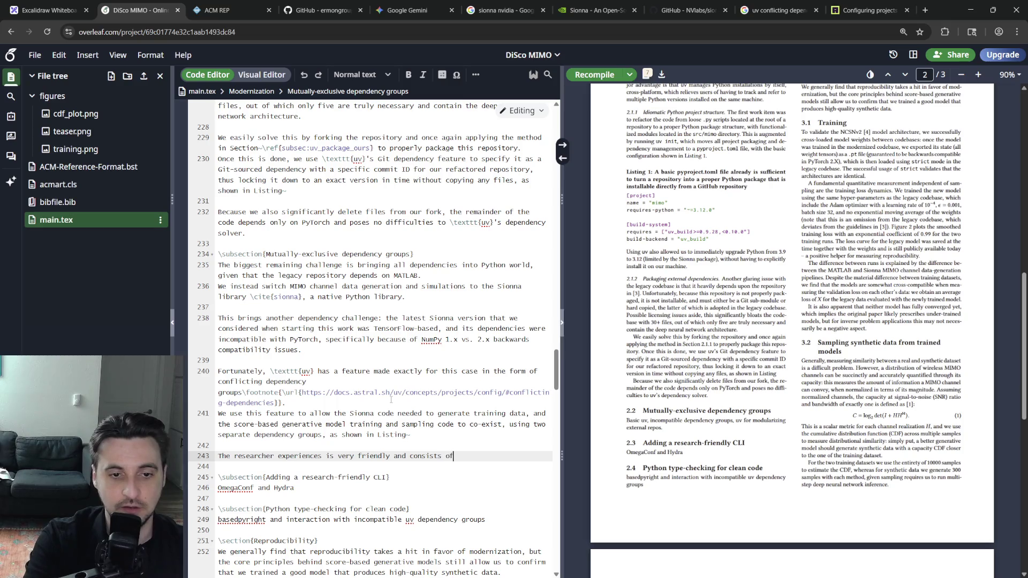
{"action": "type", "text": " the following pipeline to compl"}
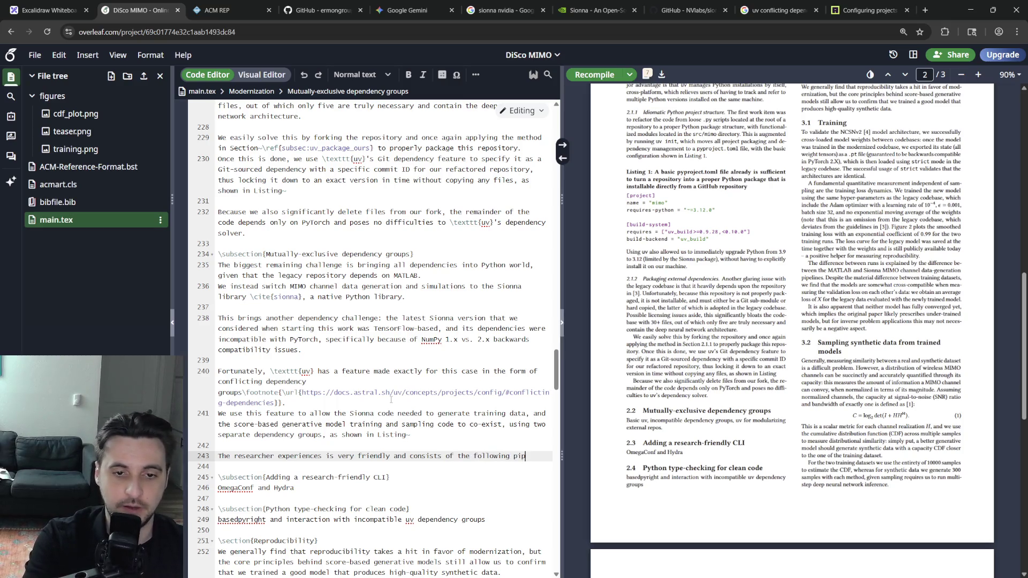
{"action": "type", "text": "etely"}
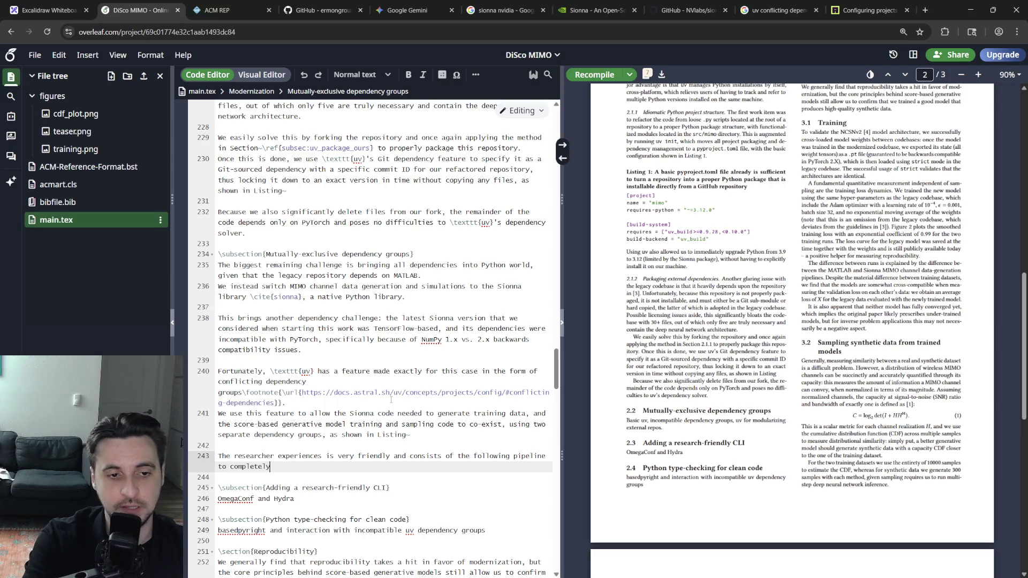
{"action": "key", "text": "BackSpace"}
{"action": "key", "text": "BackSpace"}
{"action": "key", "text": "BackSpace"}
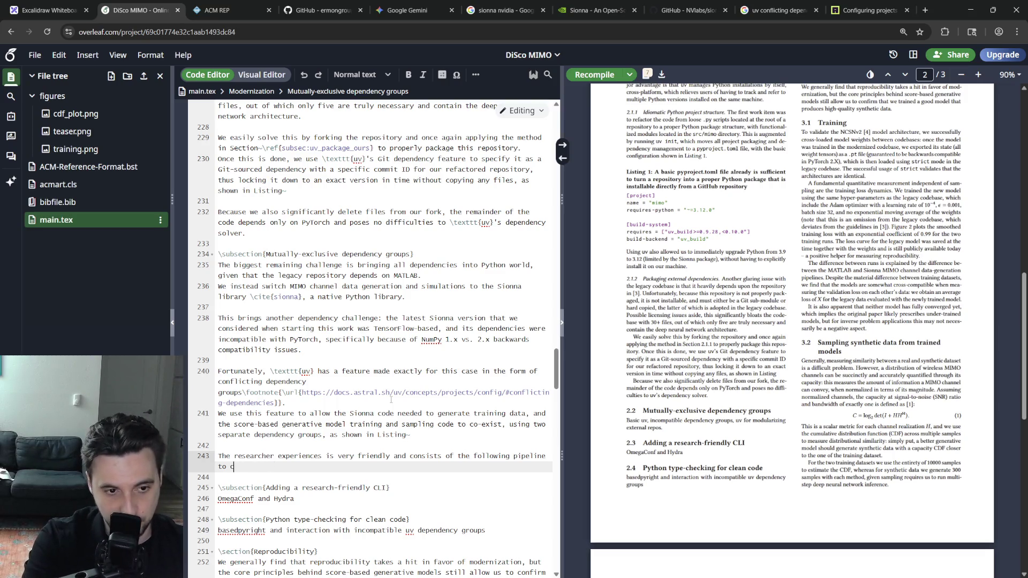
{"action": "type", "text": "train and test a "}
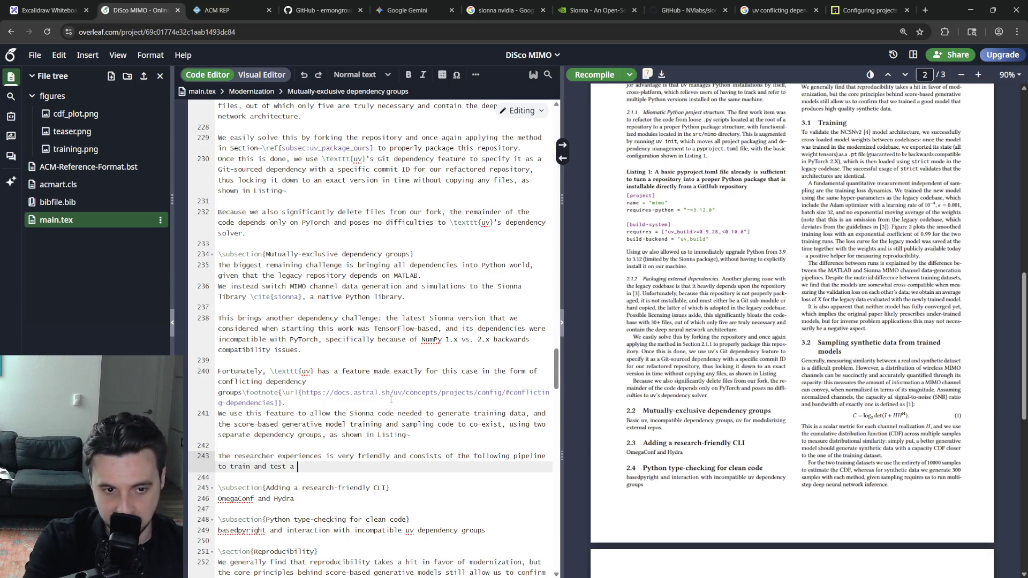
{"action": "type", "text": "score-based generat"}
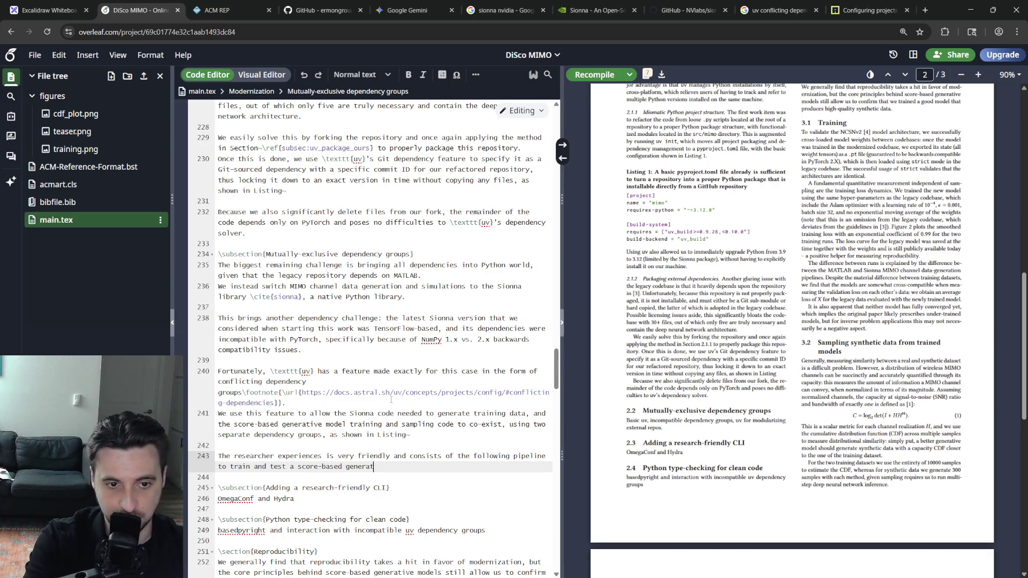
{"action": "type", "text": "ive modfrom sc"}
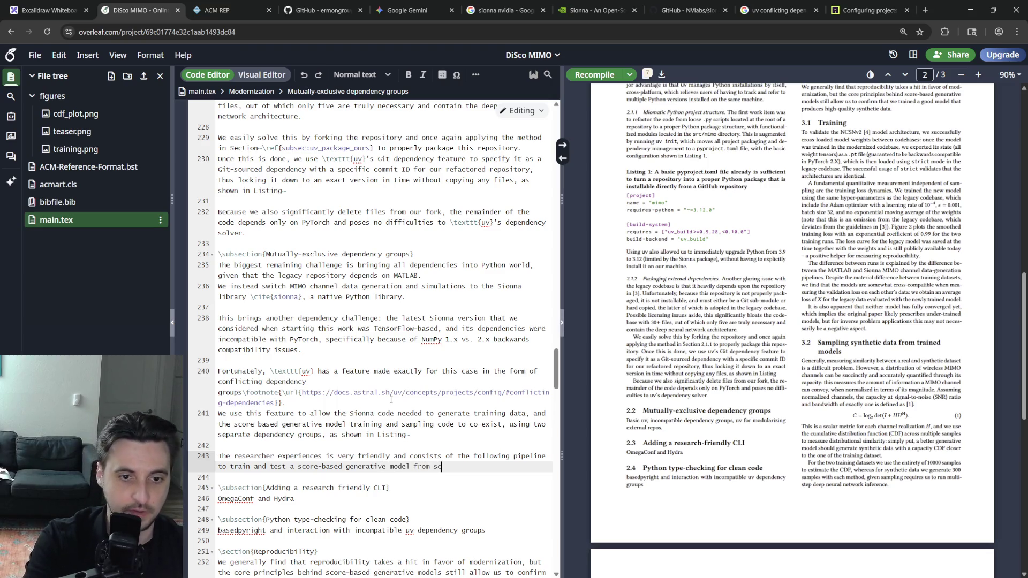
{"action": "type", "text": "h:"}
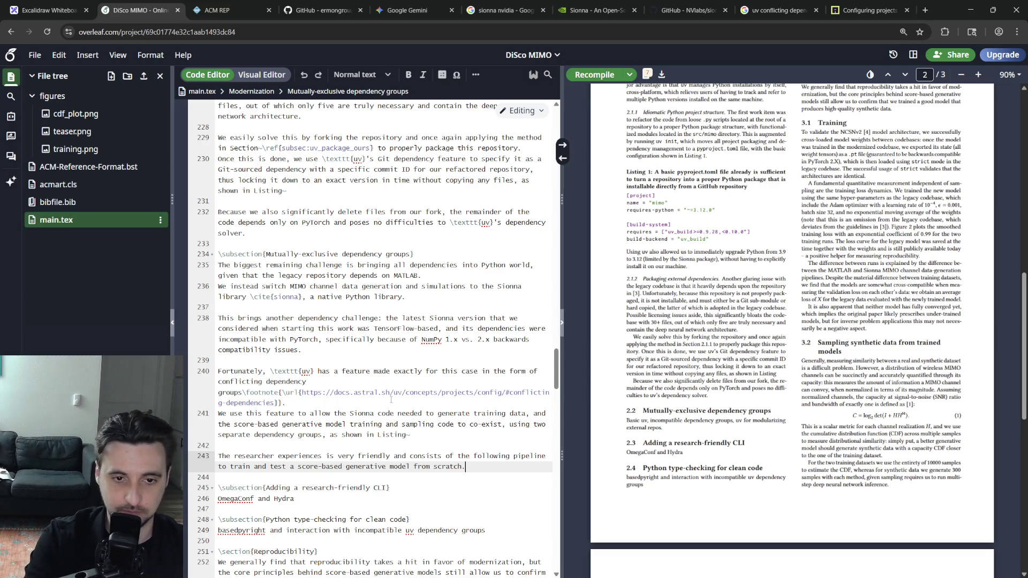
{"action": "key", "text": "Up"}
{"action": "key", "text": "ctrl+Delete"}
{"action": "key", "text": "ctrl+Delete"}
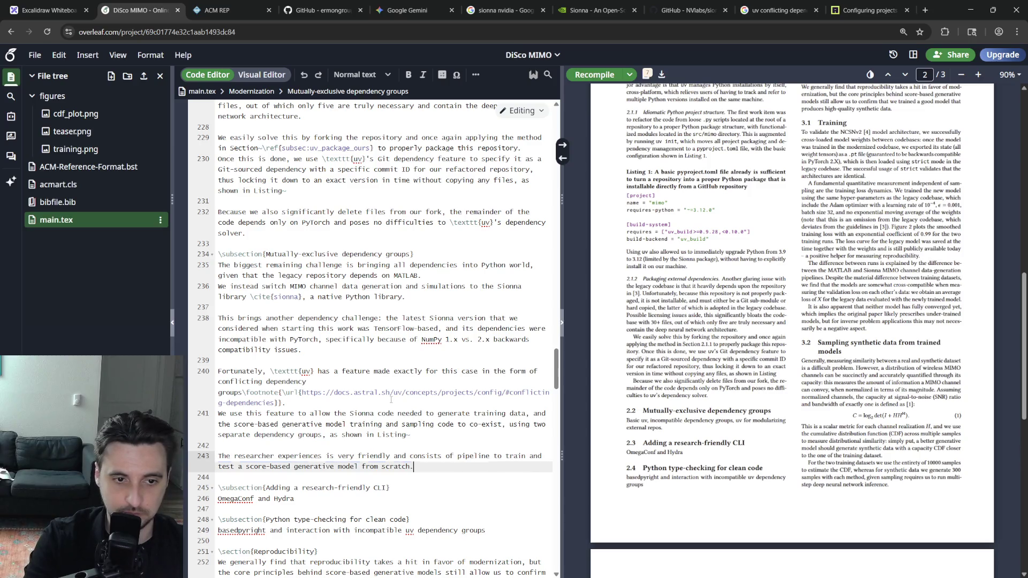
{"action": "key", "text": "Down"}
{"action": "key", "text": "Down"}
{"action": "key", "text": "Up"}
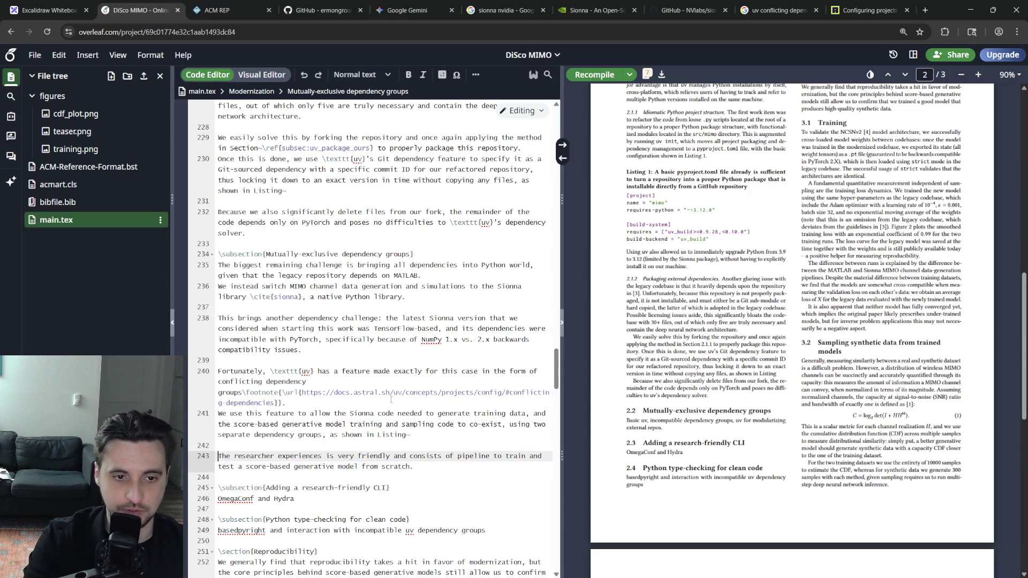
Fix 'experiences' to 'experience' and move the sentence under the research-friendly CLI subsection.
{"action": "key", "text": "BackSpace"}
{"action": "key", "text": "Home"}
{"action": "key", "text": "shift+Down"}
{"action": "key", "text": "shift+End"}
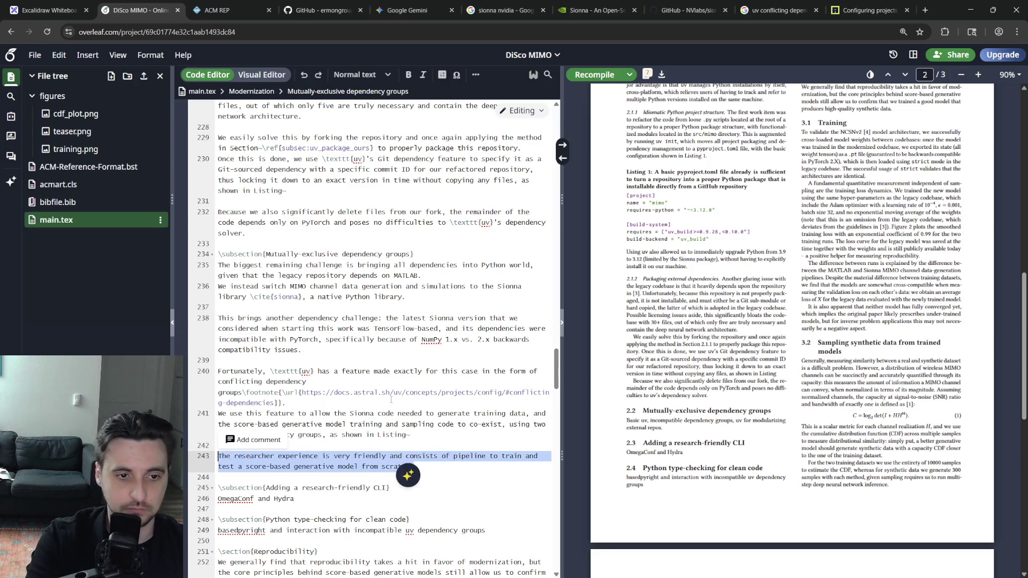
{"action": "key", "text": "Delete"}
{"action": "key", "text": "Down"}
{"action": "key", "text": "Down"}
{"action": "key", "text": "Down"}
{"action": "key", "text": "ctrl+v"}
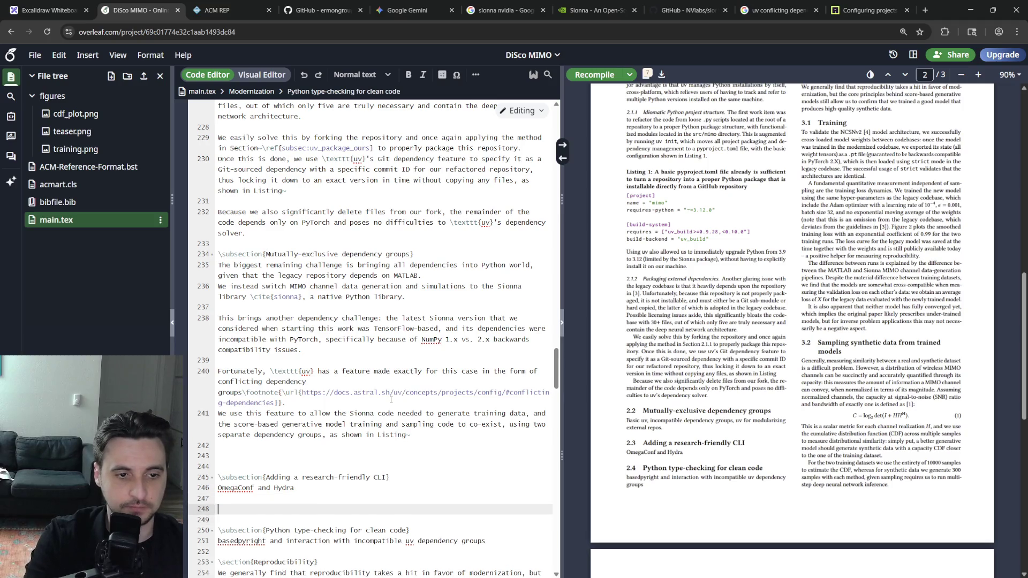
{"action": "key", "text": "Up"}
{"action": "key", "text": "Up"}
{"action": "key", "text": "Up"}
{"action": "key", "text": "Up"}
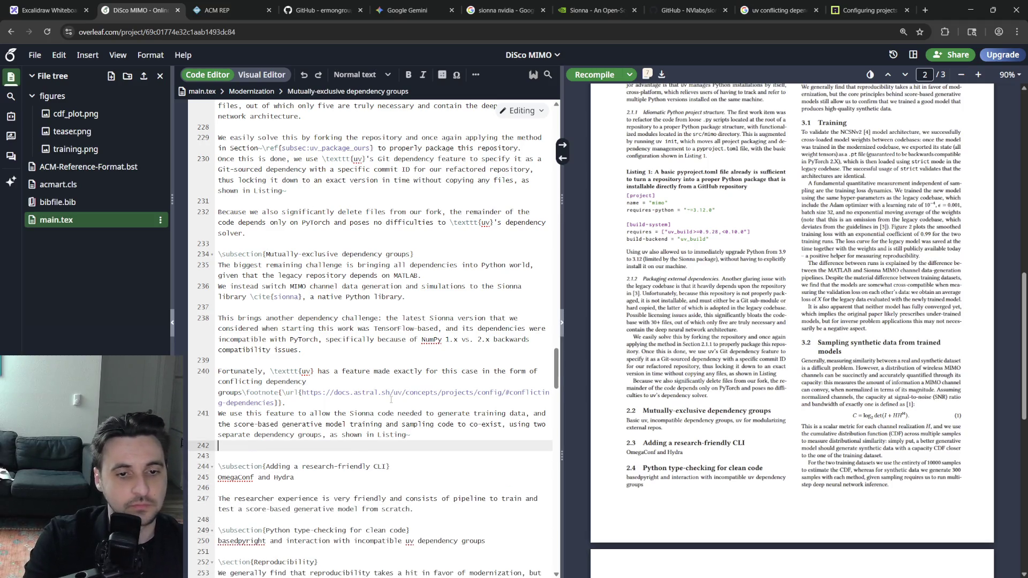
{"action": "scroll", "coordinate": [369, 322], "scroll_direction": "up", "scroll_amount": 1}
Recompile the document from line 230 to show the moved sentence.
{"action": "left_click", "coordinate": [322, 242]}
{"action": "key", "text": "ctrl+s"}
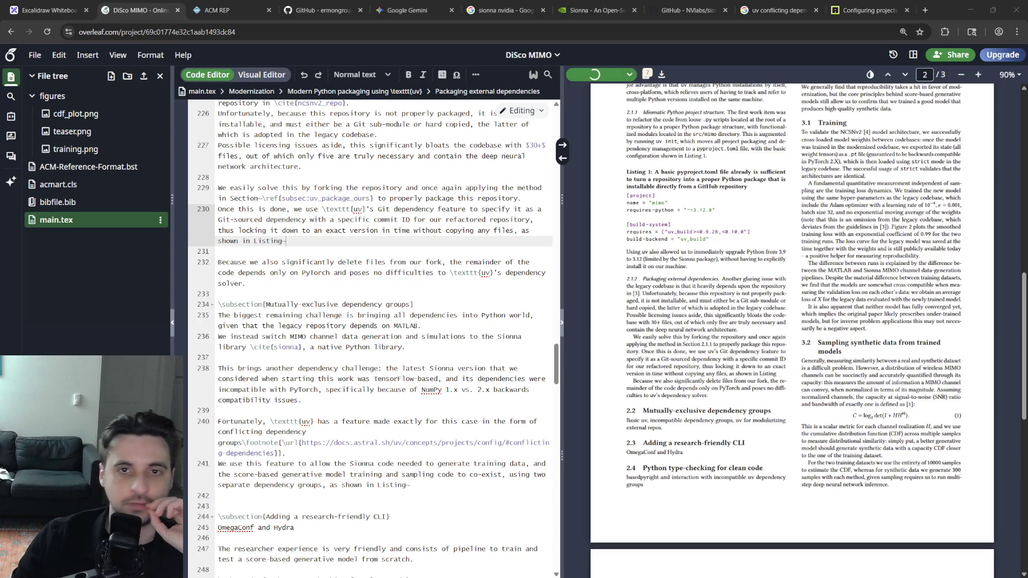
{"action": "key", "text": "Up"}
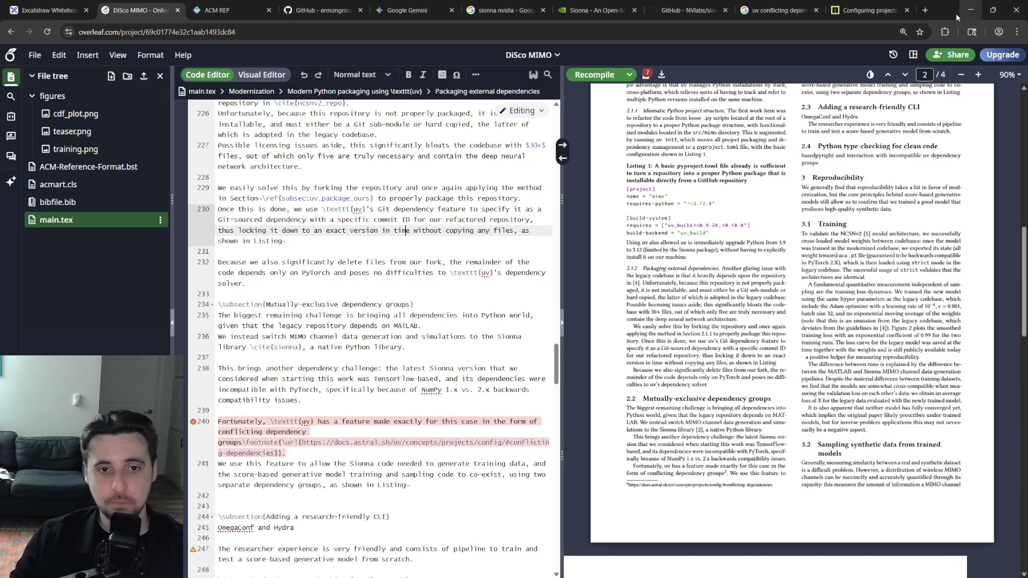
Go to the error-flagged footnote line 240 and place the caret between 'made' and 'exactly'.
{"action": "left_click", "coordinate": [337, 454]}
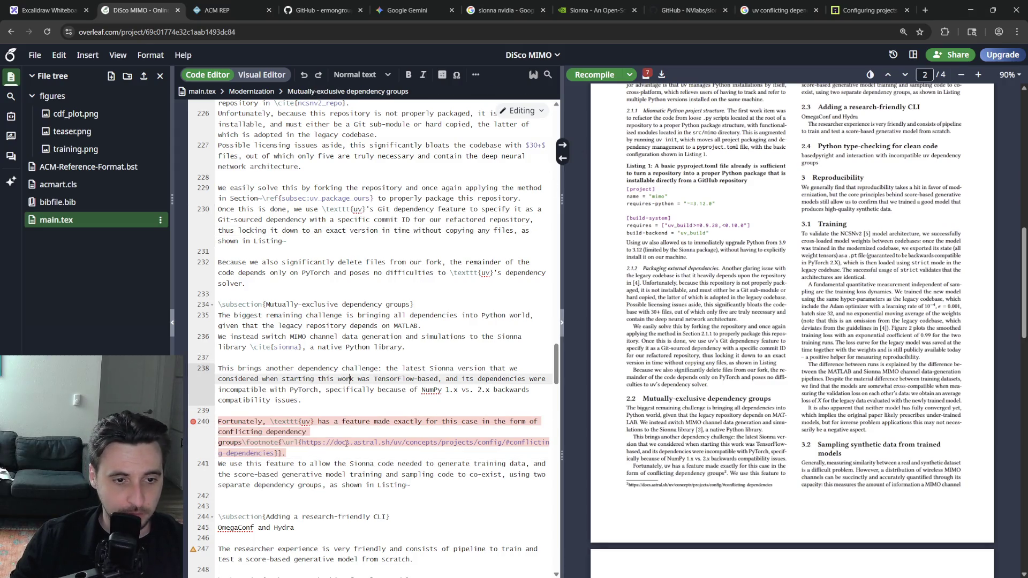
{"action": "left_click", "coordinate": [390, 422]}
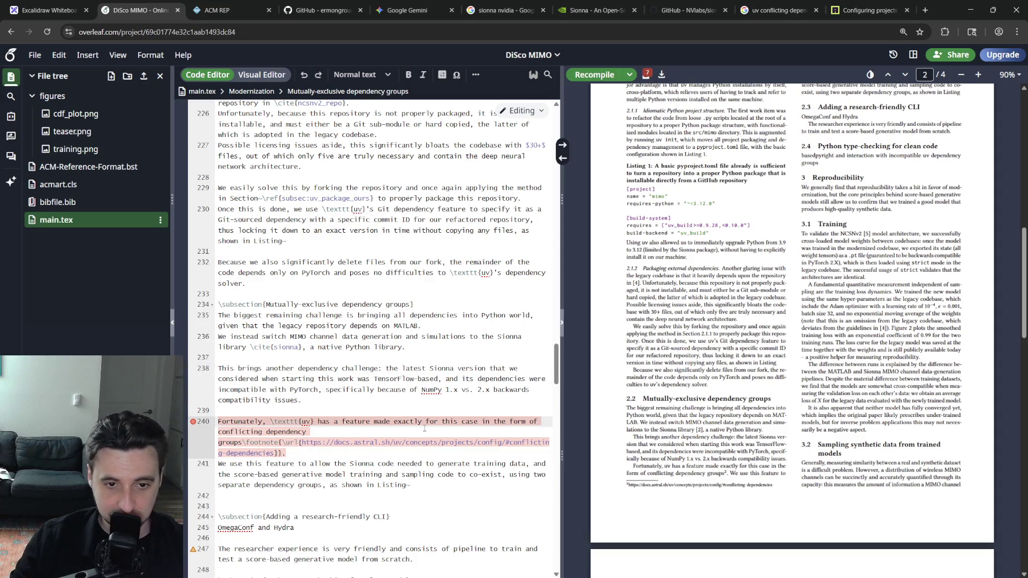
{"action": "scroll", "coordinate": [425, 430], "scroll_direction": "up", "scroll_amount": 10}
{"action": "scroll", "coordinate": [425, 430], "scroll_direction": "up", "scroll_amount": 5}
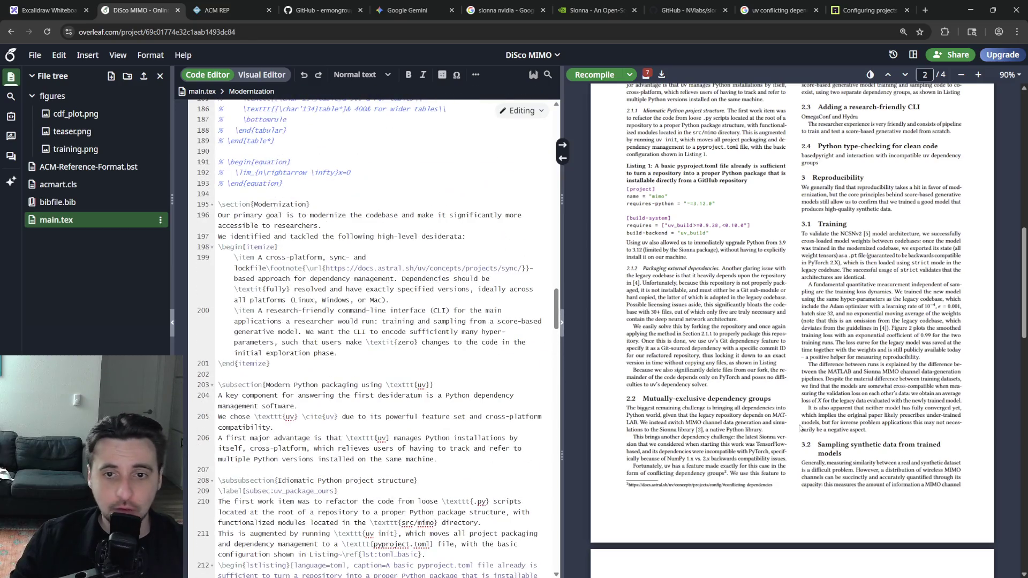
{"action": "scroll", "coordinate": [733, 422], "scroll_direction": "up", "scroll_amount": 5}
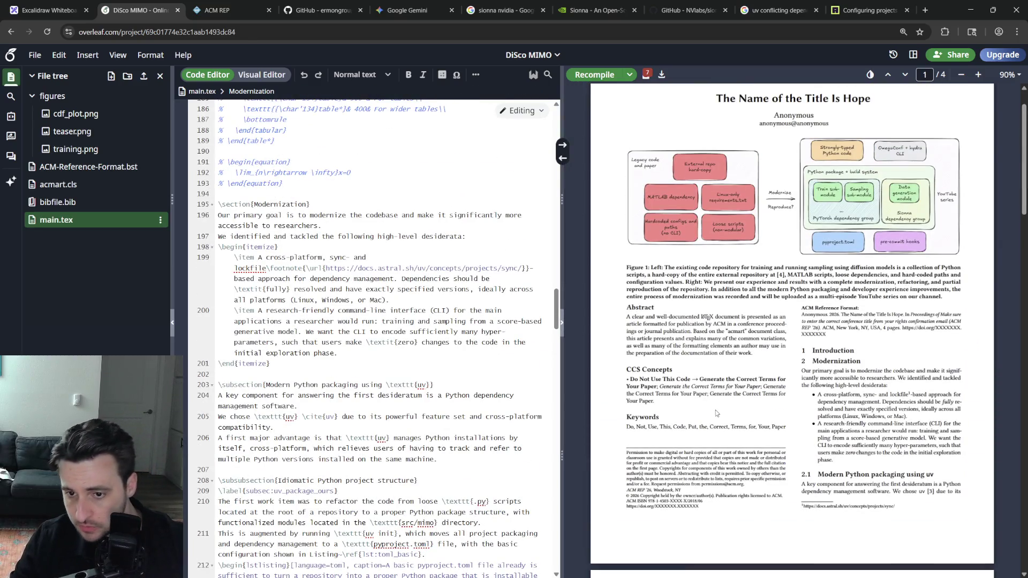
{"action": "scroll", "coordinate": [426, 322], "scroll_direction": "down", "scroll_amount": 10}
{"action": "scroll", "coordinate": [425, 322], "scroll_direction": "down", "scroll_amount": 3}
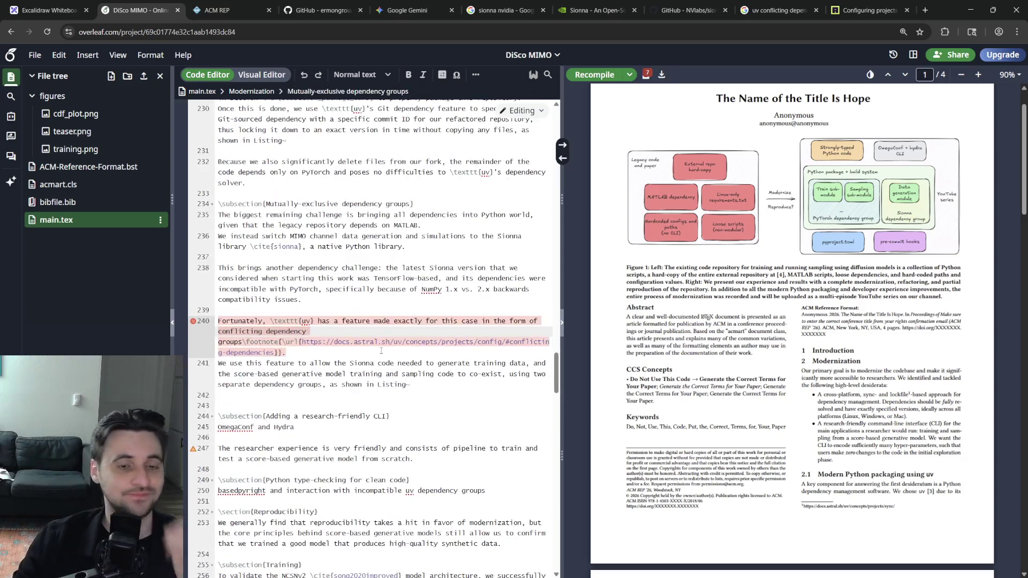
Escape the '#' in the footnote \url on line 240 with a backslash and recompile.
{"action": "left_click", "coordinate": [475, 331]}
{"action": "type", "text": "\\"}
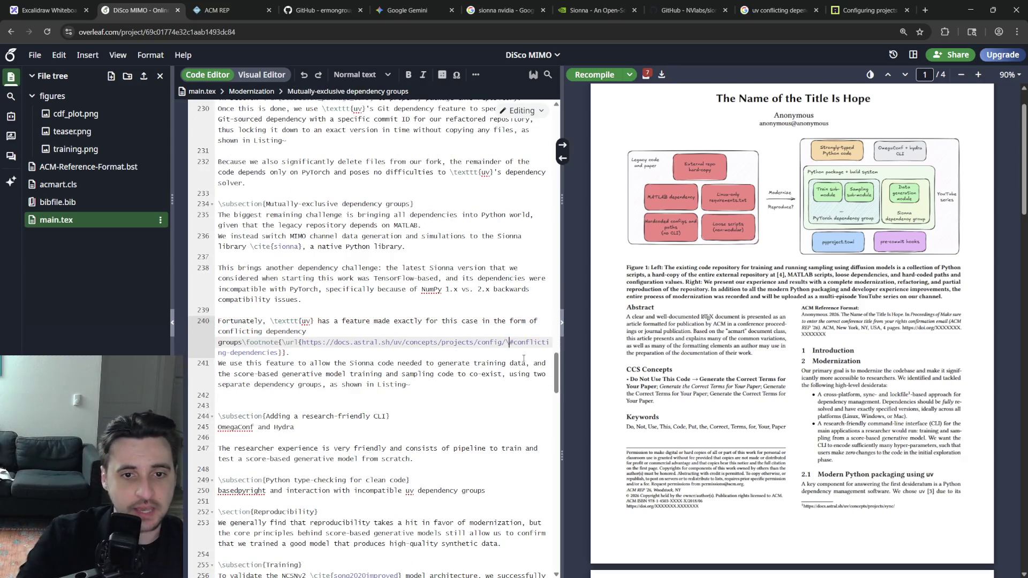
{"action": "key", "text": "ctrl+s"}
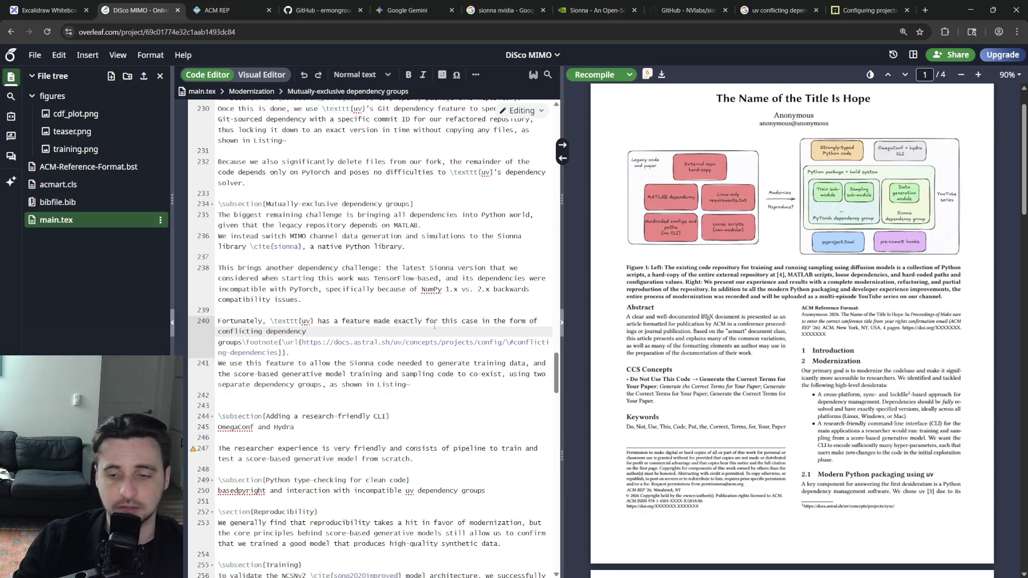
{"action": "scroll", "coordinate": [772, 450], "scroll_direction": "down", "scroll_amount": 3}
{"action": "scroll", "coordinate": [772, 450], "scroll_direction": "down", "scroll_amount": 3}
{"action": "scroll", "coordinate": [772, 450], "scroll_direction": "down", "scroll_amount": 4}
{"action": "scroll", "coordinate": [772, 450], "scroll_direction": "down", "scroll_amount": 4}
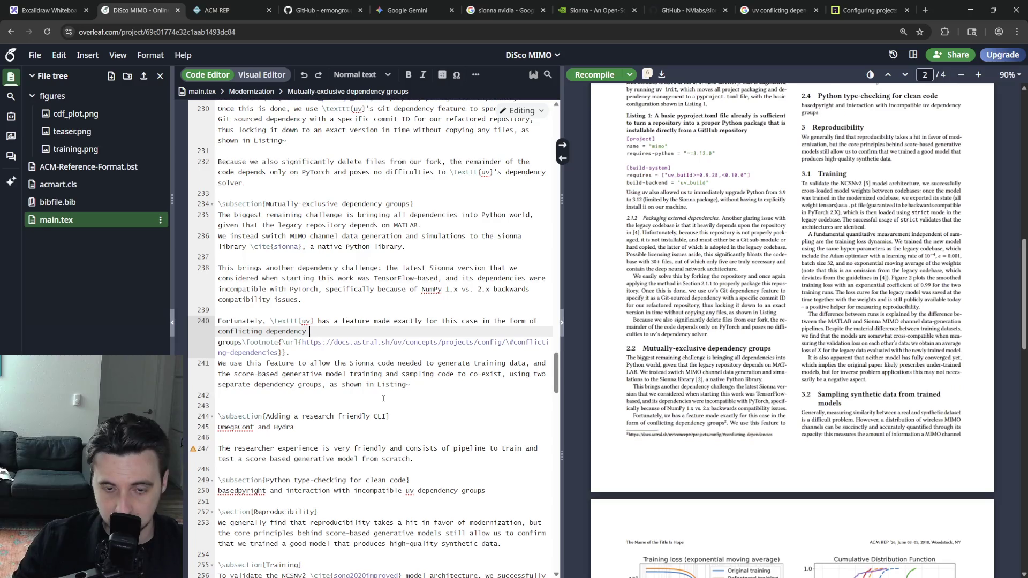
{"action": "scroll", "coordinate": [384, 398], "scroll_direction": "up", "scroll_amount": 3}
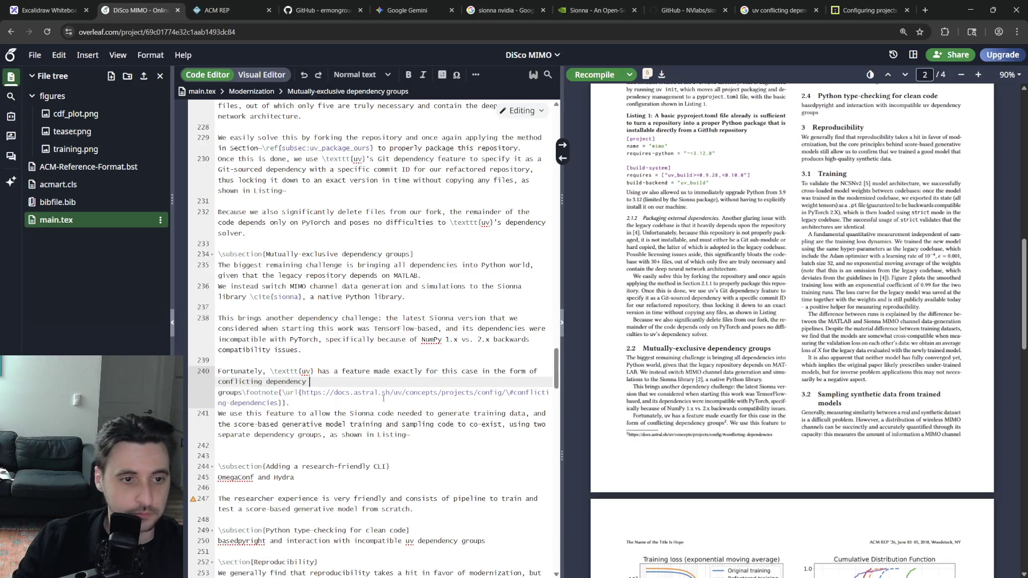
Replace 'made' with 'designed' in the uv feature sentence on line 240 and recompile.
{"action": "left_click", "coordinate": [342, 352]}
{"action": "left_click", "coordinate": [331, 371]}
{"action": "double_click", "coordinate": [378, 371]}
{"action": "type", "text": "designed"}
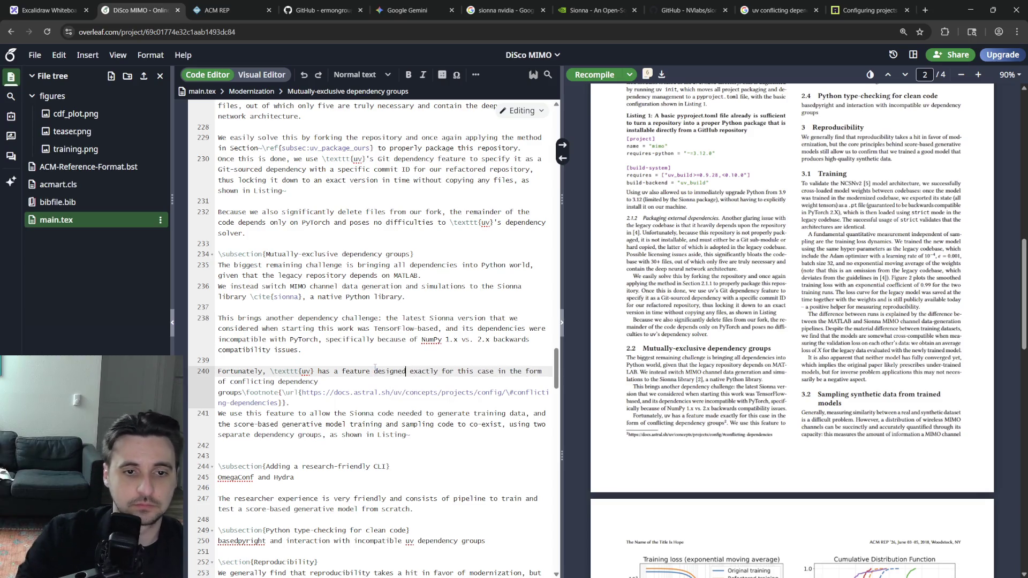
{"action": "key", "text": "ctrl+s"}
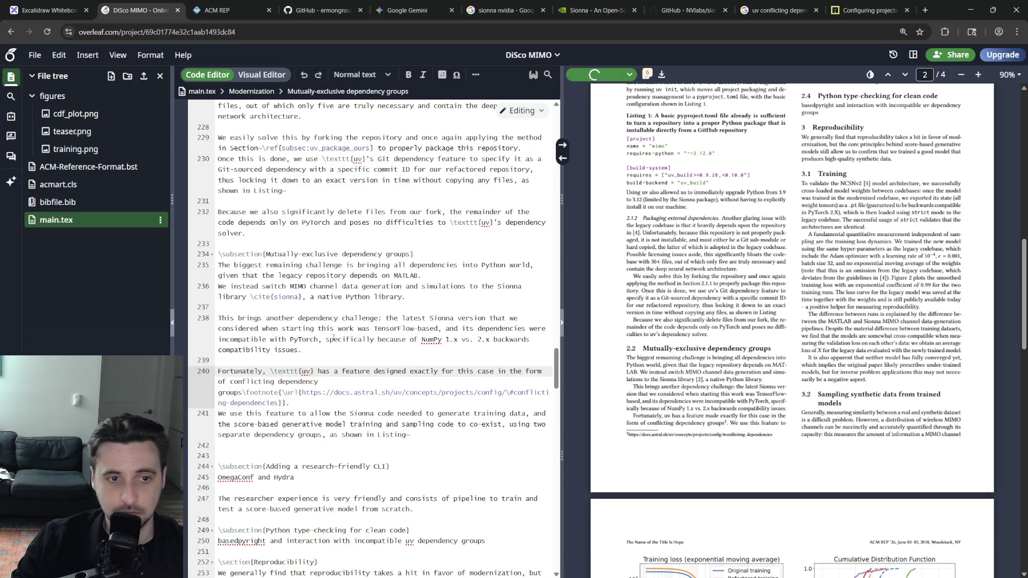
Remove 'easily' so line 229 reads 'We solve this'.
{"action": "double_click", "coordinate": [241, 137]}
{"action": "key", "text": "BackSpace"}
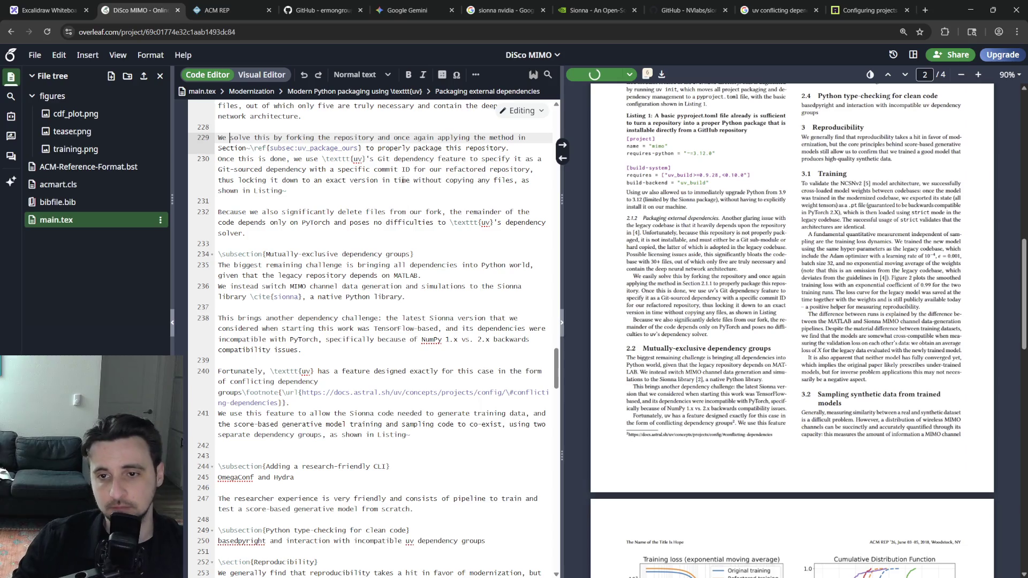
{"action": "key", "text": "ctrl+Right"}
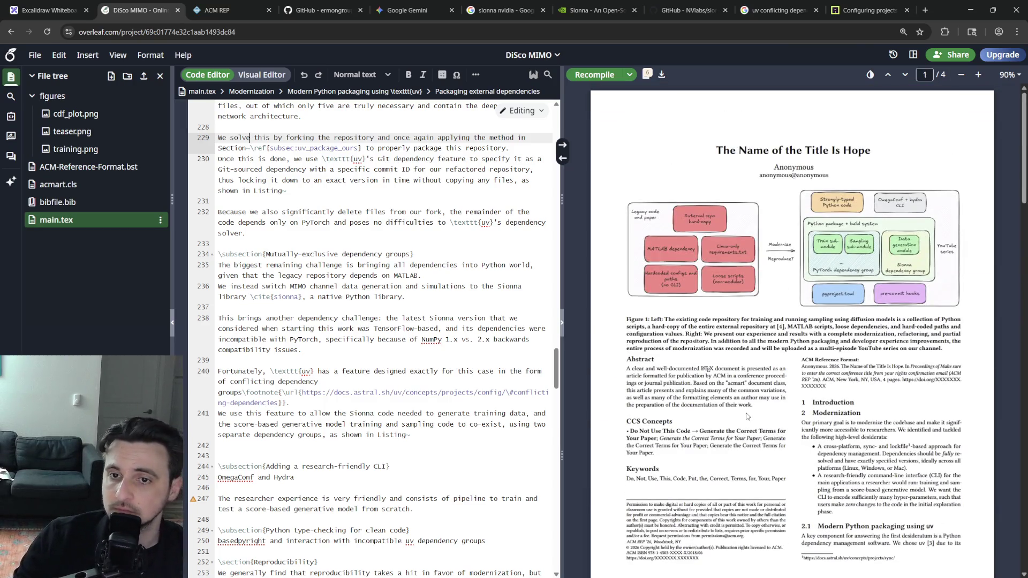
{"action": "scroll", "coordinate": [338, 321], "scroll_direction": "up", "scroll_amount": 10}
{"action": "scroll", "coordinate": [338, 322], "scroll_direction": "up", "scroll_amount": 5}
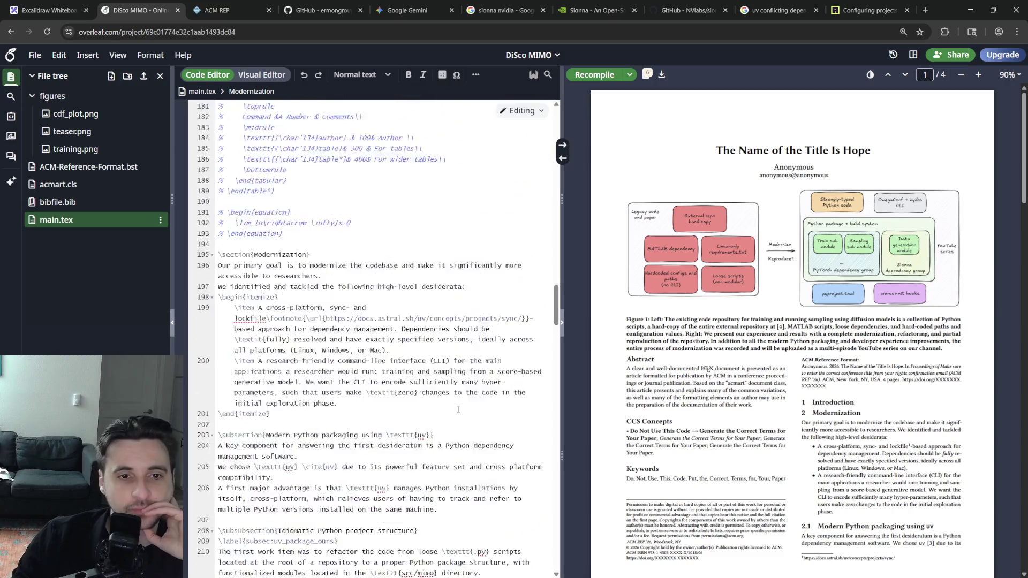
{"action": "scroll", "coordinate": [458, 408], "scroll_direction": "down", "scroll_amount": 5}
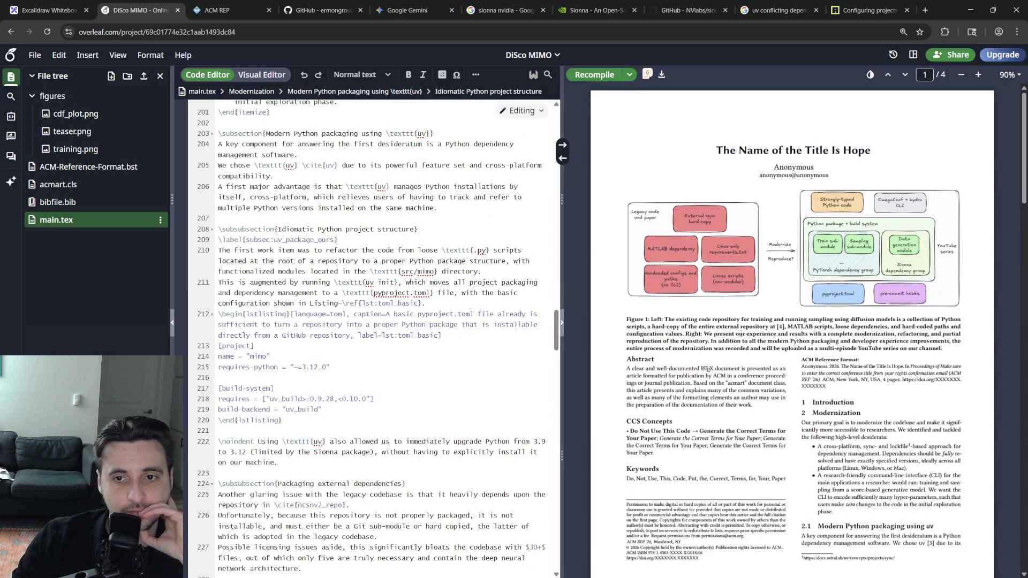
{"action": "scroll", "coordinate": [792, 322], "scroll_direction": "down", "scroll_amount": 5}
{"action": "scroll", "coordinate": [791, 321], "scroll_direction": "up", "scroll_amount": 5}
{"action": "scroll", "coordinate": [791, 322], "scroll_direction": "down", "scroll_amount": 5}
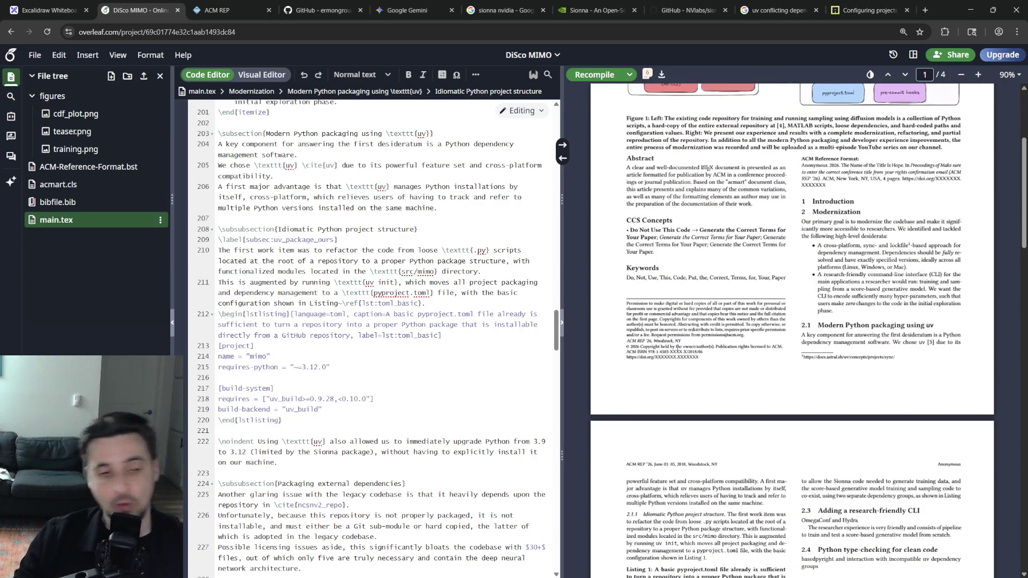
{"action": "scroll", "coordinate": [458, 361], "scroll_direction": "down", "scroll_amount": 5}
{"action": "scroll", "coordinate": [733, 346], "scroll_direction": "down", "scroll_amount": 10}
{"action": "scroll", "coordinate": [734, 345], "scroll_direction": "down", "scroll_amount": 5}
{"action": "scroll", "coordinate": [733, 345], "scroll_direction": "down", "scroll_amount": 10}
{"action": "scroll", "coordinate": [733, 345], "scroll_direction": "down", "scroll_amount": 3}
{"action": "scroll", "coordinate": [739, 378], "scroll_direction": "up", "scroll_amount": 3}
{"action": "scroll", "coordinate": [739, 383], "scroll_direction": "up", "scroll_amount": 2}
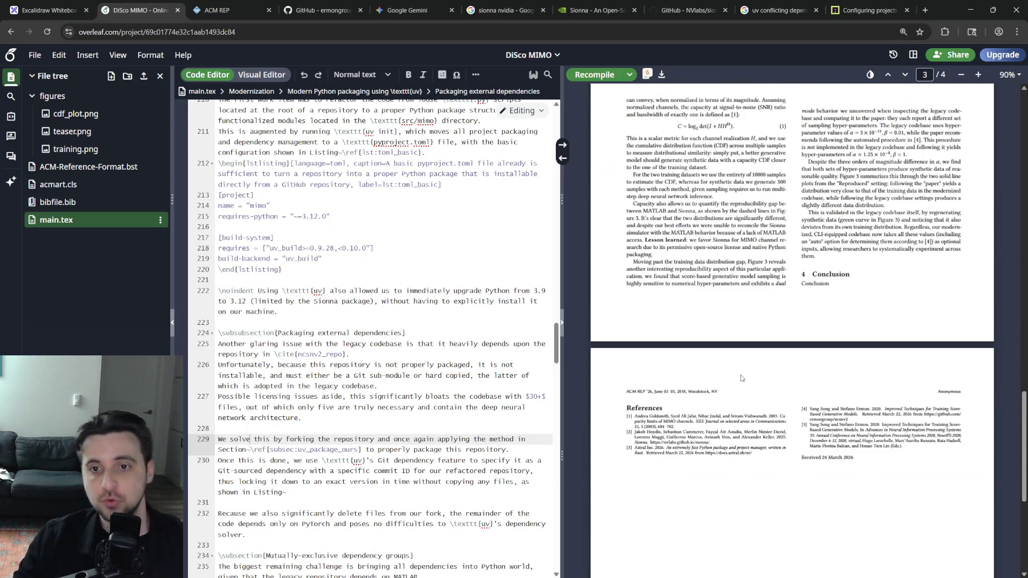
{"action": "scroll", "coordinate": [739, 377], "scroll_direction": "up", "scroll_amount": 10}
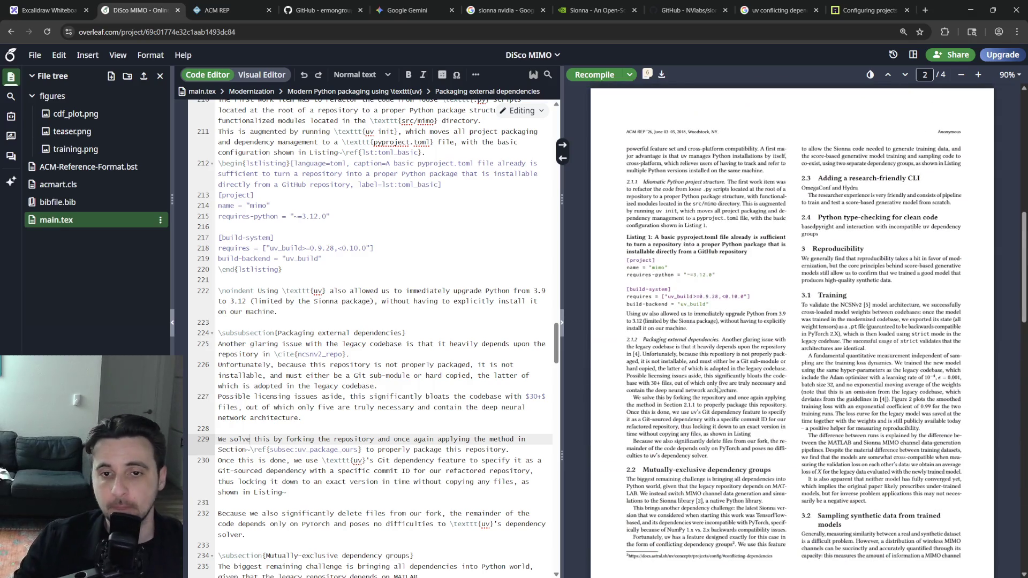
{"action": "scroll", "coordinate": [370, 338], "scroll_direction": "down", "scroll_amount": 1}
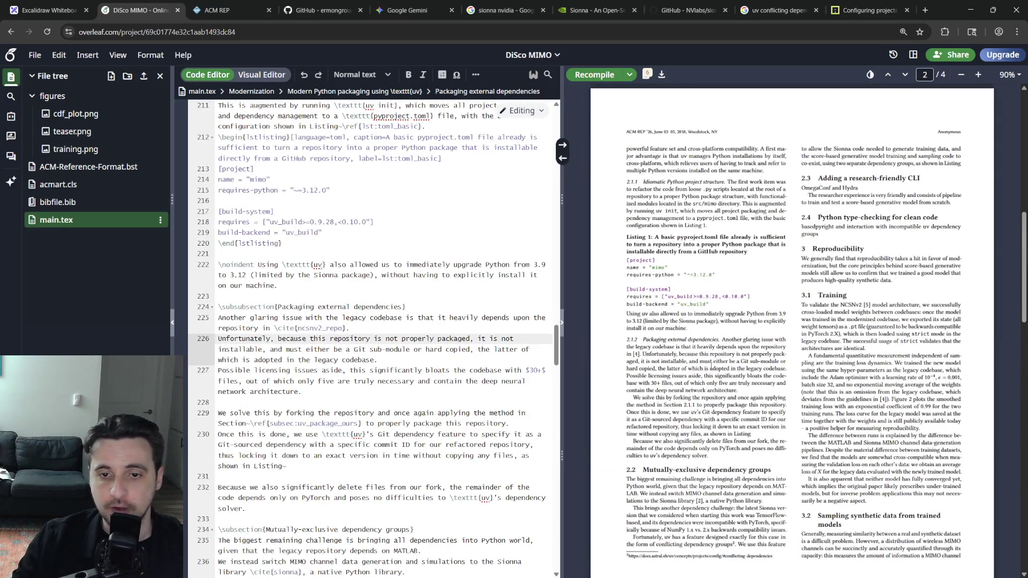
Copy the basic toml lstlisting block and paste it below the Git-dependency paragraph.
{"action": "left_click_drag", "start_coordinate": [364, 455], "coordinate": [348, 468]}
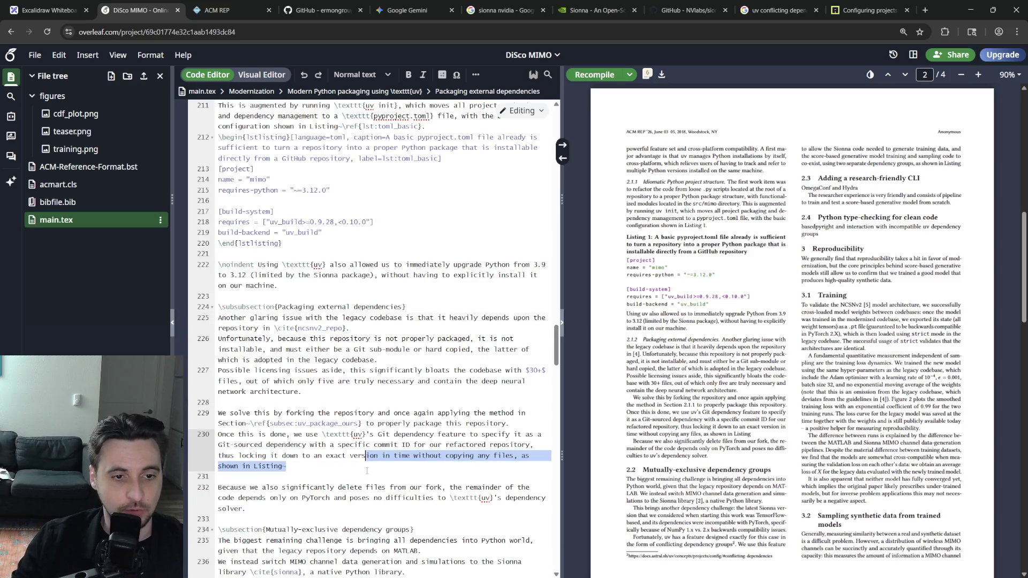
{"action": "left_click", "coordinate": [335, 466]}
{"action": "scroll", "coordinate": [457, 410], "scroll_direction": "down", "scroll_amount": 3}
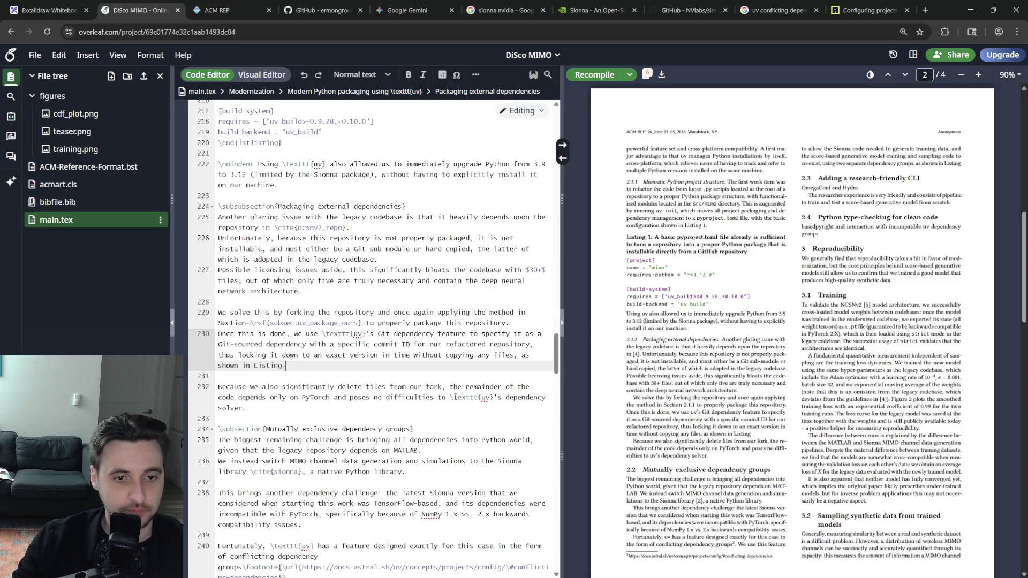
{"action": "left_click", "coordinate": [346, 378]}
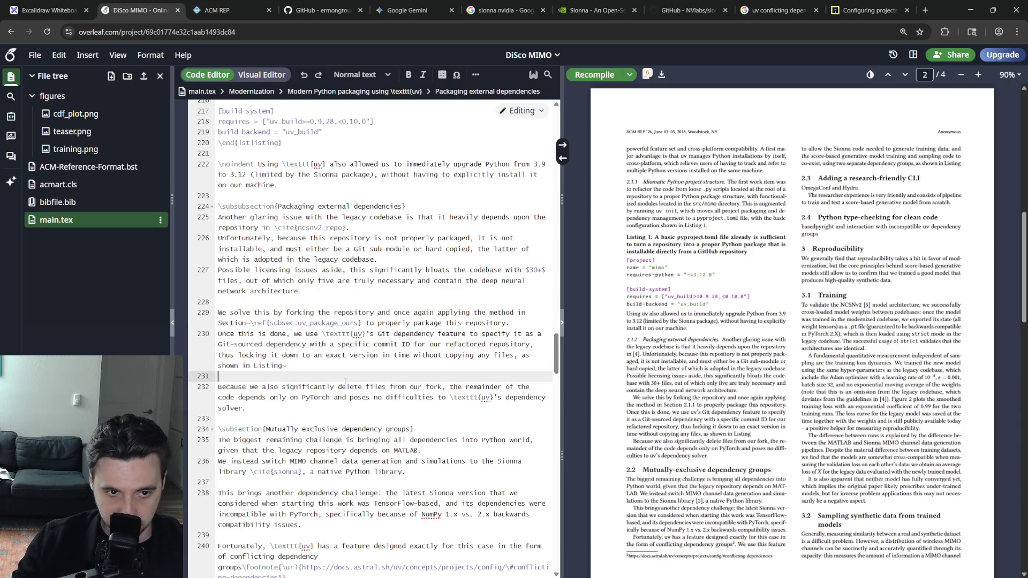
{"action": "key", "text": "Return"}
{"action": "key", "text": "Return"}
{"action": "scroll", "coordinate": [400, 279], "scroll_direction": "up", "scroll_amount": 3}
{"action": "scroll", "coordinate": [386, 322], "scroll_direction": "up", "scroll_amount": 2}
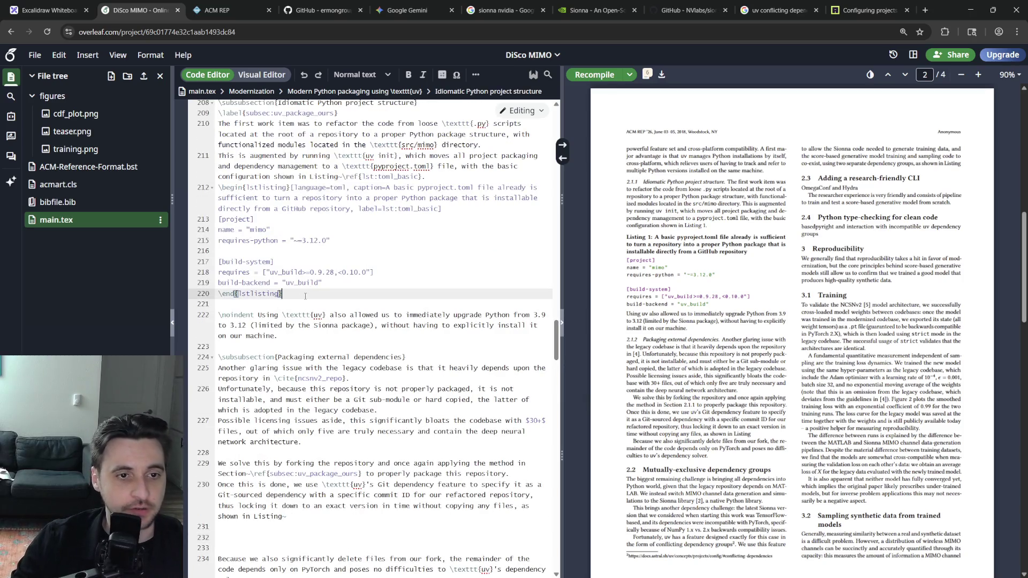
{"action": "left_click_drag", "start_coordinate": [305, 295], "coordinate": [218, 251]}
{"action": "key", "text": "shift+Up"}
{"action": "key", "text": "shift+Up"}
{"action": "key", "text": "shift+Up"}
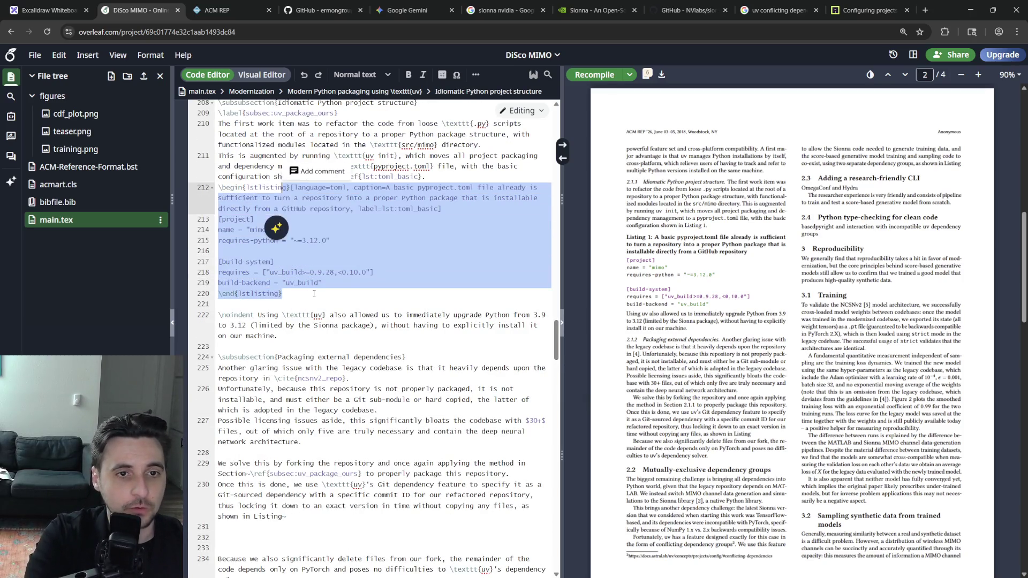
{"action": "scroll", "coordinate": [385, 282], "scroll_direction": "down", "scroll_amount": 2}
{"action": "key", "text": "ctrl+c"}
{"action": "scroll", "coordinate": [387, 321], "scroll_direction": "up", "scroll_amount": 2}
{"action": "left_click", "coordinate": [241, 476]}
{"action": "key", "text": "ctrl+v"}
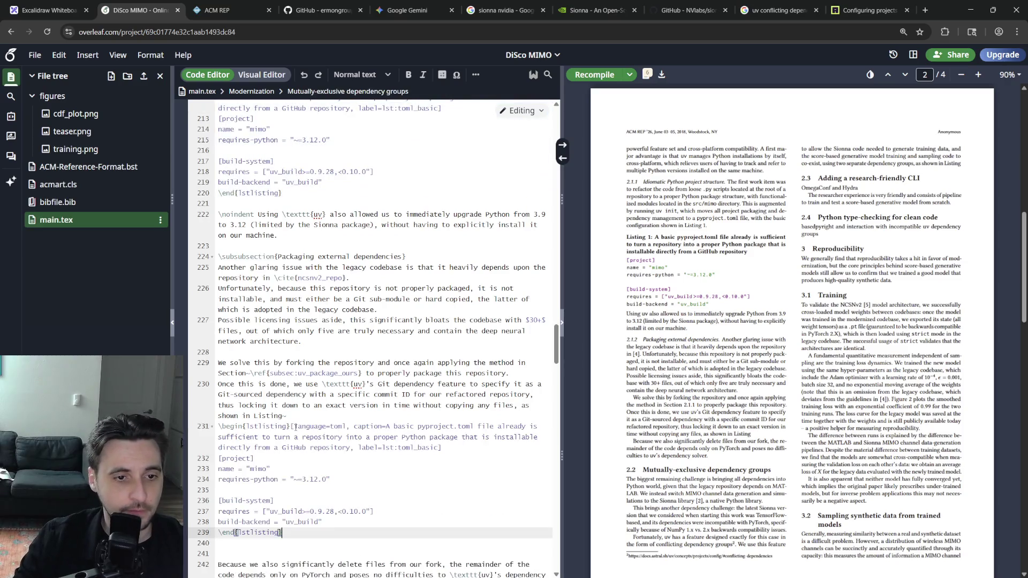
{"action": "scroll", "coordinate": [386, 321], "scroll_direction": "up", "scroll_amount": 2}
{"action": "scroll", "coordinate": [386, 322], "scroll_direction": "down", "scroll_amount": 3}
{"action": "scroll", "coordinate": [386, 322], "scroll_direction": "down", "scroll_amount": 2}
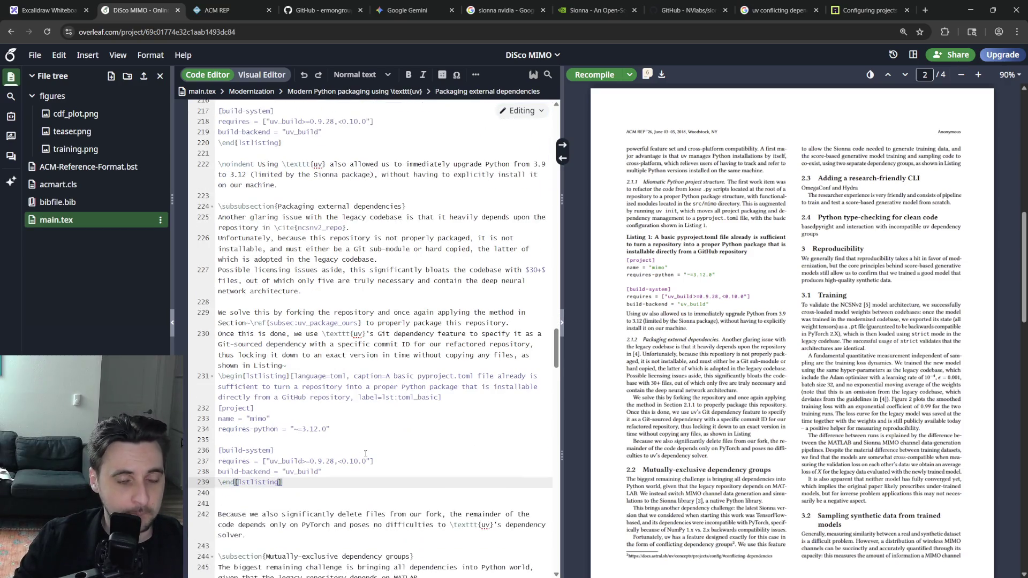
Give the copy caption B and label lst:toml_git_dep, empty its body, and recompile.
{"action": "left_click", "coordinate": [421, 397]}
{"action": "left_click_drag", "start_coordinate": [352, 397], "coordinate": [386, 376]}
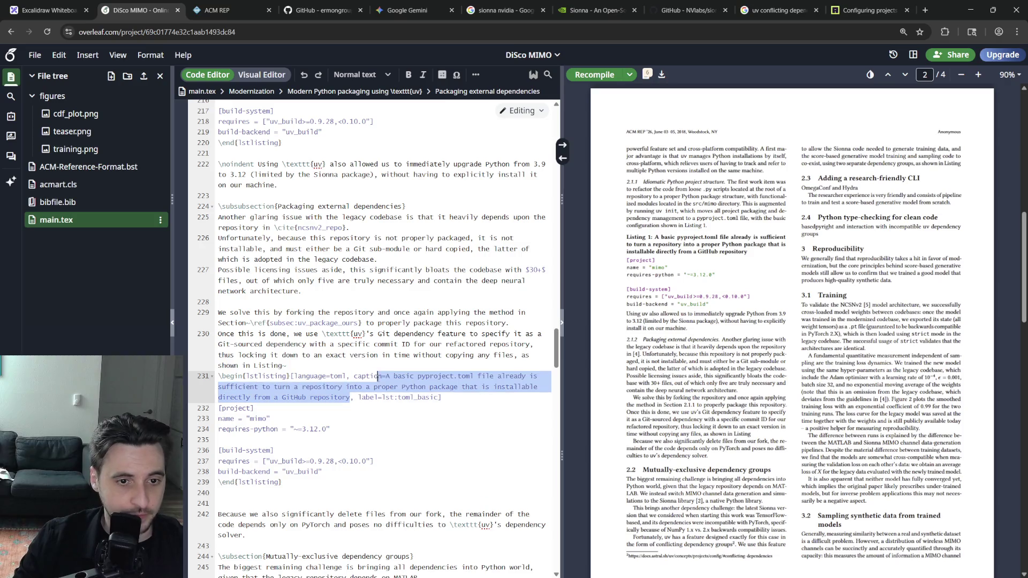
{"action": "type", "text": "B"}
{"action": "double_click", "coordinate": [458, 376]}
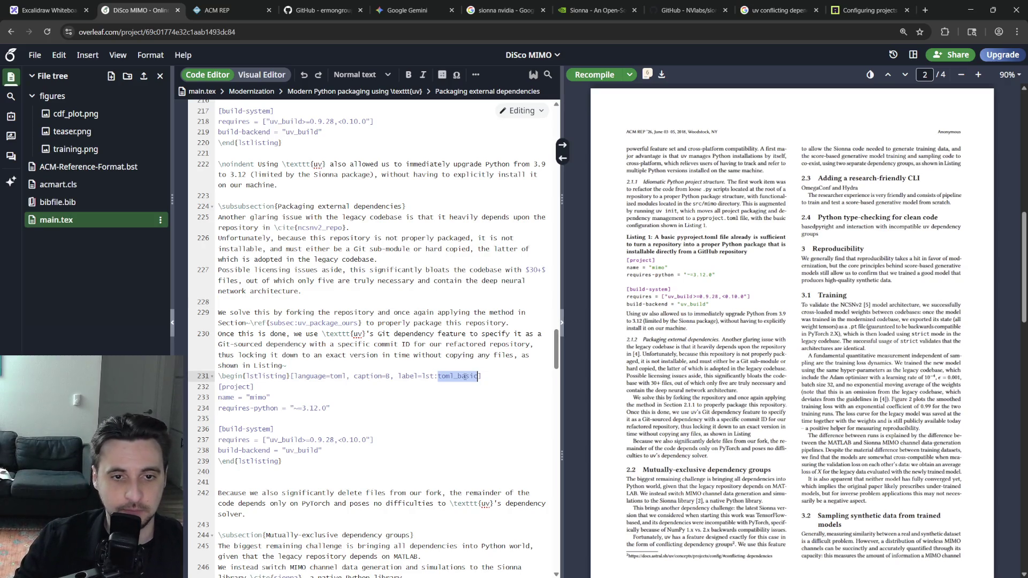
{"action": "type", "text": "gi"}
{"action": "type", "text": "toml_git_dep"}
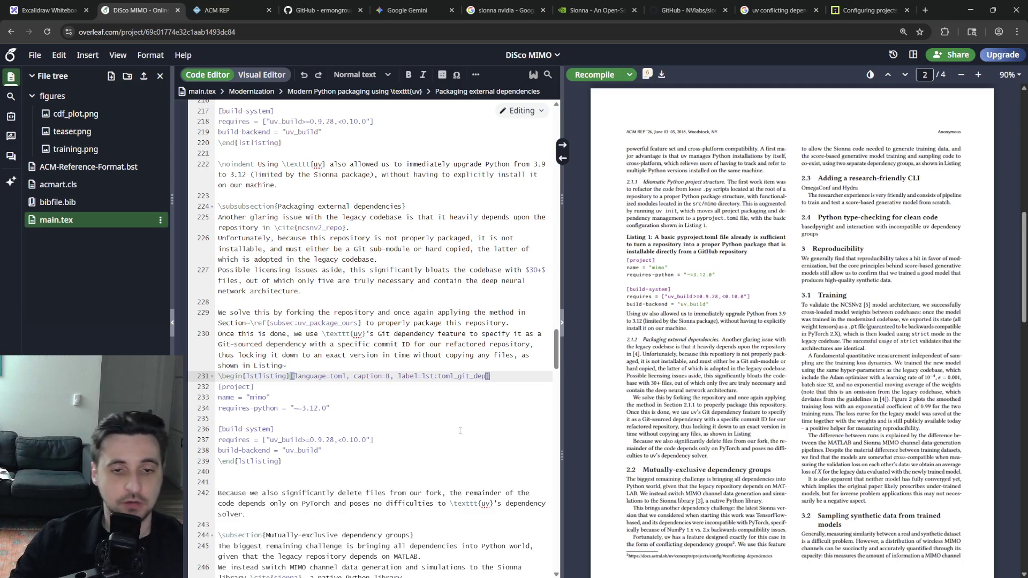
{"action": "key", "text": "ctrl+s"}
{"action": "left_click", "coordinate": [323, 451]}
{"action": "key", "text": "shift+Up"}
{"action": "key", "text": "shift+Up"}
{"action": "key", "text": "shift+Up"}
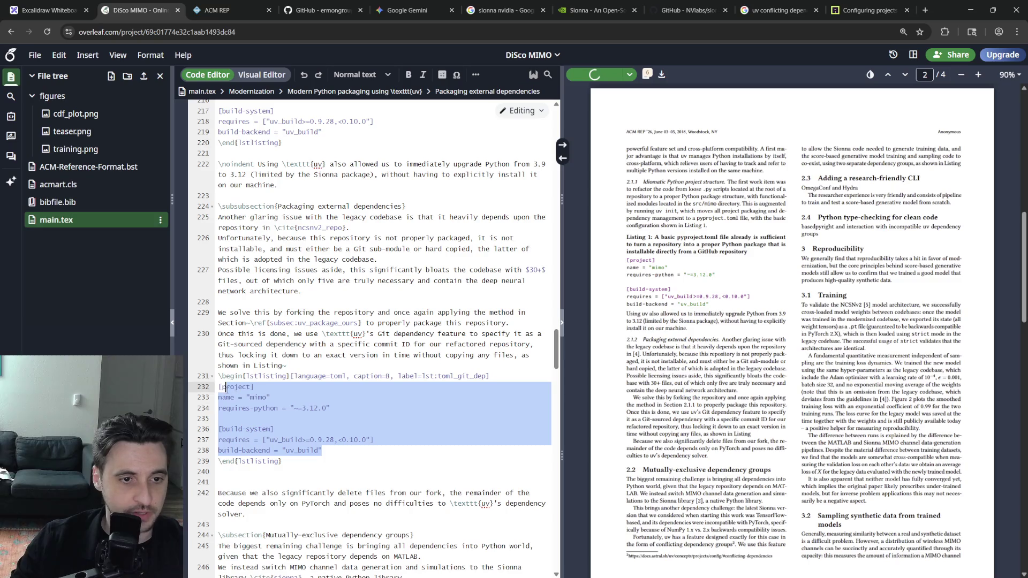
{"action": "key", "text": "shift+Home"}
{"action": "key", "text": "BackSpace"}
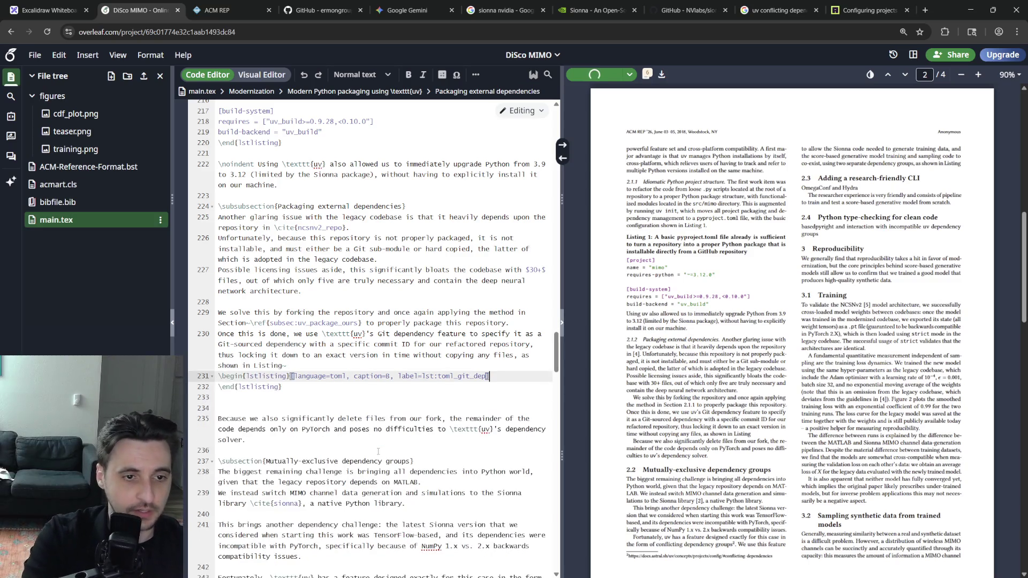
{"action": "left_click", "coordinate": [253, 365]}
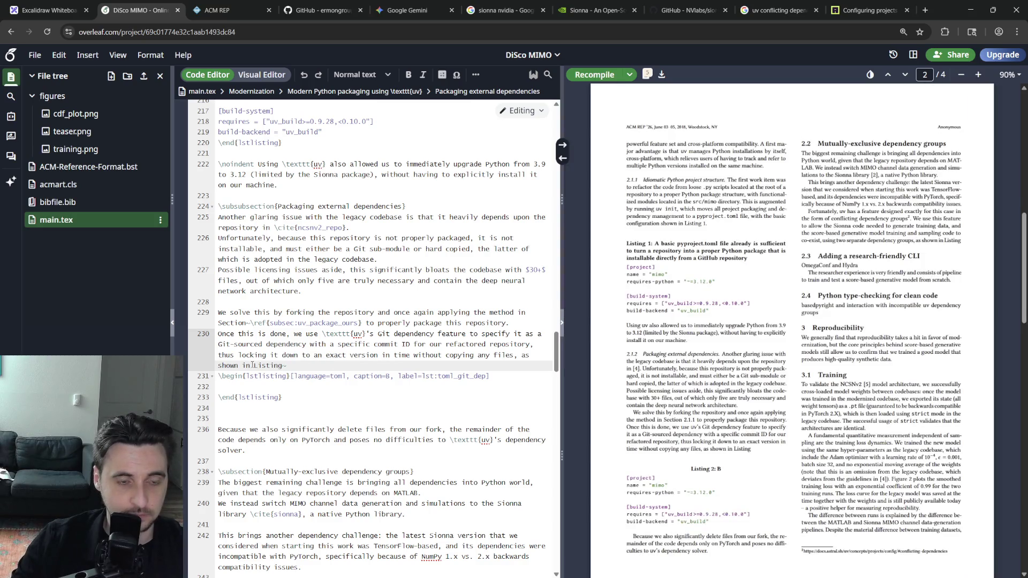
{"action": "type", "text": "the "}
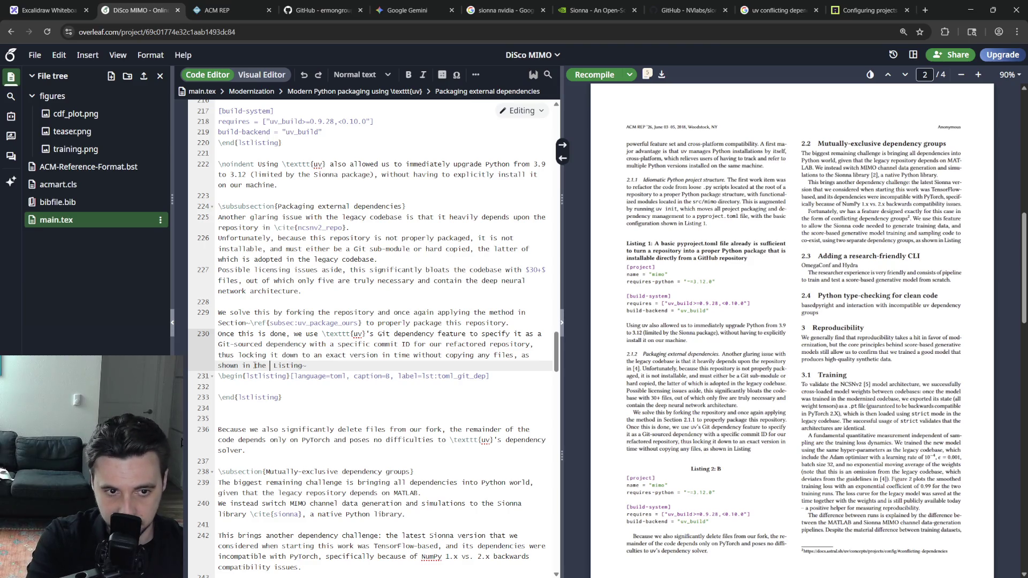
{"action": "type", "text": "\\texttt{pyproject.toml"}
Insert 'the \texttt{pyproject.toml} section in' before Listing~ and recompile.
{"action": "key", "text": "Right"}
{"action": "type", "text": "section i Listin"}
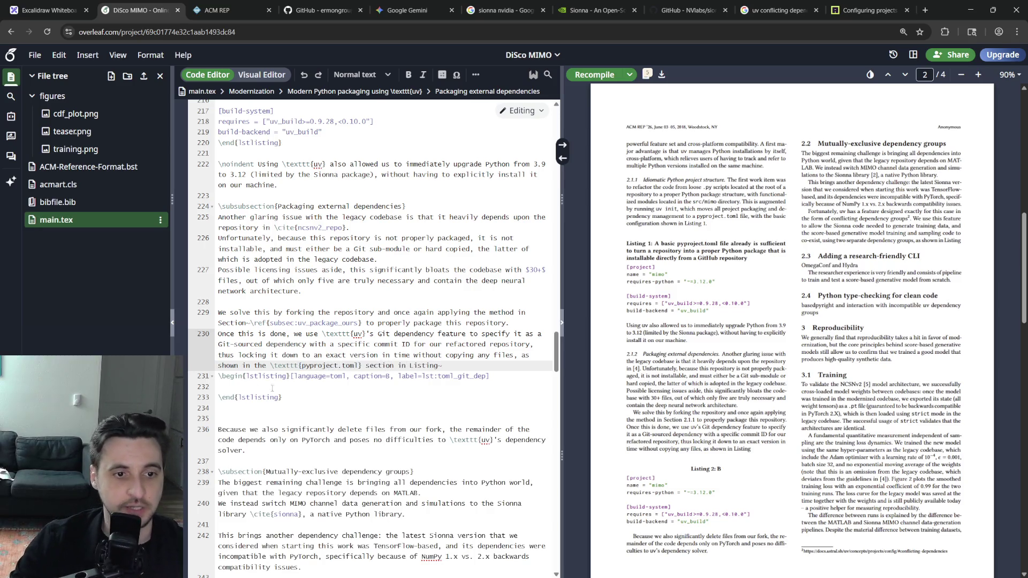
{"action": "left_click", "coordinate": [313, 397]}
{"action": "key", "text": "Up"}
{"action": "key", "text": "ctrl+s"}
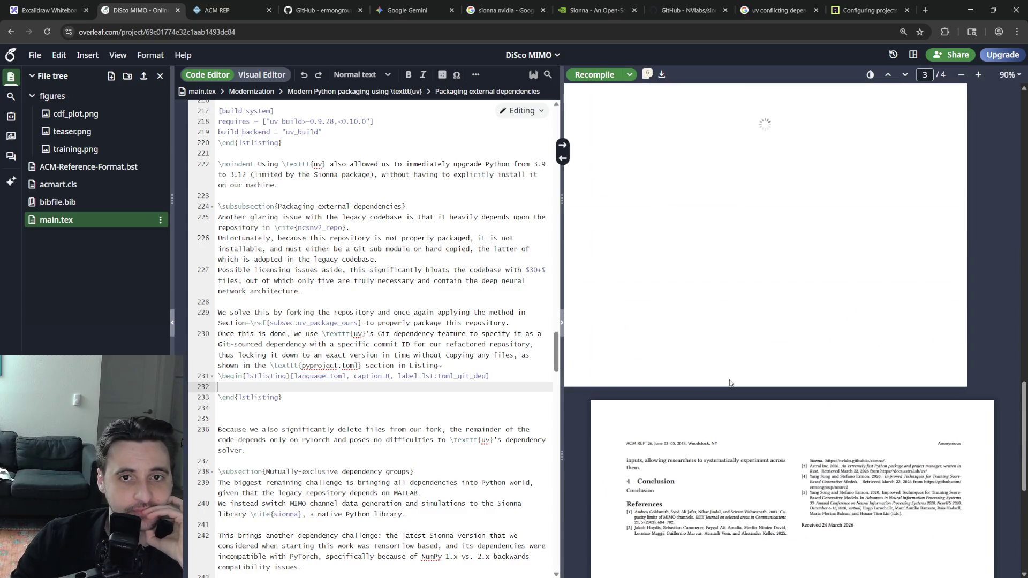
{"action": "scroll", "coordinate": [730, 383], "scroll_direction": "up", "scroll_amount": 5}
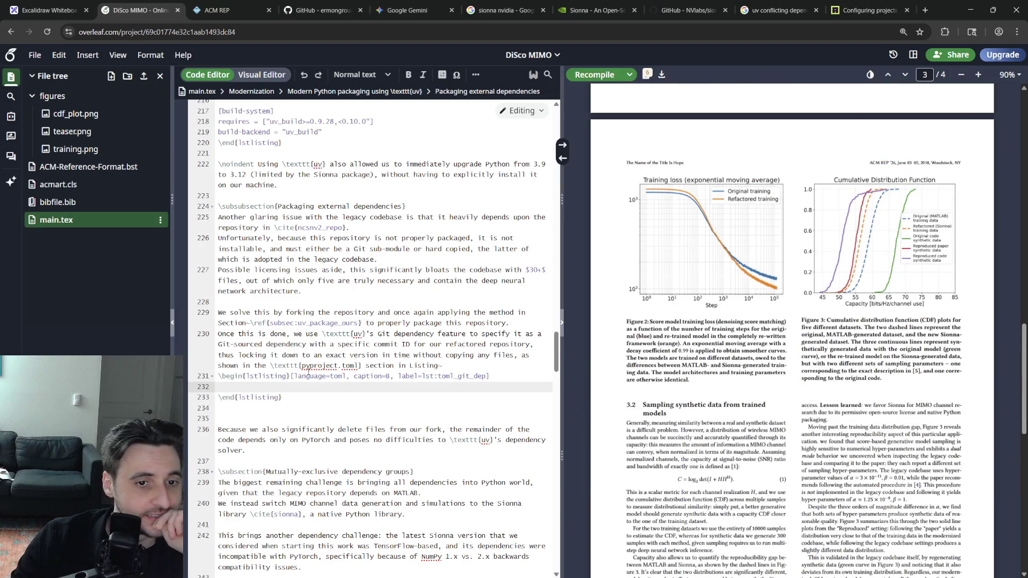
Append \ref{lst:toml_git_dep}. to the sentence, recompile, and switch to pyproject.toml in VS Code.
{"action": "left_click", "coordinate": [450, 365]}
{"action": "type", "text": "ef"}
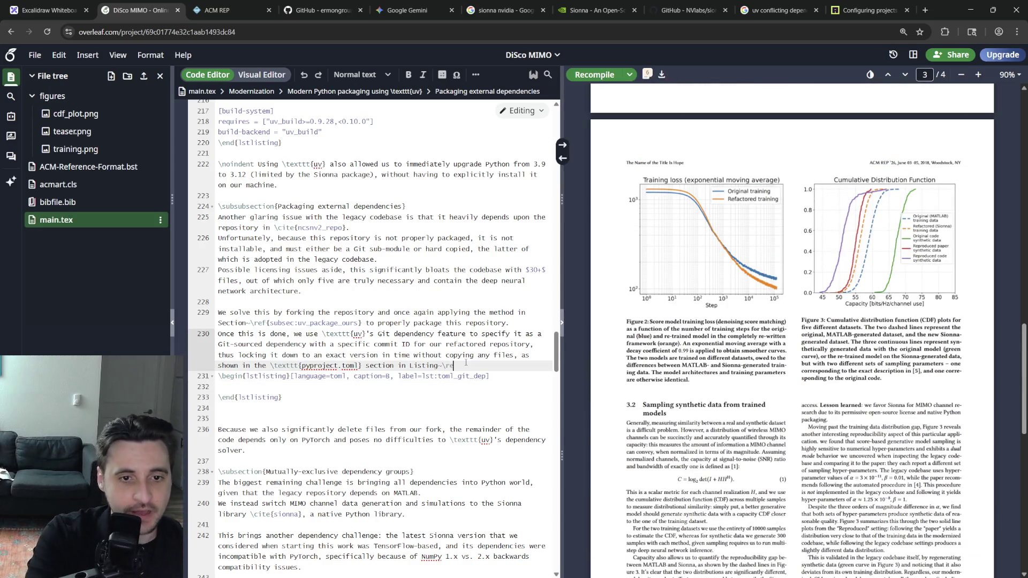
{"action": "key", "text": "Return"}
{"action": "type", "text": "lst"}
{"action": "key", "text": "Return"}
{"action": "type", "text": "."}
{"action": "key", "text": "ctrl+s"}
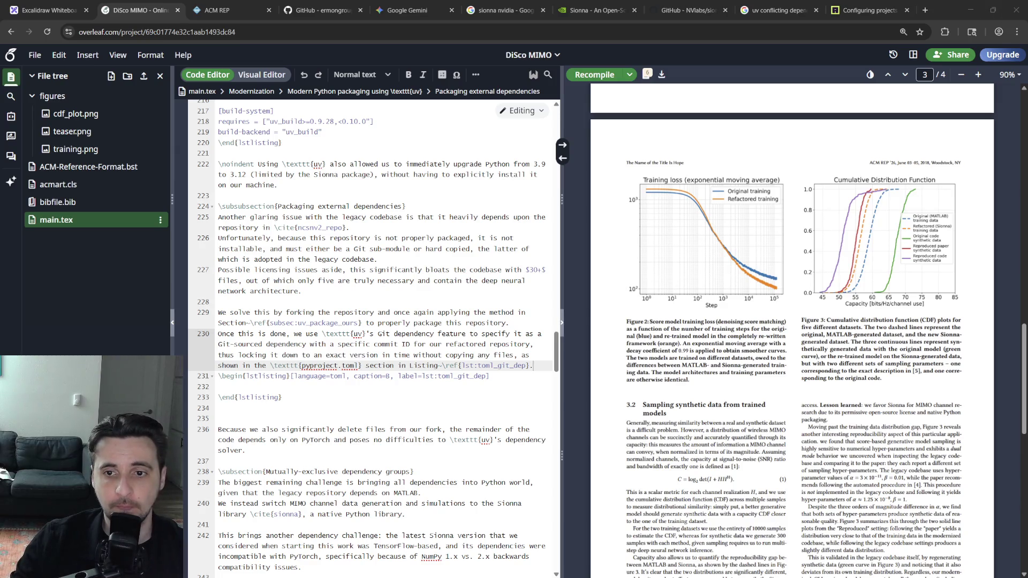
{"action": "key", "text": "Down"}
{"action": "key", "text": "Down"}
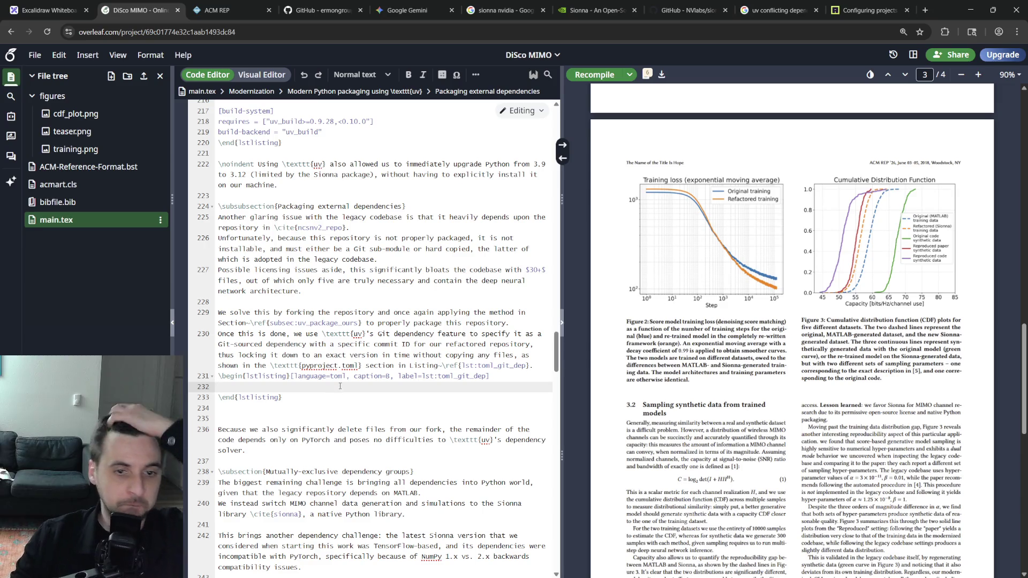
{"action": "key", "text": "alt+Tab"}
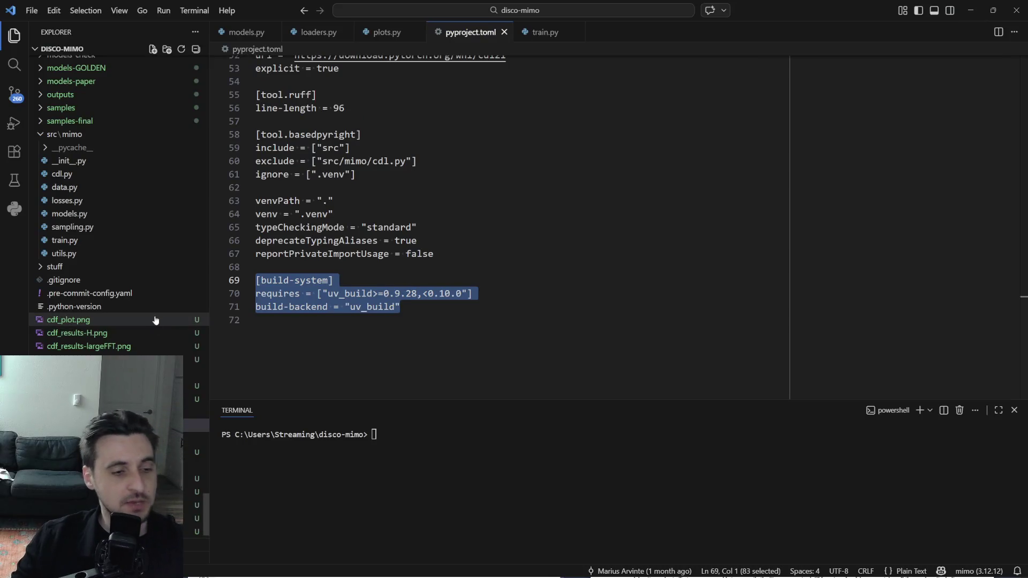
Select the whole 'dependencies = [' line at the top of pyproject.toml.
{"action": "left_click", "coordinate": [390, 327]}
{"action": "scroll", "coordinate": [390, 321], "scroll_direction": "up", "scroll_amount": 6}
{"action": "scroll", "coordinate": [390, 322], "scroll_direction": "up", "scroll_amount": 4}
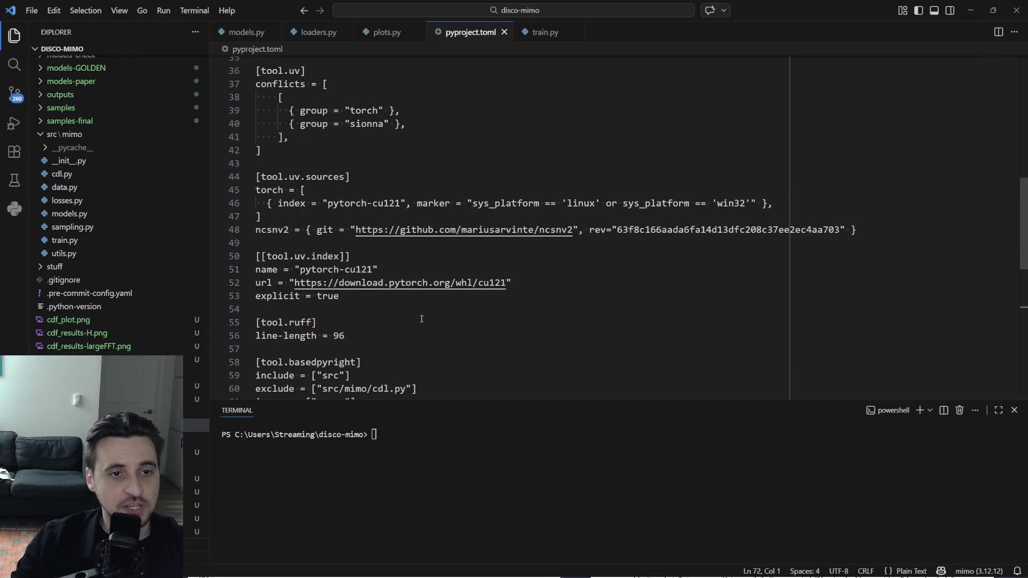
{"action": "scroll", "coordinate": [384, 299], "scroll_direction": "up", "scroll_amount": 3}
{"action": "scroll", "coordinate": [384, 300], "scroll_direction": "up", "scroll_amount": 3}
{"action": "scroll", "coordinate": [361, 289], "scroll_direction": "up", "scroll_amount": 3}
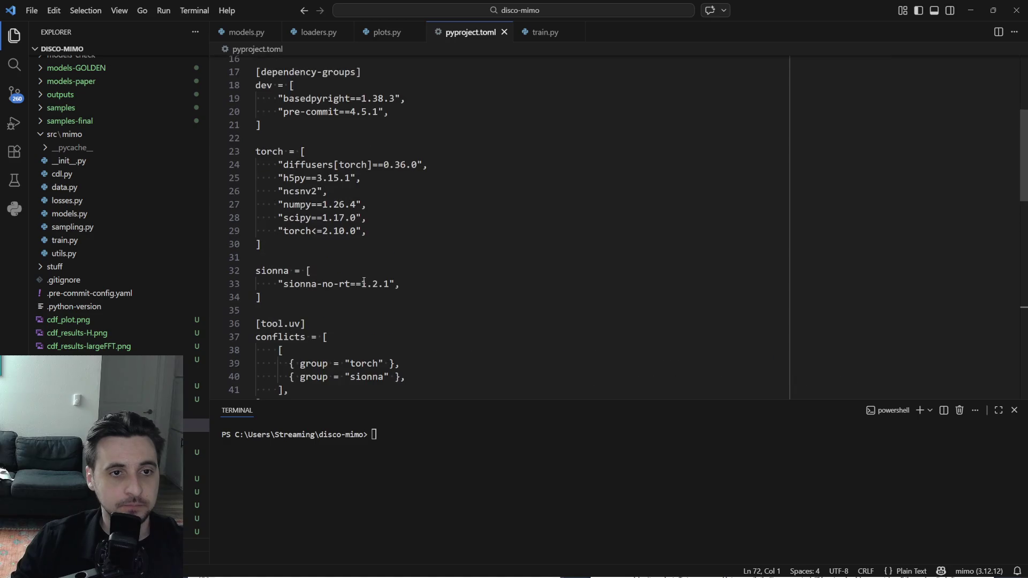
{"action": "scroll", "coordinate": [356, 279], "scroll_direction": "up", "scroll_amount": 3}
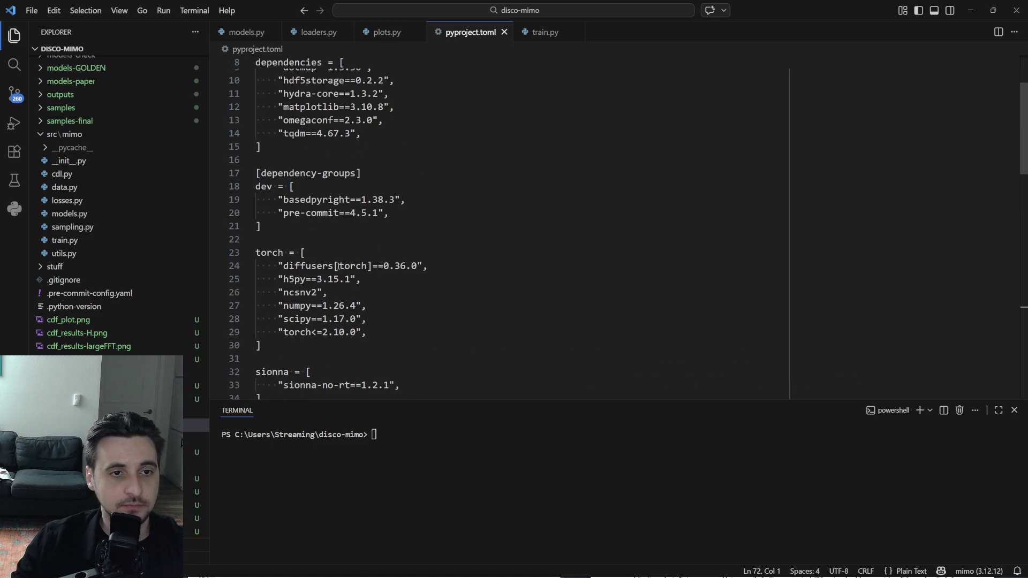
{"action": "scroll", "coordinate": [339, 265], "scroll_direction": "up", "scroll_amount": 3}
{"action": "scroll", "coordinate": [338, 269], "scroll_direction": "down", "scroll_amount": 3}
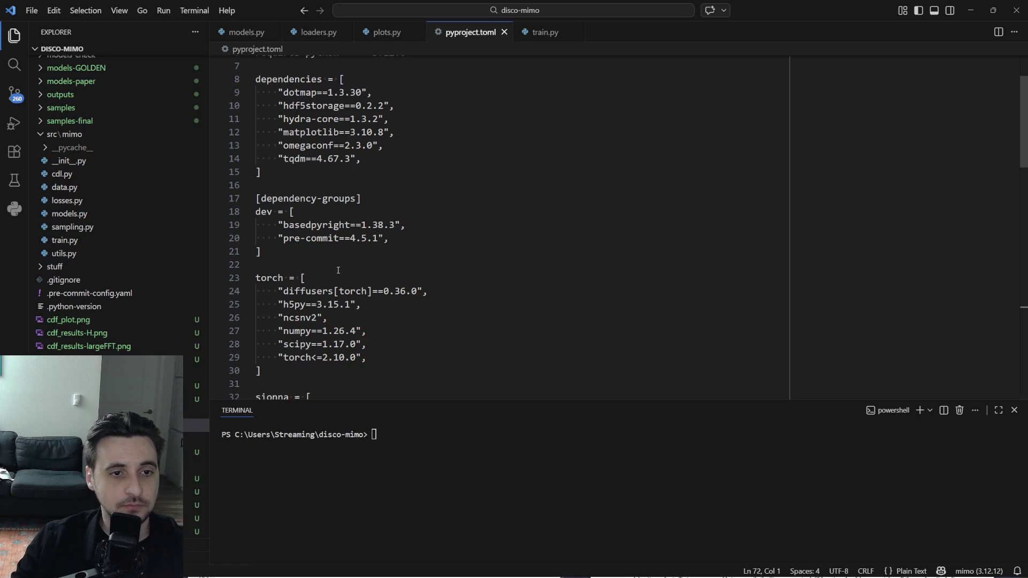
{"action": "scroll", "coordinate": [338, 269], "scroll_direction": "up", "scroll_amount": 3}
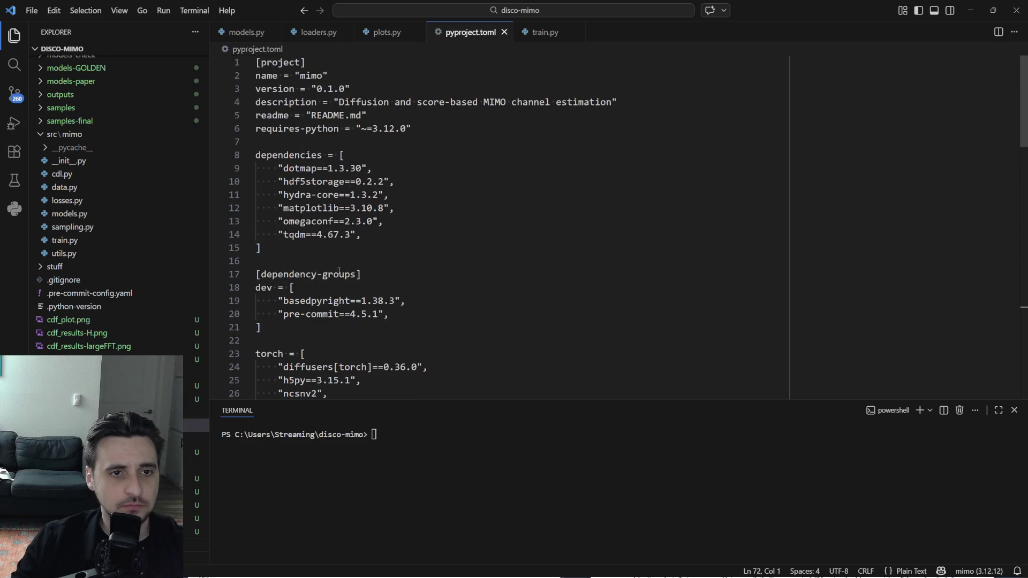
{"action": "triple_click", "coordinate": [289, 155]}
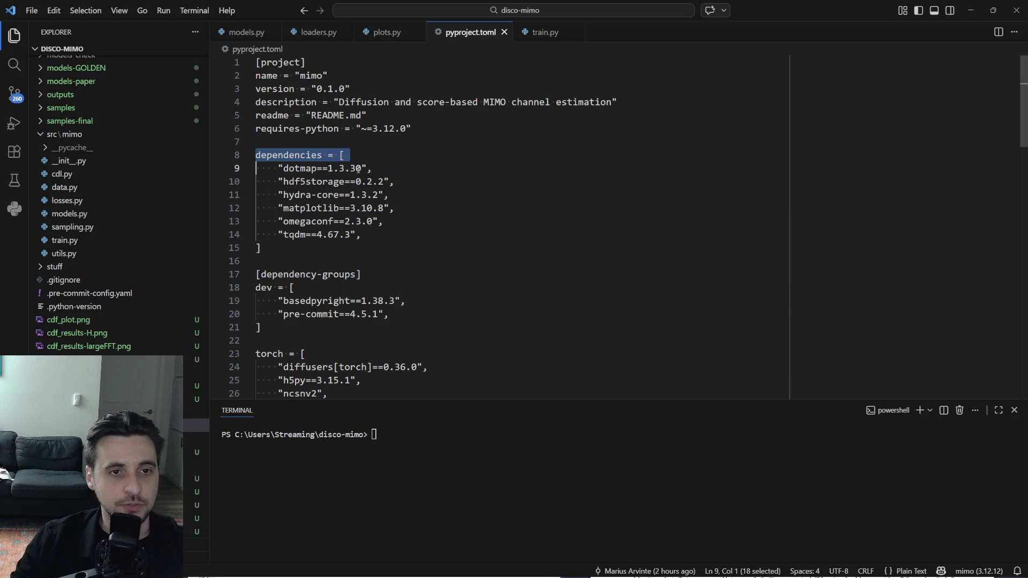
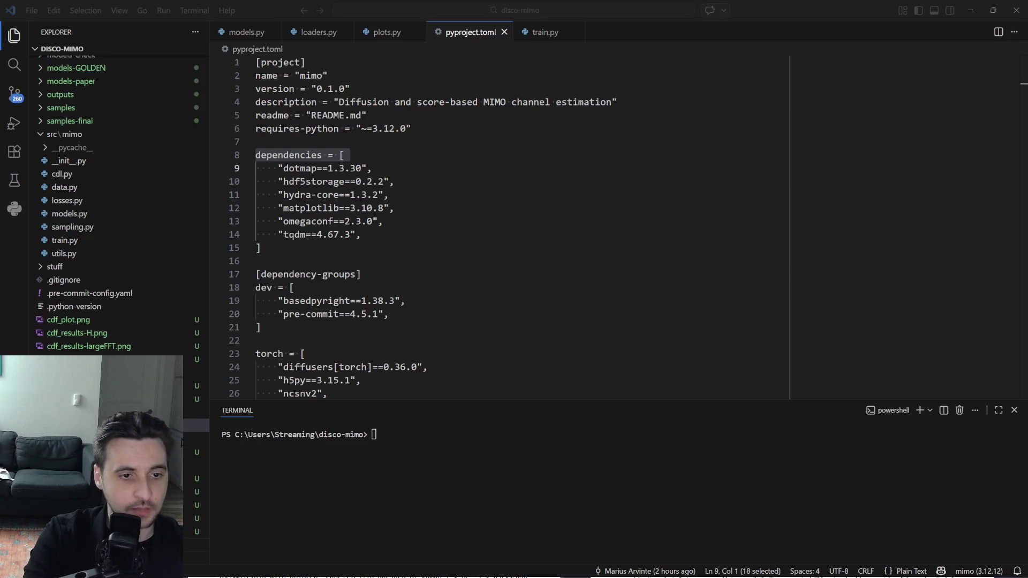
{"action": "scroll", "coordinate": [385, 328], "scroll_direction": "down", "scroll_amount": 7}
{"action": "scroll", "coordinate": [384, 329], "scroll_direction": "down", "scroll_amount": 3}
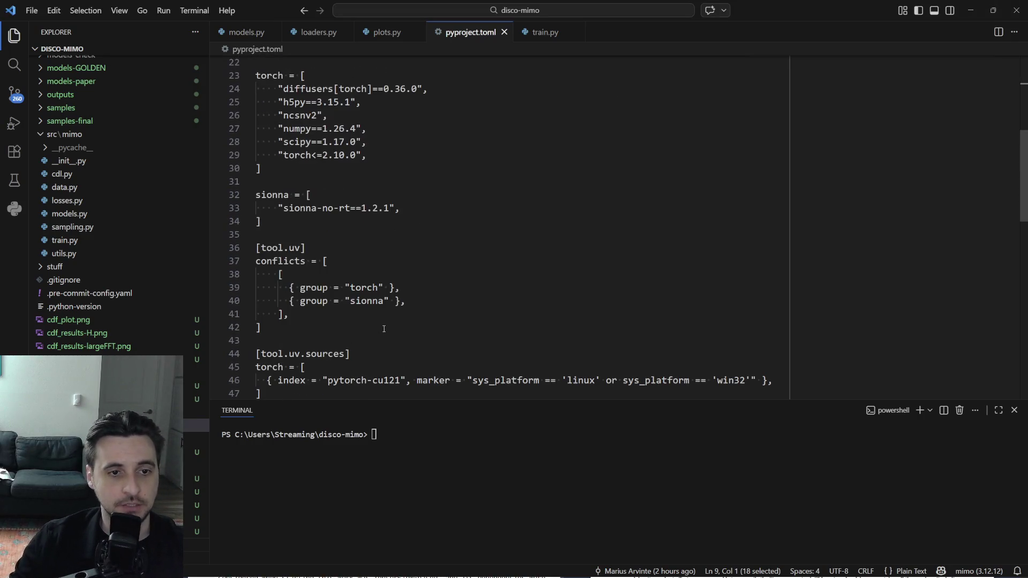
{"action": "scroll", "coordinate": [384, 329], "scroll_direction": "down", "scroll_amount": 2}
{"action": "scroll", "coordinate": [384, 329], "scroll_direction": "down", "scroll_amount": 1}
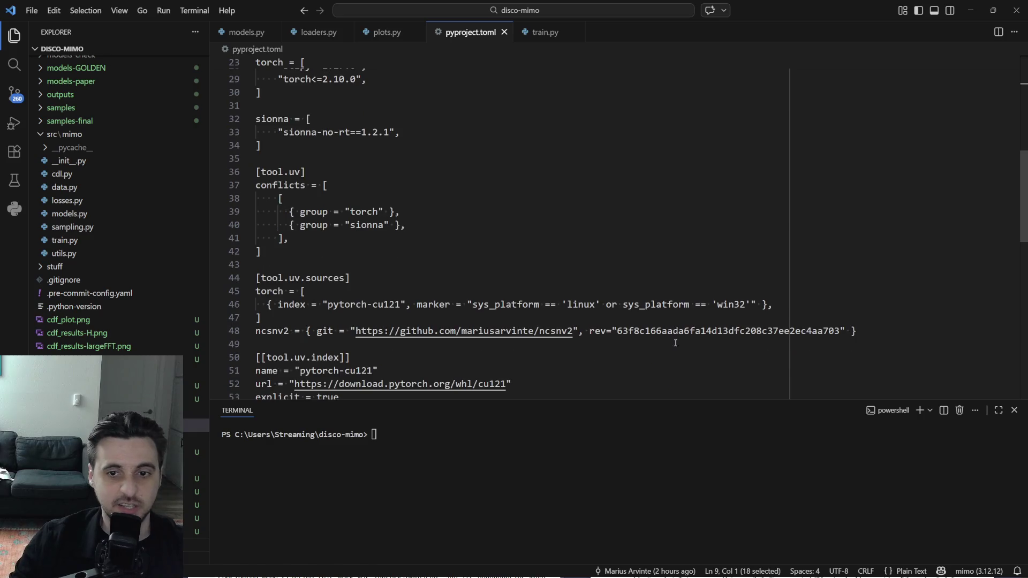
Select the [tool.uv.sources] lines for torch and ncsnv2 in pyproject.toml, then switch windows.
{"action": "left_click", "coordinate": [336, 338]}
{"action": "key", "text": "shift+Up"}
{"action": "key", "text": "shift+Up"}
{"action": "key", "text": "shift+Up"}
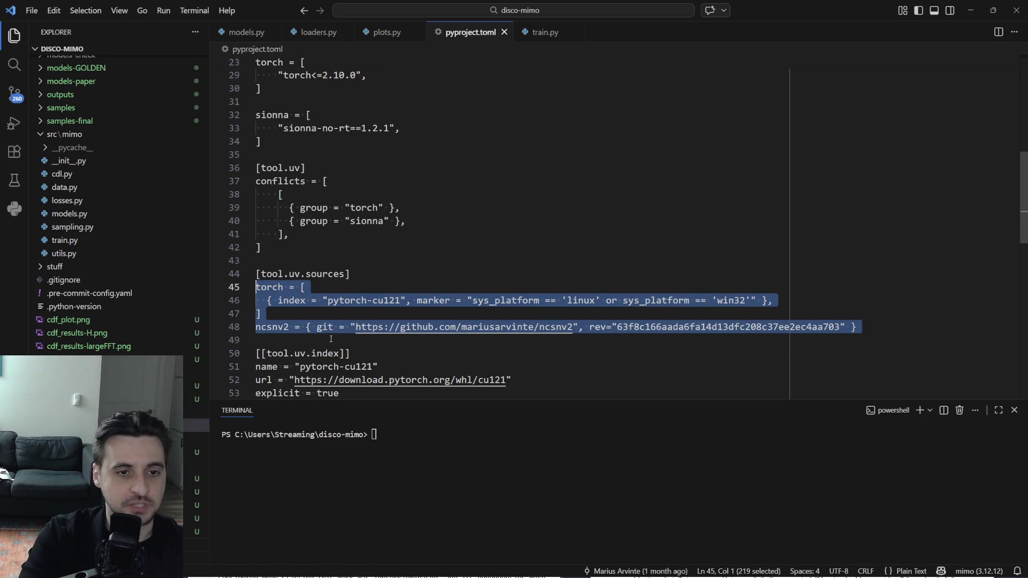
{"action": "key", "text": "alt+Tab"}
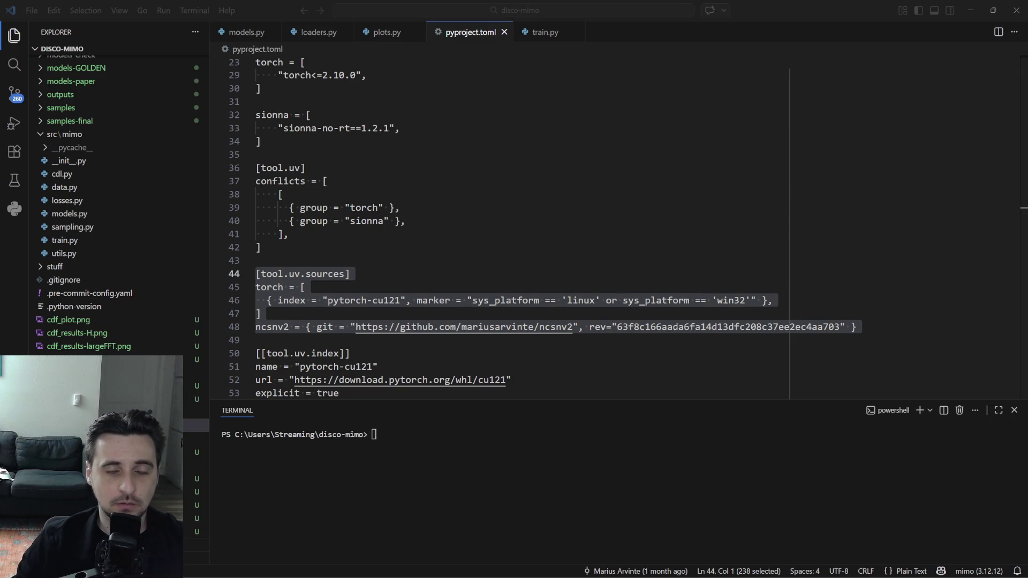
Switch from VS Code to the Chrome browser to begin a web search.
{"action": "key", "text": "alt+Tab"}
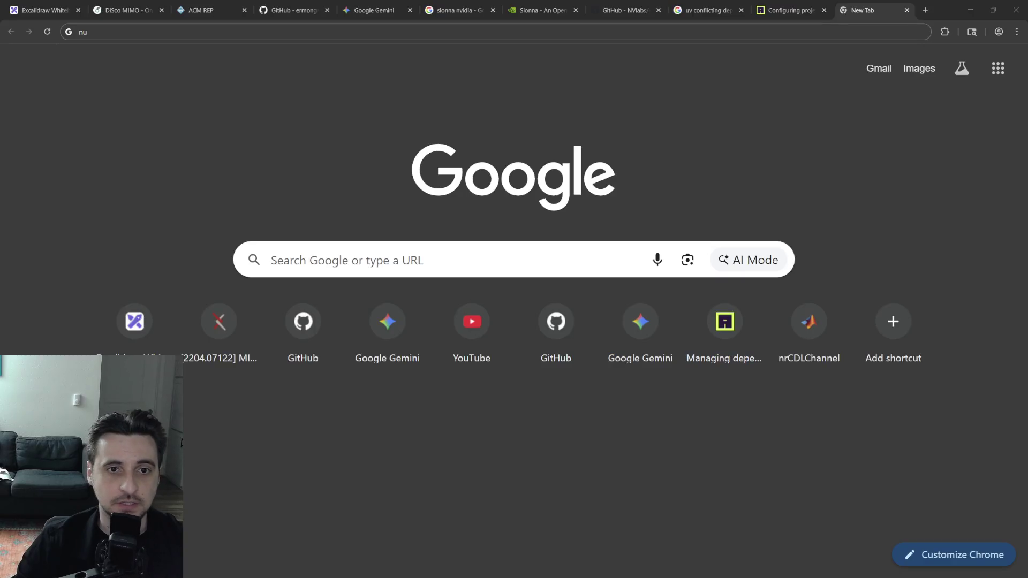
Search Google for "numpy 2.x backwards compatibility" and open the NumPy 2.0 migration guide result.
{"action": "key", "text": "alt+Tab"}
{"action": "key", "text": "alt+Tab"}
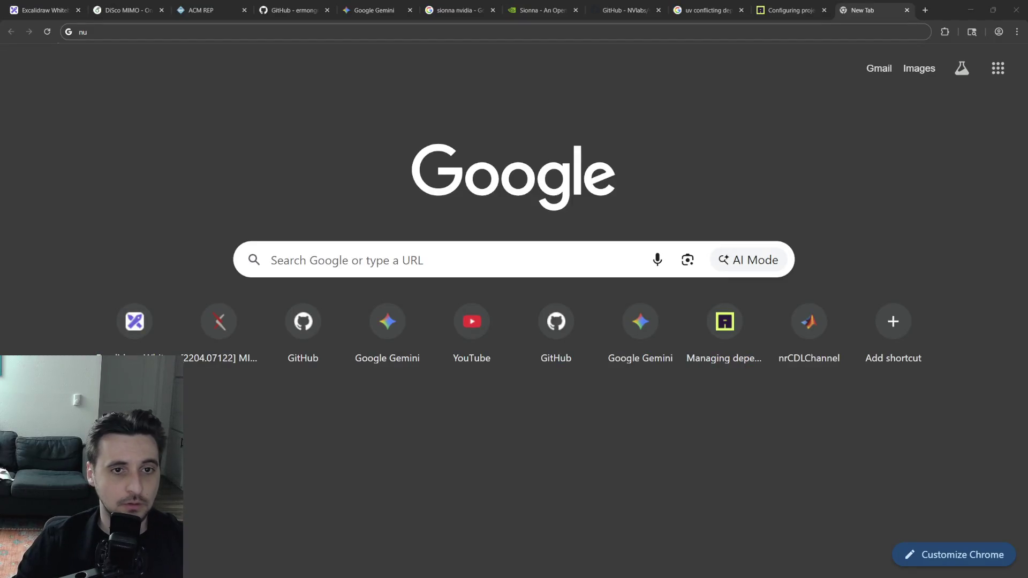
{"action": "left_click", "coordinate": [187, 32]}
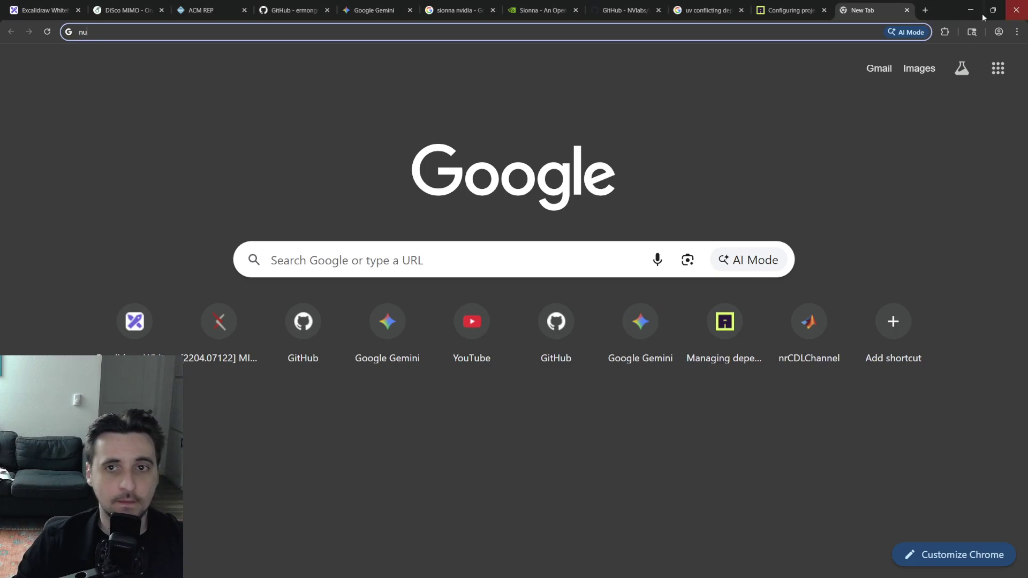
{"action": "type", "text": "mpy"}
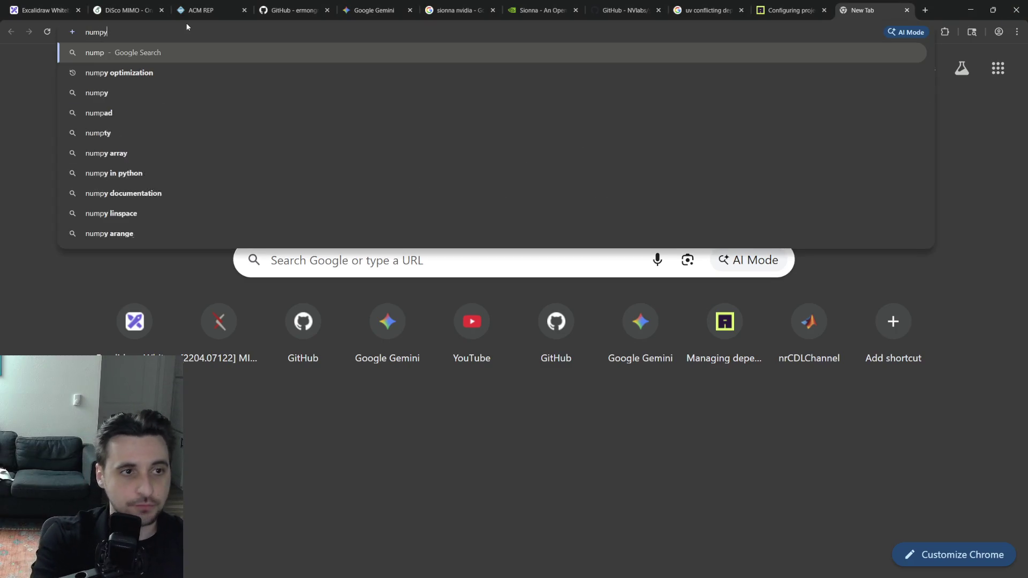
{"action": "type", "text": " 2.x backwar"}
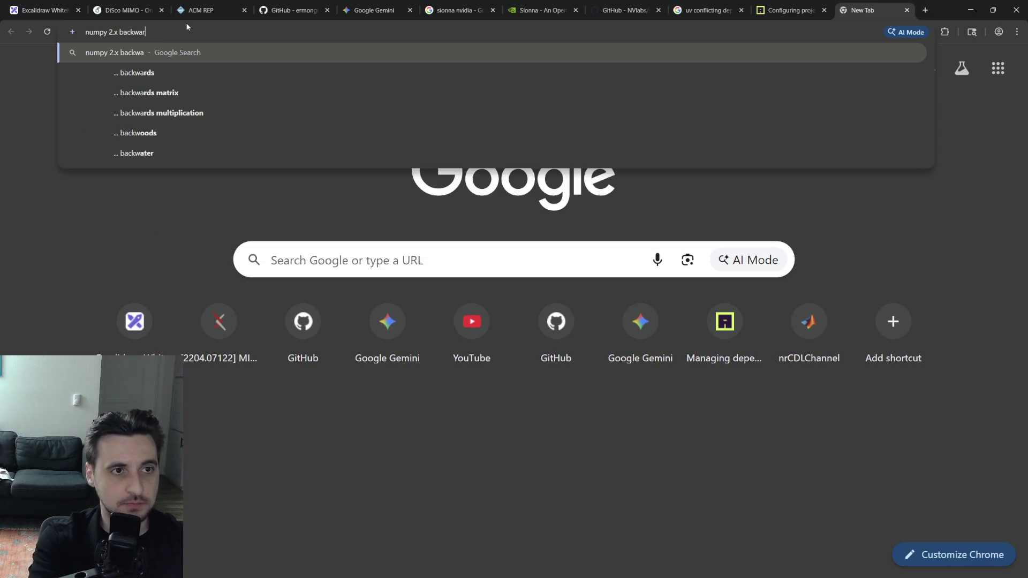
{"action": "type", "text": "ds compatibility"}
{"action": "key", "text": "Return"}
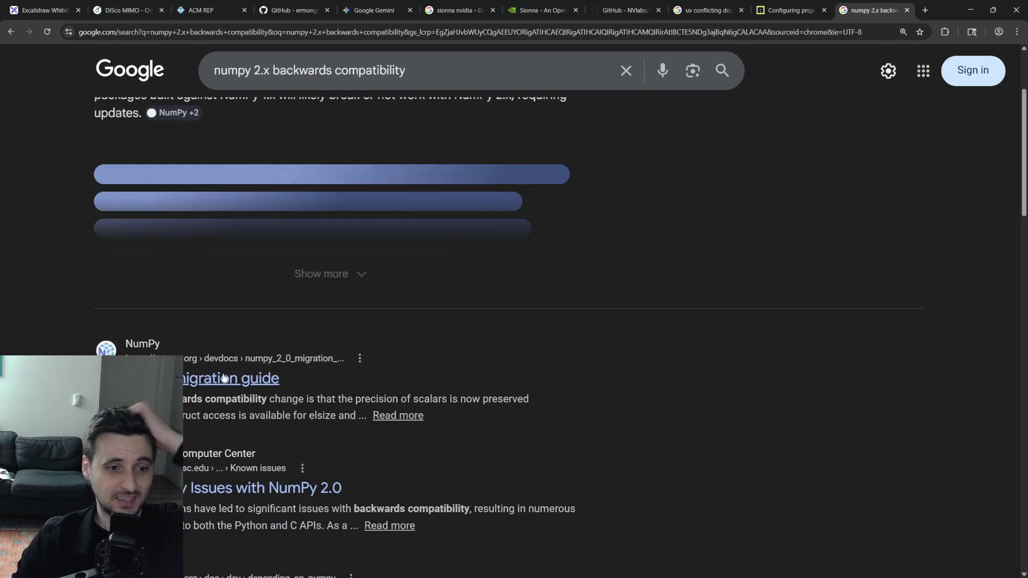
{"action": "left_click", "coordinate": [230, 379]}
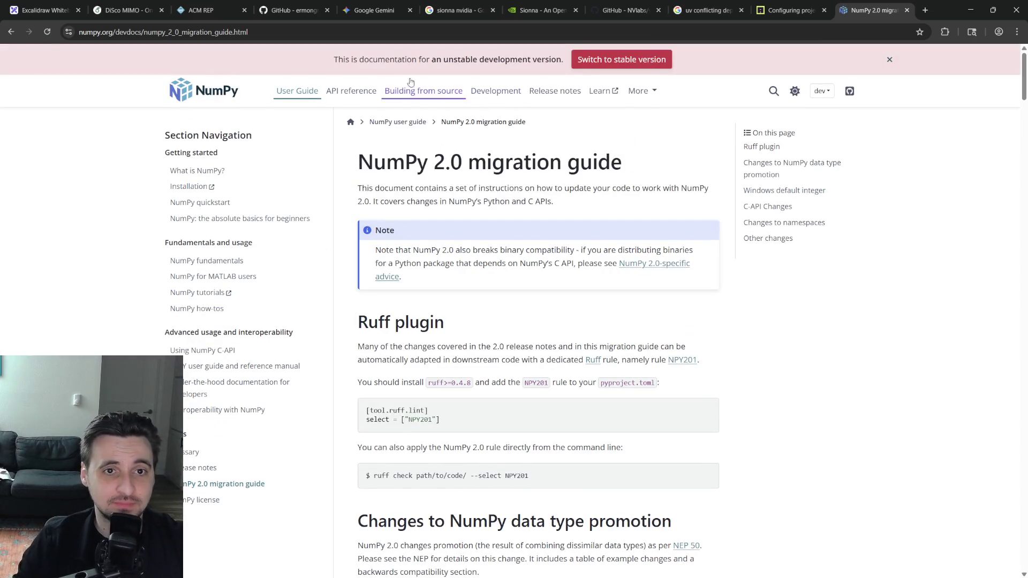
Switch to the stable NumPy 2.0 migration guide, copy its URL, and return to the Overleaf tab.
{"action": "left_click", "coordinate": [622, 59]}
{"action": "left_click", "coordinate": [166, 31]}
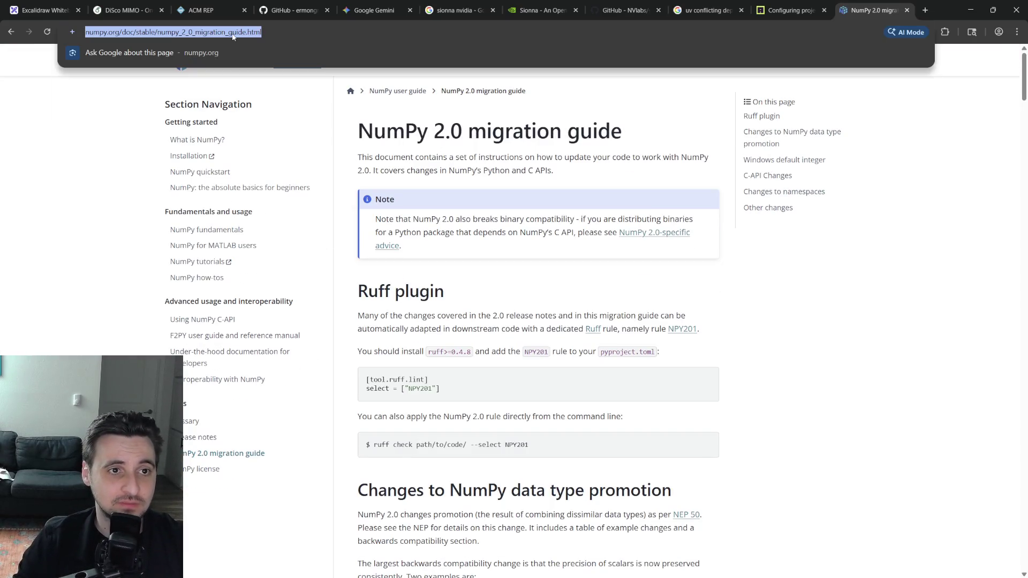
{"action": "left_click", "coordinate": [90, 272]}
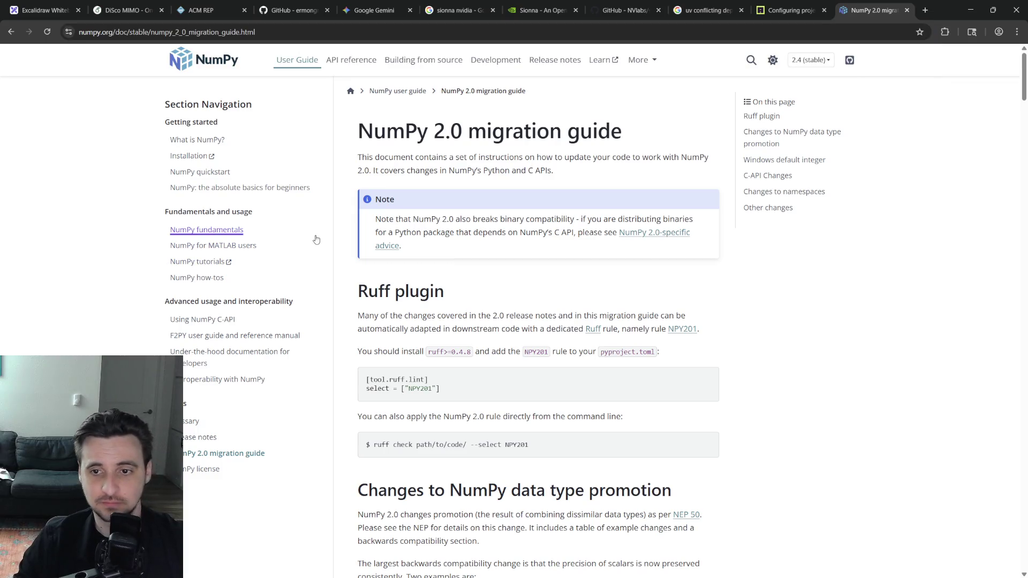
{"action": "scroll", "coordinate": [632, 340], "scroll_direction": "down", "scroll_amount": 1}
{"action": "scroll", "coordinate": [632, 340], "scroll_direction": "down", "scroll_amount": 3}
{"action": "scroll", "coordinate": [633, 341], "scroll_direction": "down", "scroll_amount": 4}
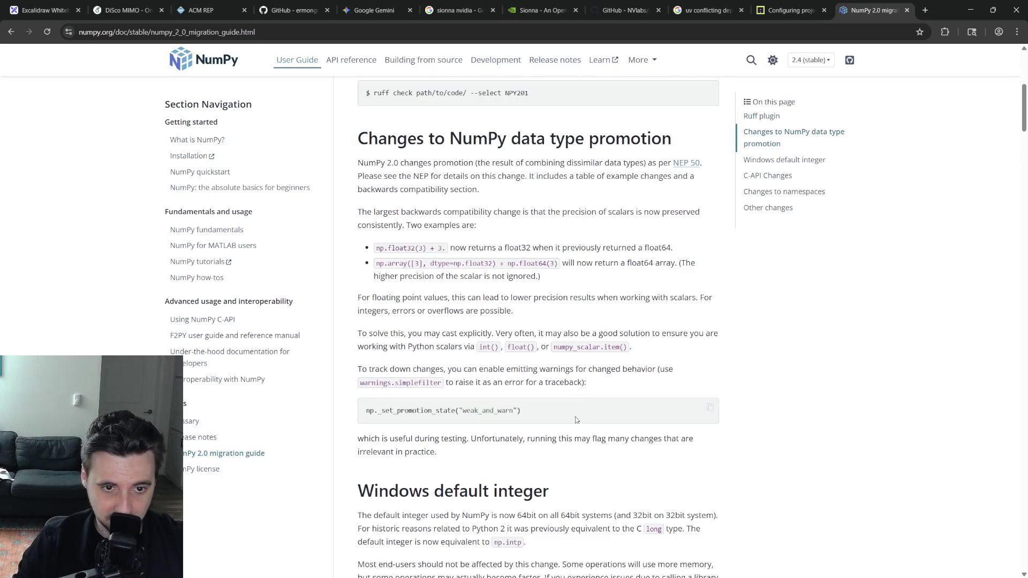
{"action": "scroll", "coordinate": [587, 402], "scroll_direction": "down", "scroll_amount": 4}
{"action": "scroll", "coordinate": [563, 424], "scroll_direction": "down", "scroll_amount": 2}
{"action": "scroll", "coordinate": [562, 425], "scroll_direction": "down", "scroll_amount": 3}
{"action": "scroll", "coordinate": [562, 424], "scroll_direction": "down", "scroll_amount": 1}
{"action": "scroll", "coordinate": [558, 424], "scroll_direction": "down", "scroll_amount": 3}
{"action": "scroll", "coordinate": [546, 422], "scroll_direction": "down", "scroll_amount": 2}
{"action": "scroll", "coordinate": [546, 421], "scroll_direction": "up", "scroll_amount": 2}
{"action": "key", "text": "ctrl+2"}
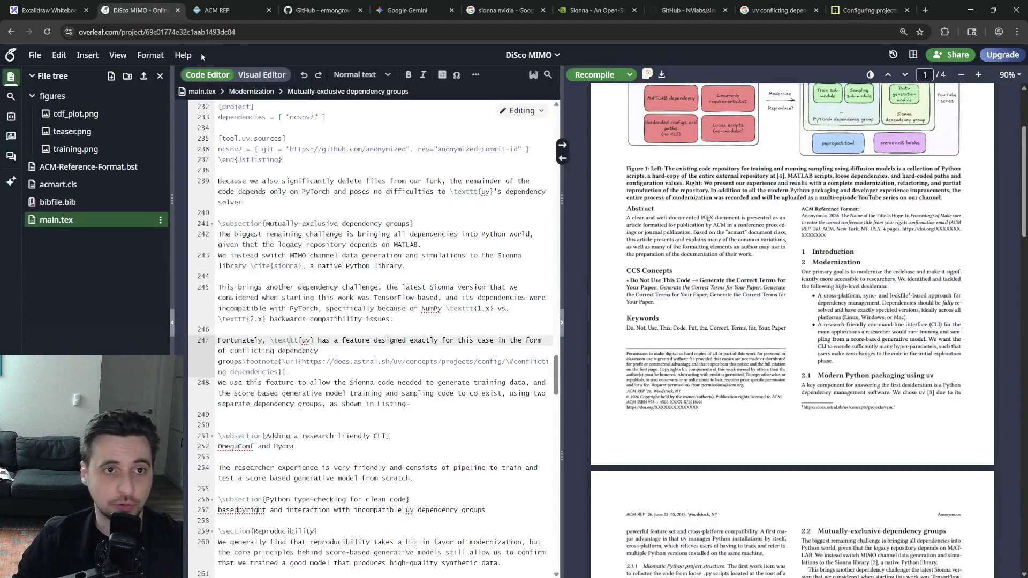
Replace the period after 'issues' with \footnote{\url{...}} holding the pasted migration-guide URL and recompile.
{"action": "left_click", "coordinate": [364, 405]}
{"action": "left_click", "coordinate": [392, 319]}
{"action": "key", "text": "BackSpace"}
{"action": "type", "text": "\\foot"}
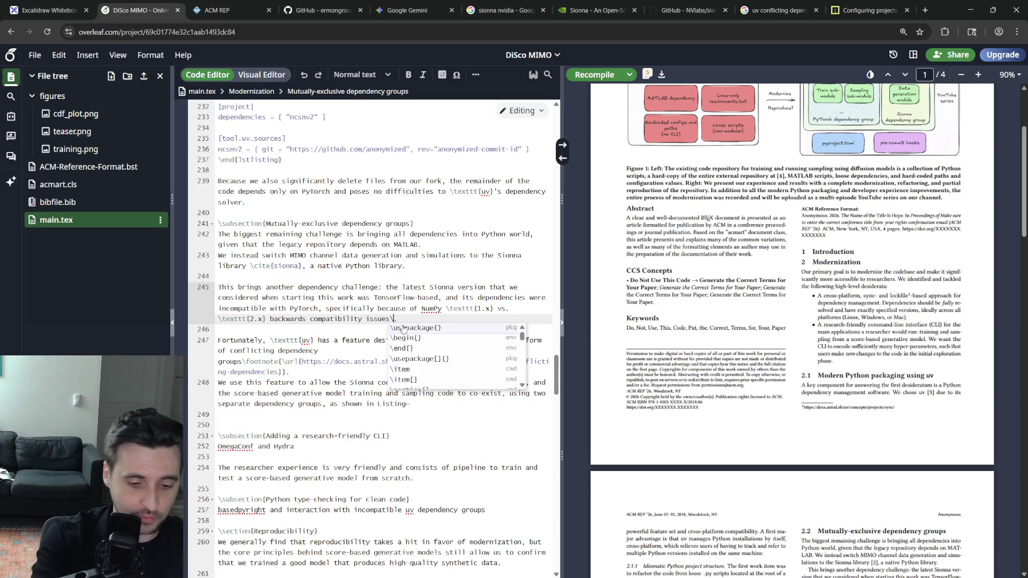
{"action": "type", "text": "note{\\url"}
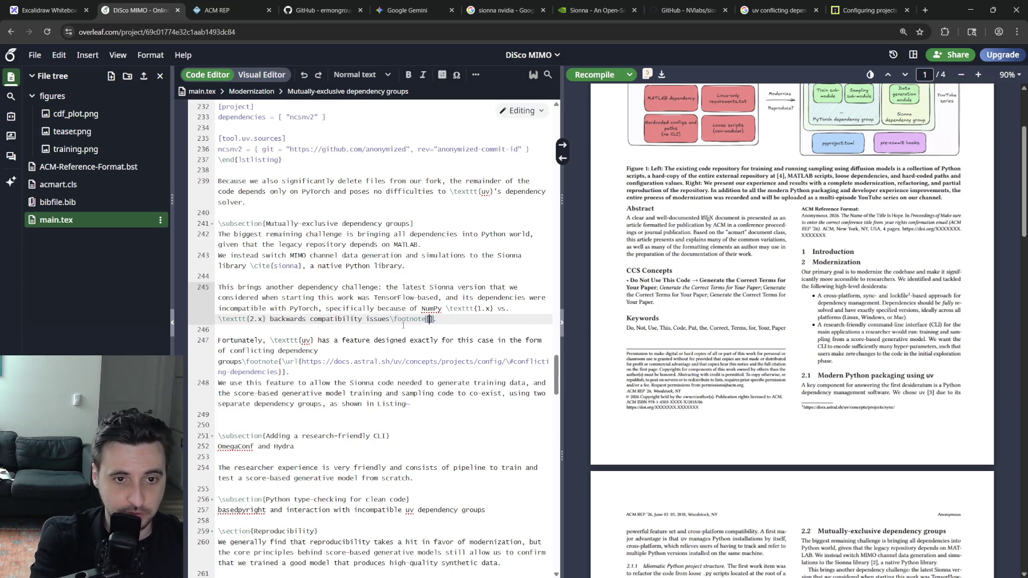
{"action": "type", "text": "{"}
{"action": "type", "text": "https://numpy.org/doc/stable/numpy_2_0_migration_guide.html"}
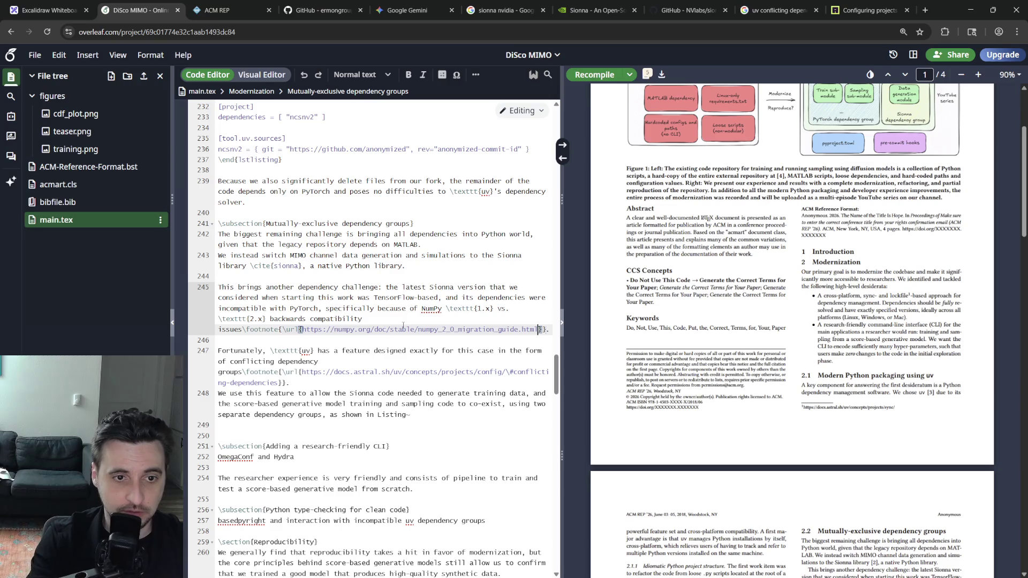
{"action": "key", "text": "ctrl+s"}
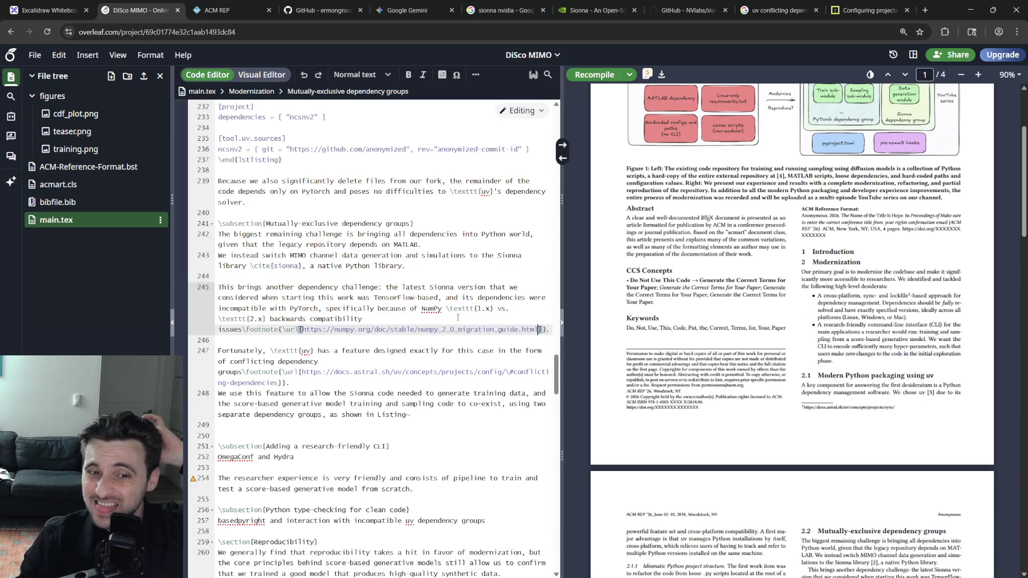
{"action": "scroll", "coordinate": [748, 377], "scroll_direction": "down", "scroll_amount": 5}
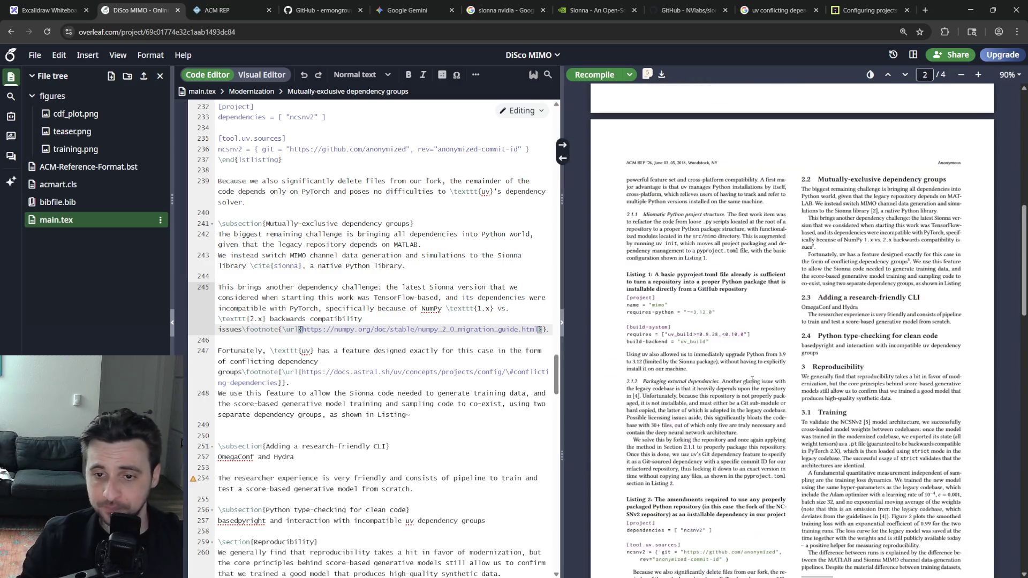
{"action": "scroll", "coordinate": [747, 377], "scroll_direction": "down", "scroll_amount": 5}
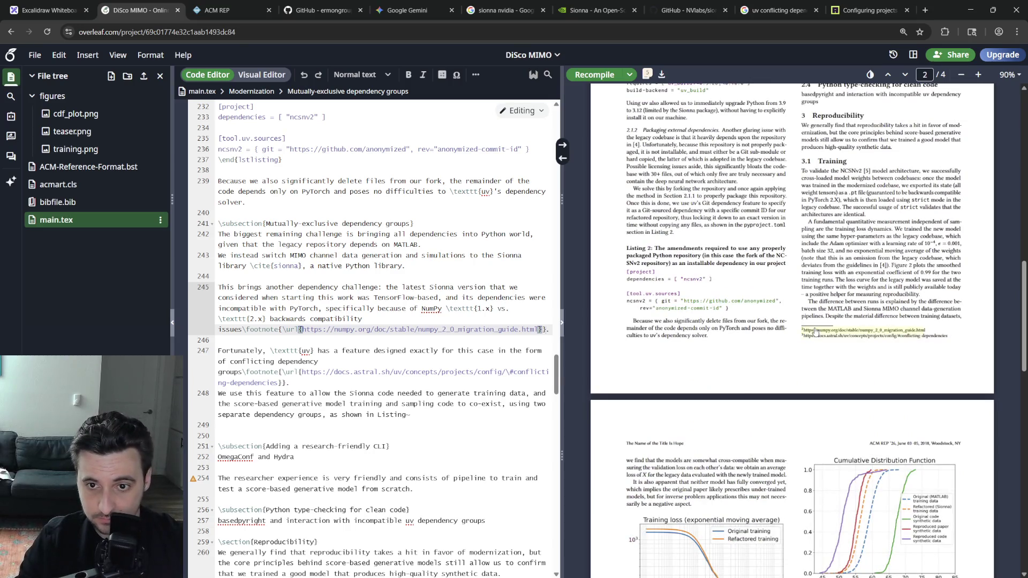
{"action": "scroll", "coordinate": [814, 345], "scroll_direction": "down", "scroll_amount": 5}
{"action": "scroll", "coordinate": [814, 344], "scroll_direction": "down", "scroll_amount": 3}
{"action": "scroll", "coordinate": [728, 361], "scroll_direction": "down", "scroll_amount": 5}
{"action": "scroll", "coordinate": [808, 331], "scroll_direction": "down", "scroll_amount": 3}
{"action": "scroll", "coordinate": [808, 331], "scroll_direction": "up", "scroll_amount": 5}
{"action": "scroll", "coordinate": [808, 331], "scroll_direction": "up", "scroll_amount": 3}
{"action": "scroll", "coordinate": [748, 361], "scroll_direction": "up", "scroll_amount": 5}
{"action": "scroll", "coordinate": [747, 361], "scroll_direction": "up", "scroll_amount": 5}
{"action": "scroll", "coordinate": [733, 402], "scroll_direction": "up", "scroll_amount": 5}
{"action": "scroll", "coordinate": [359, 334], "scroll_direction": "up", "scroll_amount": 10}
{"action": "scroll", "coordinate": [360, 335], "scroll_direction": "up", "scroll_amount": 5}
{"action": "scroll", "coordinate": [359, 335], "scroll_direction": "down", "scroll_amount": 5}
{"action": "scroll", "coordinate": [358, 334], "scroll_direction": "down", "scroll_amount": 8}
{"action": "scroll", "coordinate": [359, 334], "scroll_direction": "down", "scroll_amount": 8}
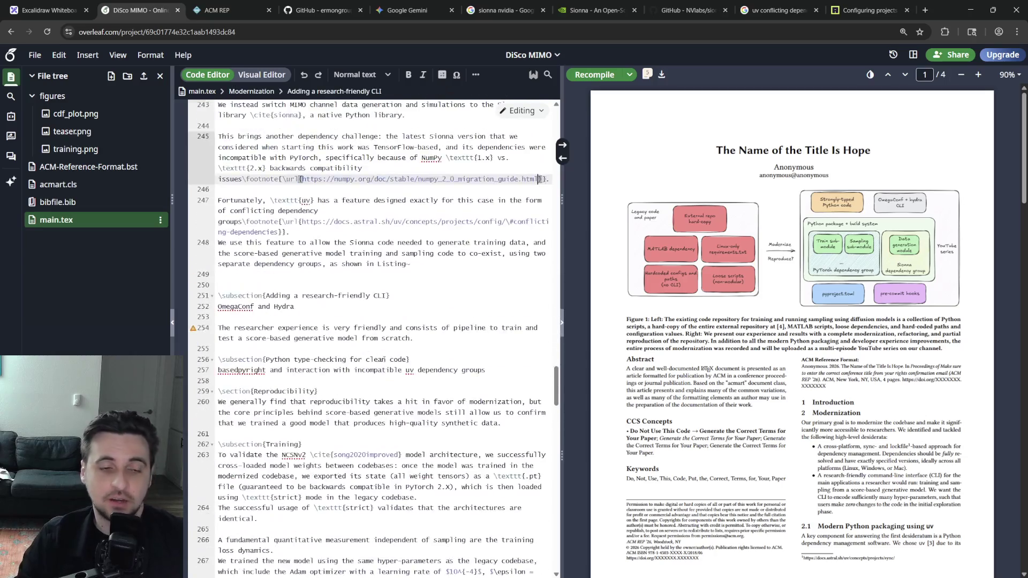
{"action": "scroll", "coordinate": [360, 335], "scroll_direction": "down", "scroll_amount": 5}
{"action": "left_click", "coordinate": [381, 368]}
{"action": "scroll", "coordinate": [372, 409], "scroll_direction": "up", "scroll_amount": 10}
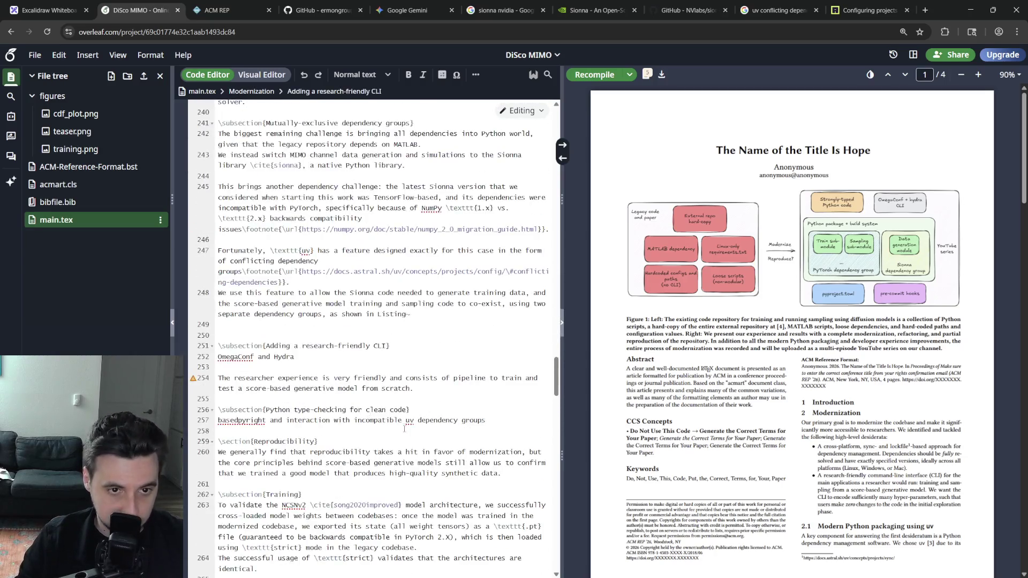
{"action": "scroll", "coordinate": [372, 409], "scroll_direction": "up", "scroll_amount": 3}
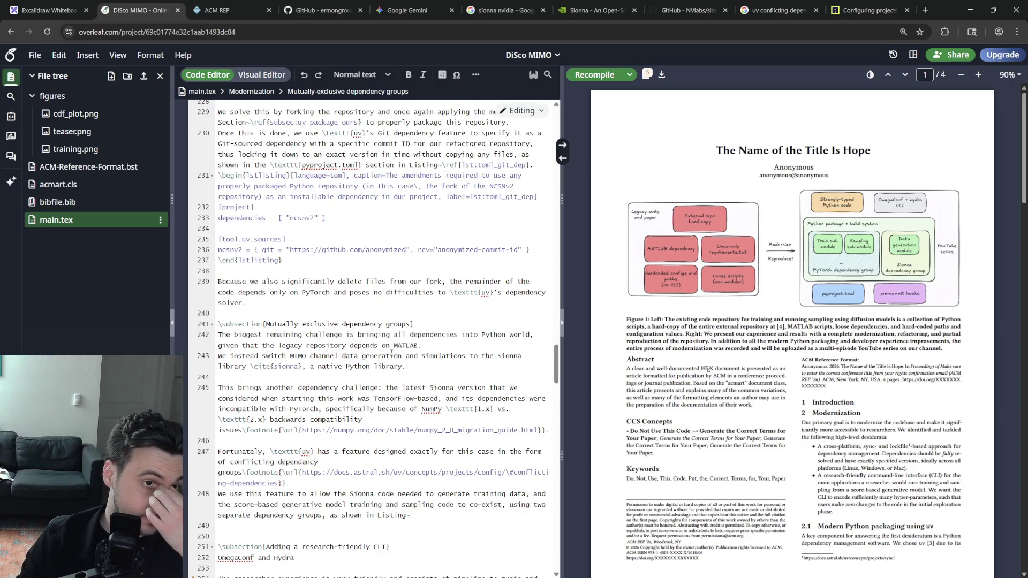
{"action": "scroll", "coordinate": [399, 335], "scroll_direction": "up", "scroll_amount": 7}
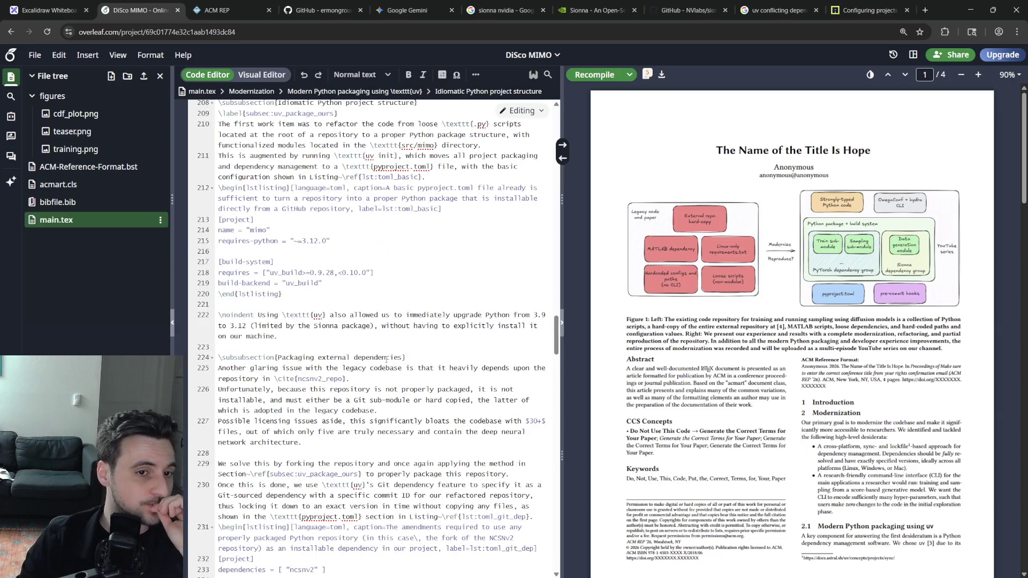
{"action": "scroll", "coordinate": [399, 334], "scroll_direction": "up", "scroll_amount": 5}
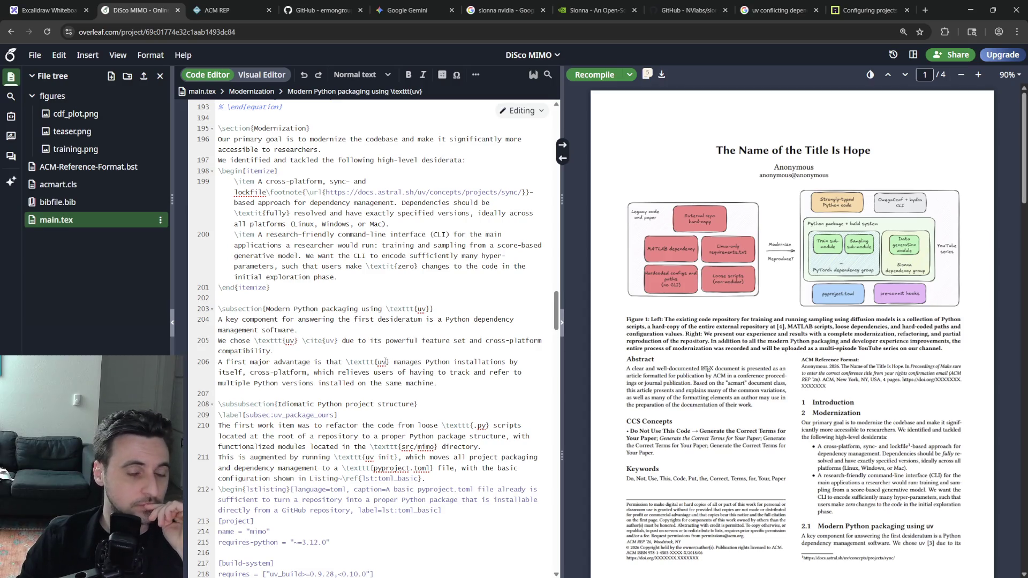
{"action": "scroll", "coordinate": [380, 362], "scroll_direction": "up", "scroll_amount": 6}
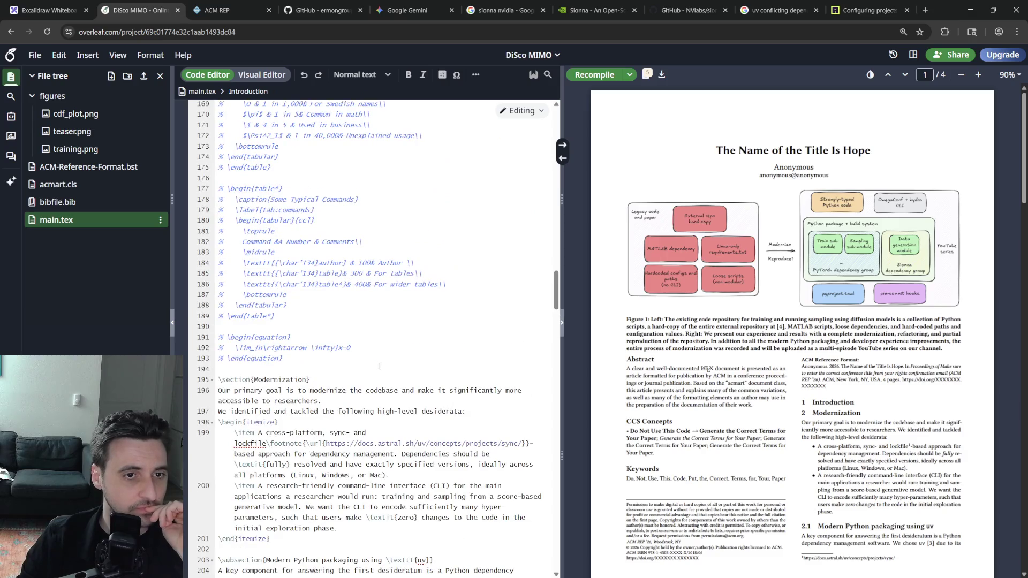
{"action": "scroll", "coordinate": [379, 367], "scroll_direction": "up", "scroll_amount": 5}
{"action": "scroll", "coordinate": [379, 367], "scroll_direction": "down", "scroll_amount": 2}
Delete the commented-out tables and equation block before the Modernization section, tidy blank lines, and recompile.
{"action": "left_click", "coordinate": [345, 459]}
{"action": "key", "text": "shift+Up"}
{"action": "key", "text": "shift+Up"}
{"action": "key", "text": "shift+Up"}
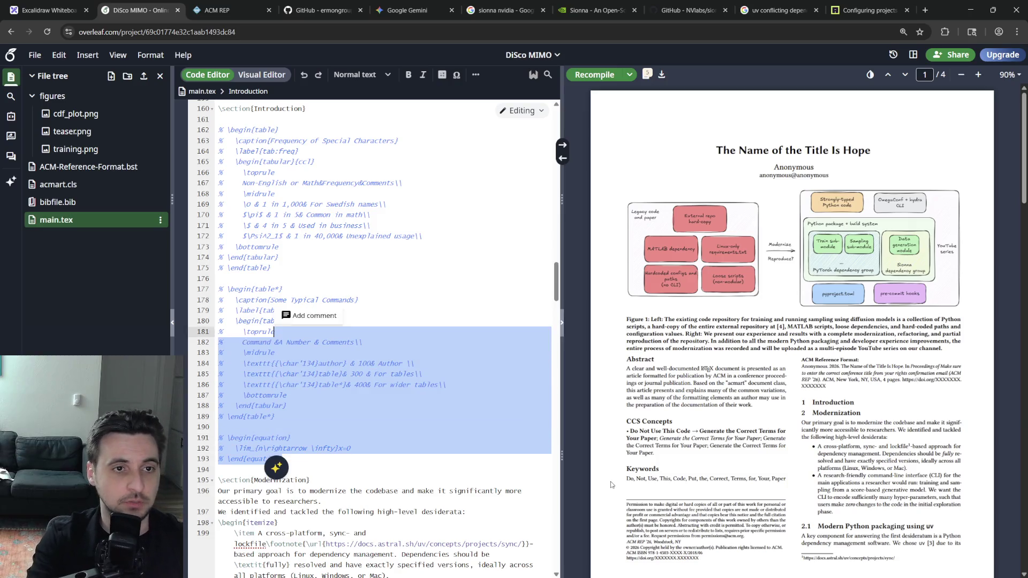
{"action": "key", "text": "shift+Up"}
{"action": "key", "text": "shift+Up"}
{"action": "key", "text": "shift+Up"}
{"action": "key", "text": "shift+Up"}
{"action": "key", "text": "shift+Up"}
{"action": "key", "text": "shift+Up"}
{"action": "key", "text": "BackSpace"}
{"action": "key", "text": "BackSpace"}
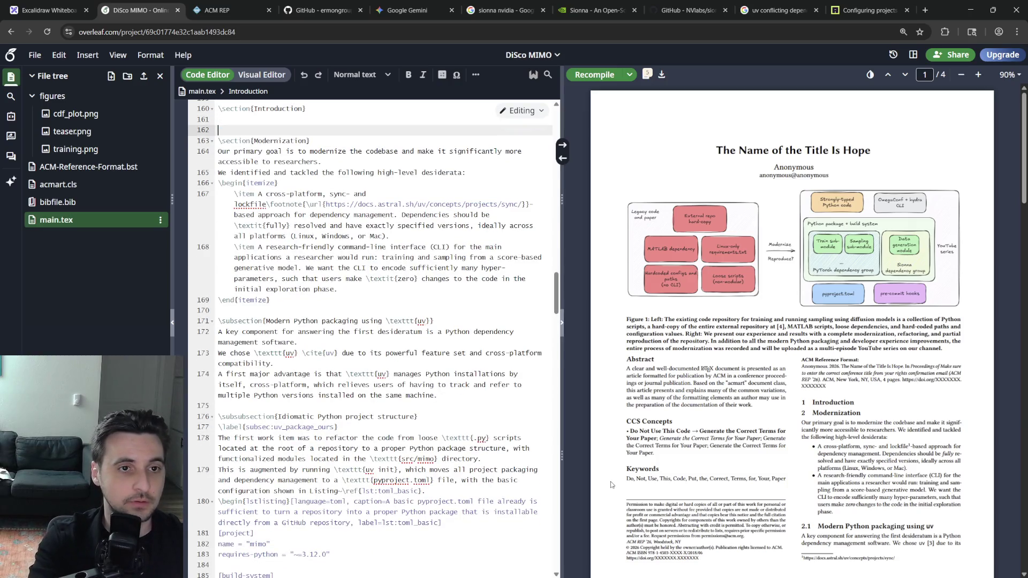
{"action": "key", "text": "BackSpace"}
{"action": "key", "text": "ctrl+s"}
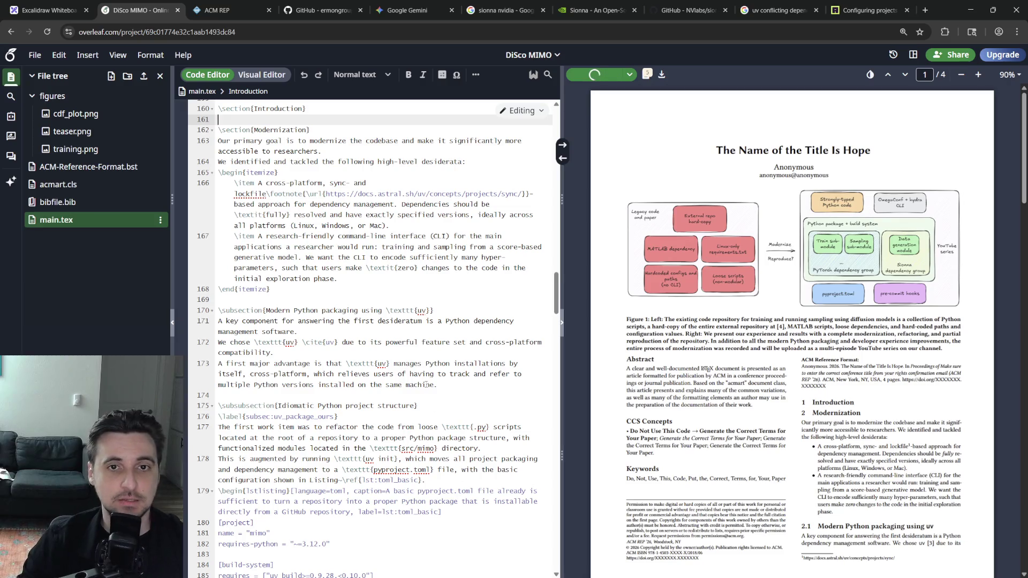
{"action": "scroll", "coordinate": [443, 336], "scroll_direction": "down", "scroll_amount": 3}
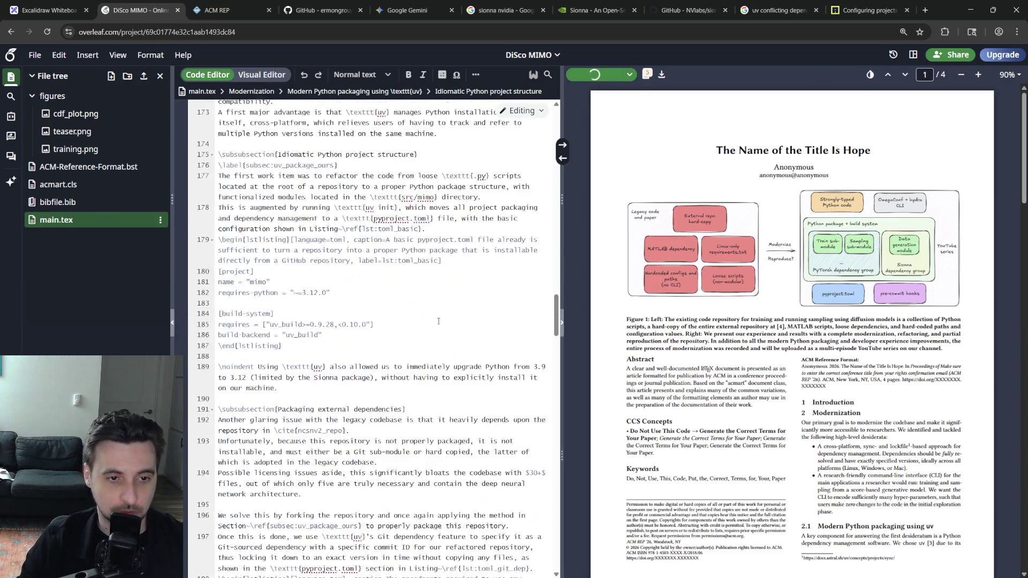
{"action": "scroll", "coordinate": [438, 314], "scroll_direction": "down", "scroll_amount": 2}
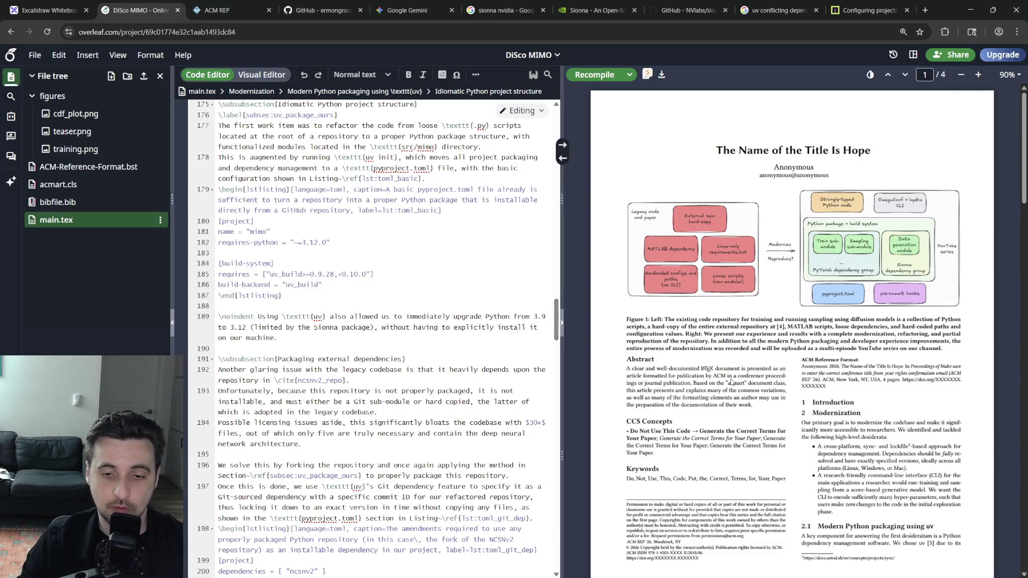
{"action": "scroll", "coordinate": [730, 378], "scroll_direction": "down", "scroll_amount": 5}
{"action": "scroll", "coordinate": [723, 378], "scroll_direction": "up", "scroll_amount": 3}
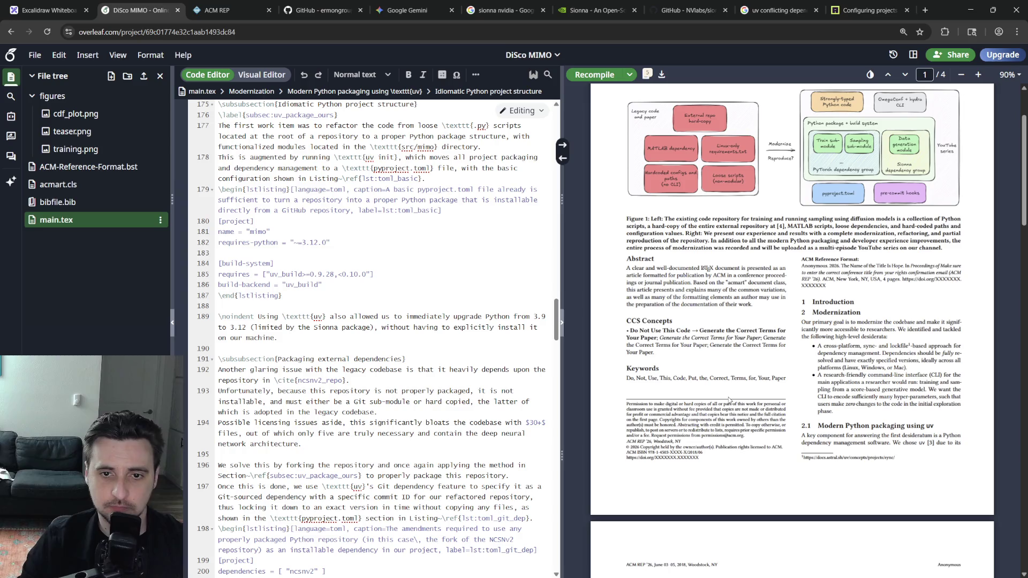
Sync from PDF page two to the source and select the ncsnv2 git-dependency lstlisting block.
{"action": "left_click", "coordinate": [341, 327]}
{"action": "scroll", "coordinate": [369, 322], "scroll_direction": "down", "scroll_amount": 5}
{"action": "scroll", "coordinate": [791, 282], "scroll_direction": "down", "scroll_amount": 5}
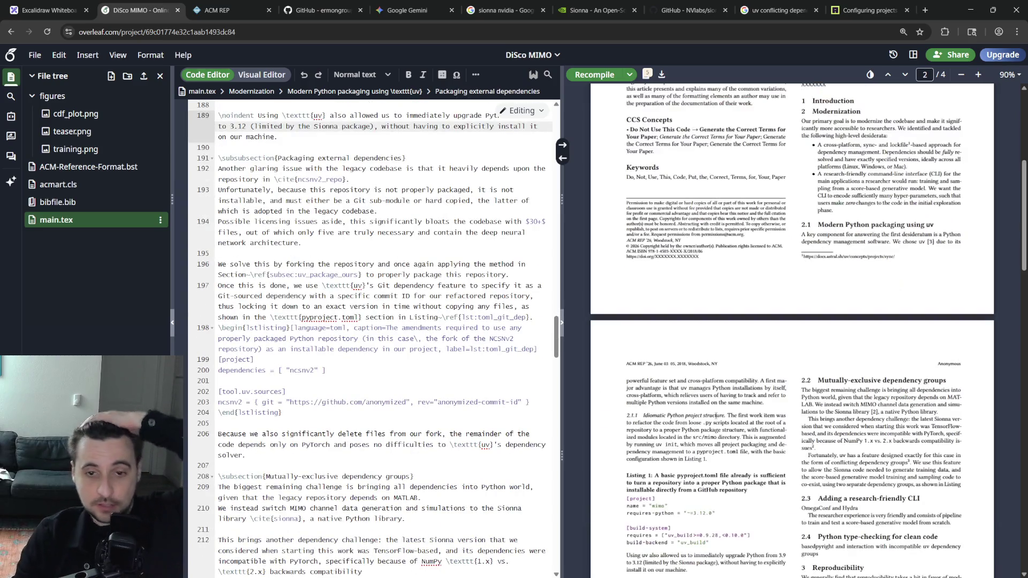
{"action": "scroll", "coordinate": [791, 281], "scroll_direction": "up", "scroll_amount": 3}
{"action": "double_click", "coordinate": [708, 265]}
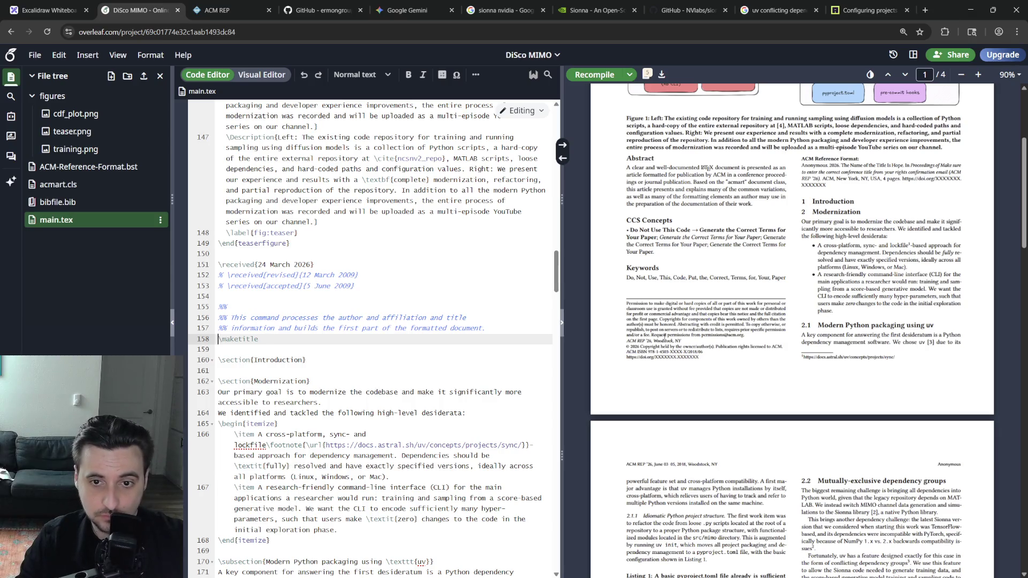
{"action": "scroll", "coordinate": [729, 379], "scroll_direction": "down", "scroll_amount": 5}
{"action": "double_click", "coordinate": [729, 379]}
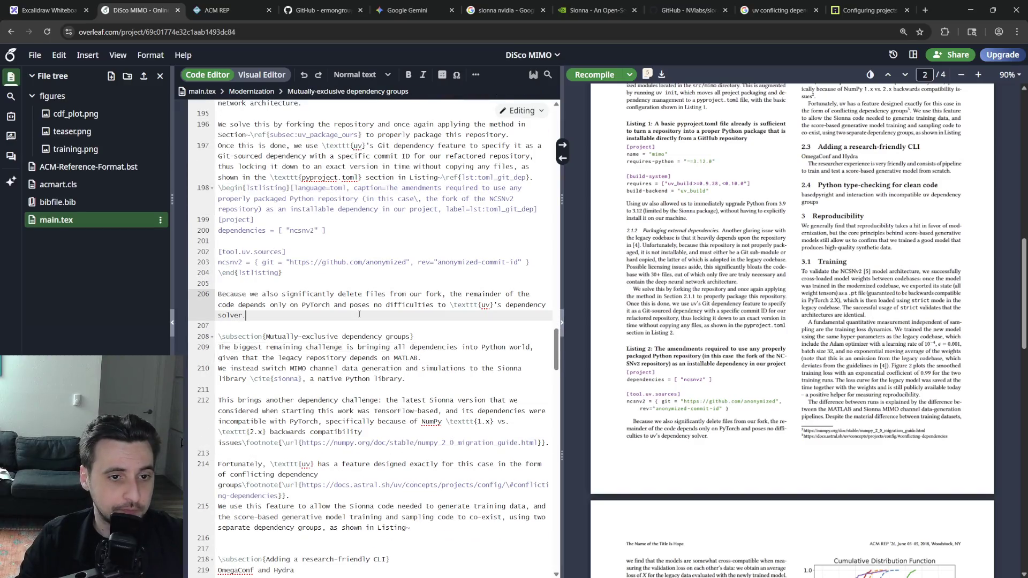
{"action": "scroll", "coordinate": [392, 364], "scroll_direction": "down", "scroll_amount": 5}
{"action": "left_click", "coordinate": [415, 362]}
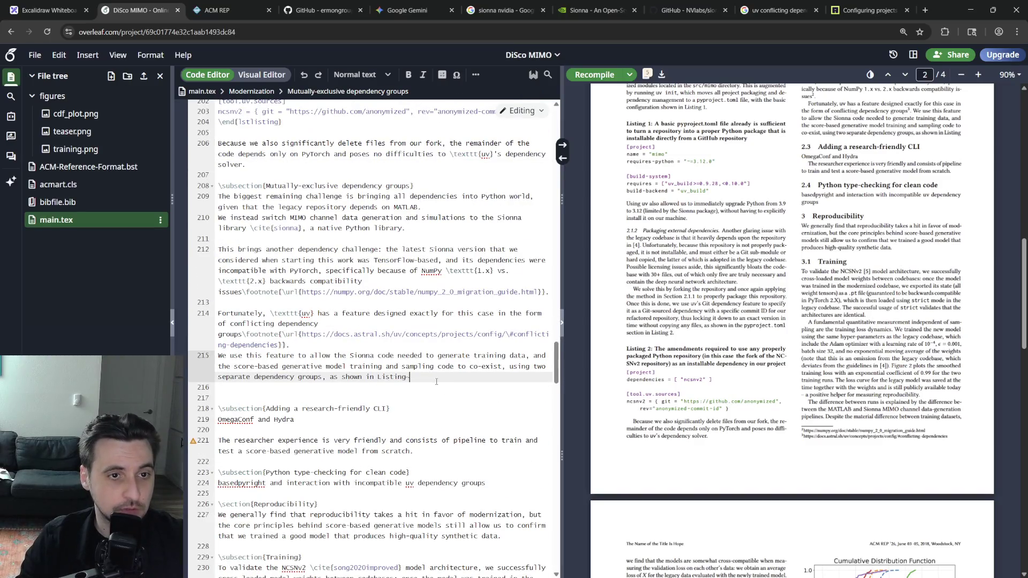
{"action": "scroll", "coordinate": [362, 346], "scroll_direction": "up", "scroll_amount": 5}
{"action": "left_click", "coordinate": [318, 324]}
{"action": "left_click_drag", "start_coordinate": [316, 321], "coordinate": [218, 238]}
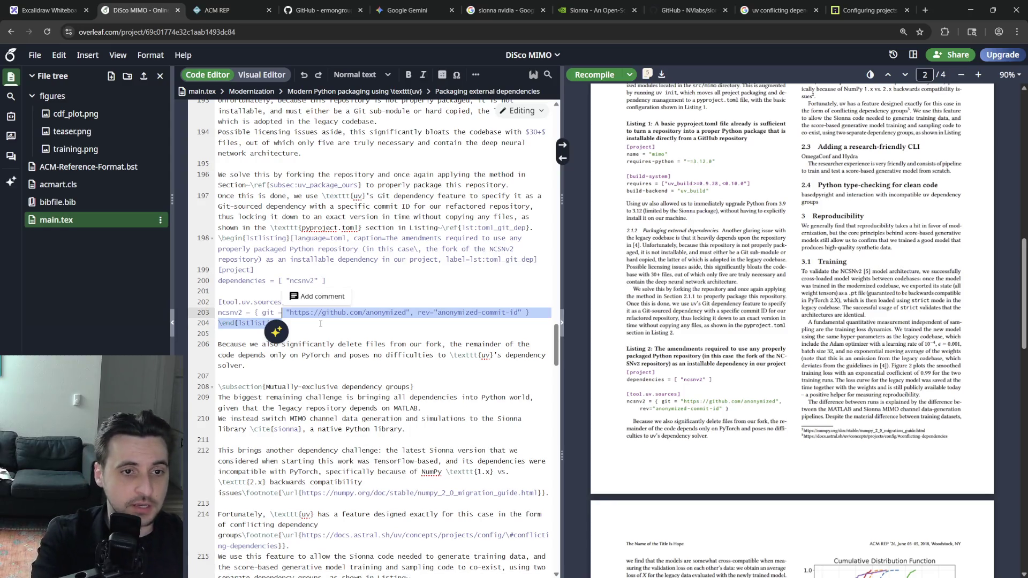
{"action": "scroll", "coordinate": [370, 321], "scroll_direction": "down", "scroll_amount": 5}
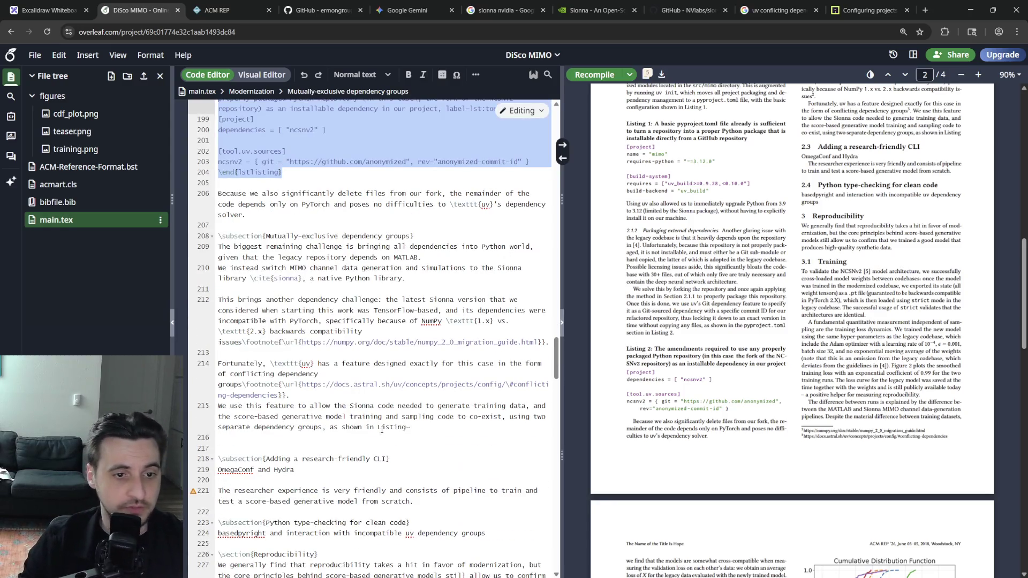
Paste the copied listing below the dependency-groups paragraph, clear its caption, and relabel it lst:toml_dep_groups.
{"action": "left_click", "coordinate": [429, 438]}
{"action": "type", "text": "\\begin{lstlisting}[language=toml, caption=The amendments required to use any properly packaged Python repository (in this case\\, the fork of the NCSNv2 repository) as an installable dependency in our project, label=lst:toml_git_dep] [project] dependencies = [ \"ncsnv2\" ]  [tool.uv.sources] ncsnv2 = { git = \"https://github.com/anonymized\", rev=\"anonymized-commit-id\" } \\end{lstlisting}"}
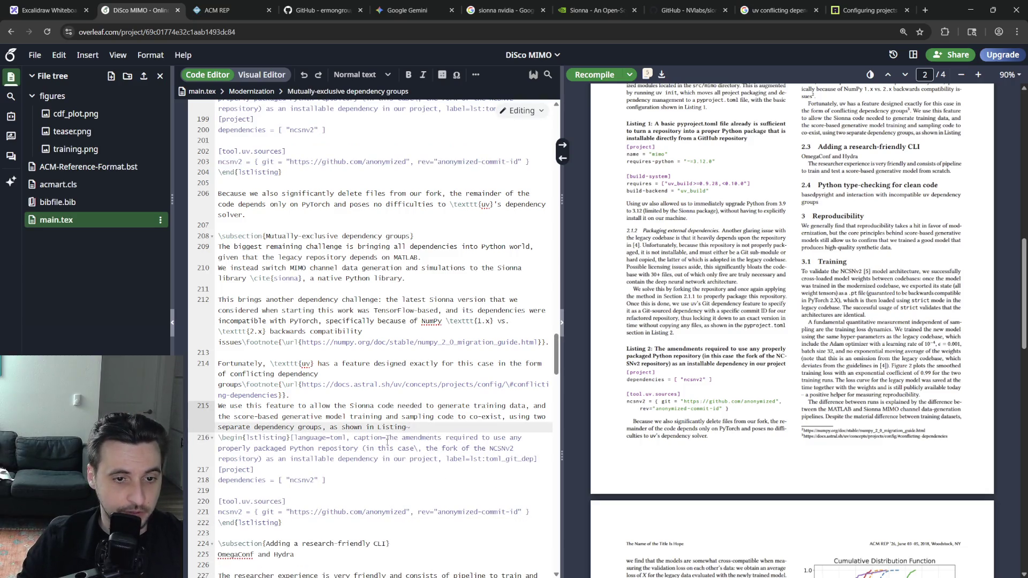
{"action": "left_click_drag", "start_coordinate": [389, 437], "coordinate": [434, 459]}
{"action": "key", "text": "Delete"}
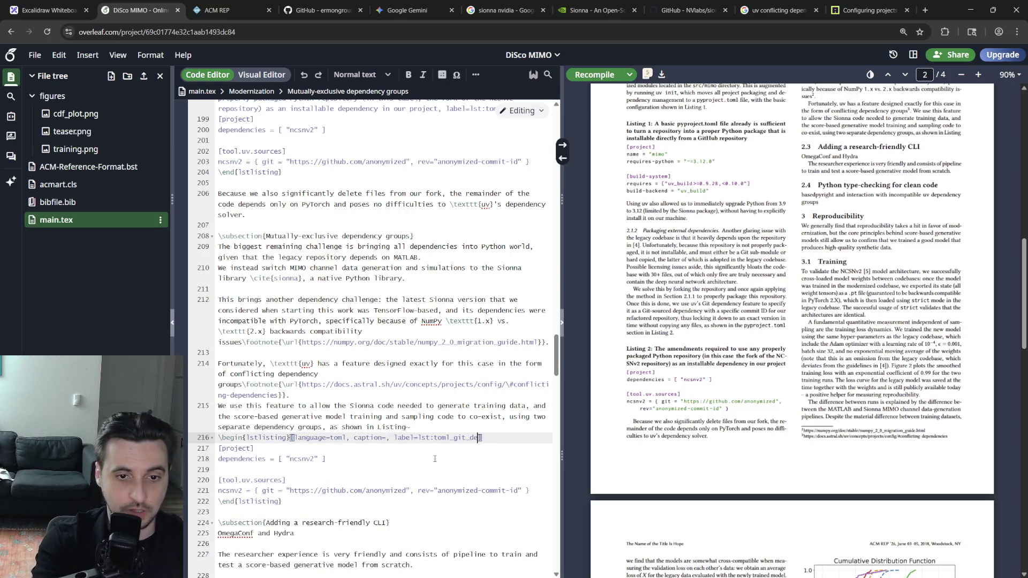
{"action": "key", "text": "BackSpace"}
{"action": "key", "text": "BackSpace"}
{"action": "key", "text": "BackSpace"}
{"action": "key", "text": "BackSpace"}
{"action": "key", "text": "BackSpace"}
{"action": "key", "text": "BackSpace"}
{"action": "type", "text": "python"}
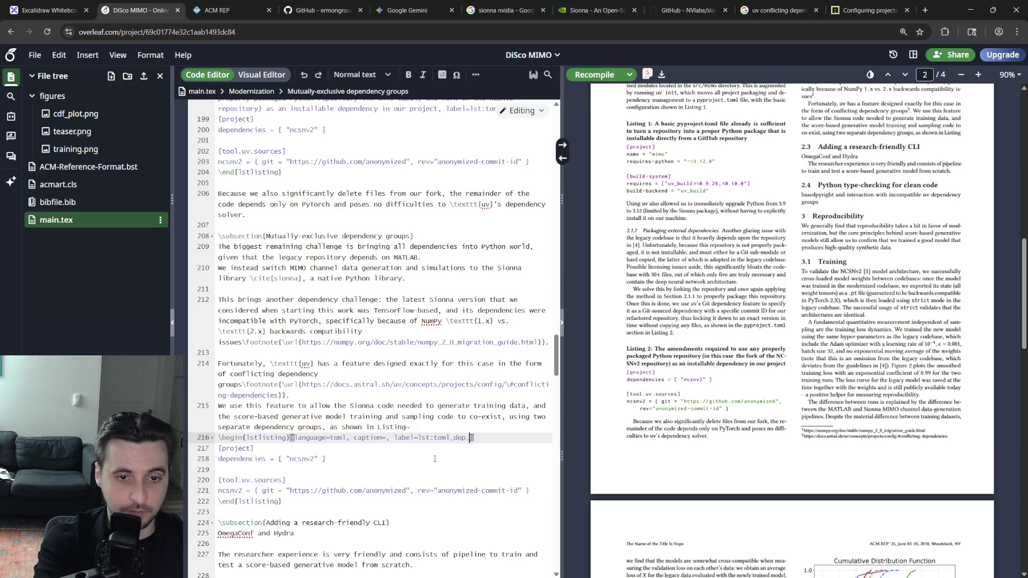
Insert \ref{lst:toml_dep_groups} after Listing~ at the end of the dependency-groups paragraph.
{"action": "key", "text": "Up"}
{"action": "type", "text": "\\"}
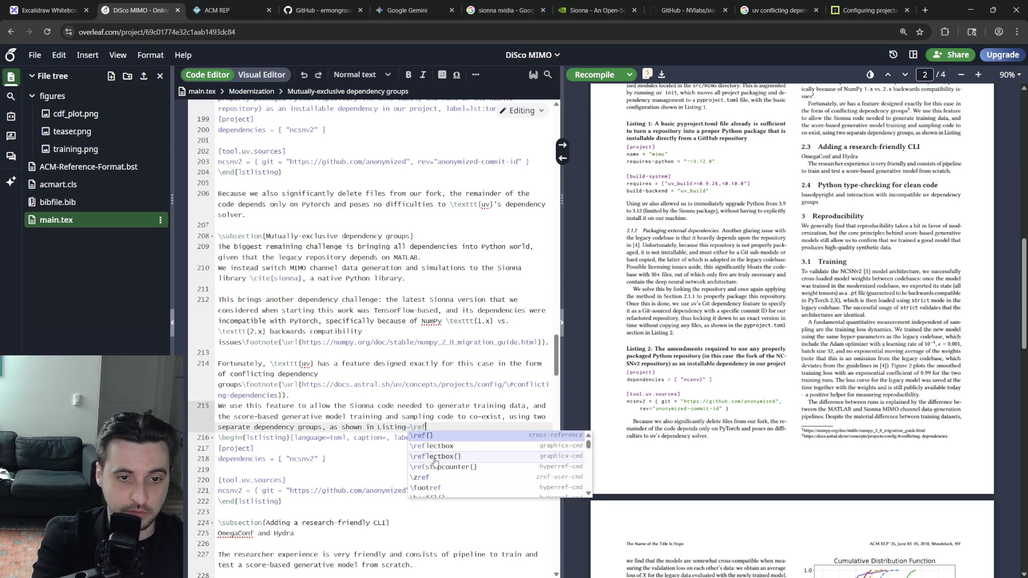
{"action": "type", "text": "ref{"}
{"action": "key", "text": "Down"}
{"action": "key", "text": "Down"}
{"action": "key", "text": "Up"}
{"action": "key", "text": "Up"}
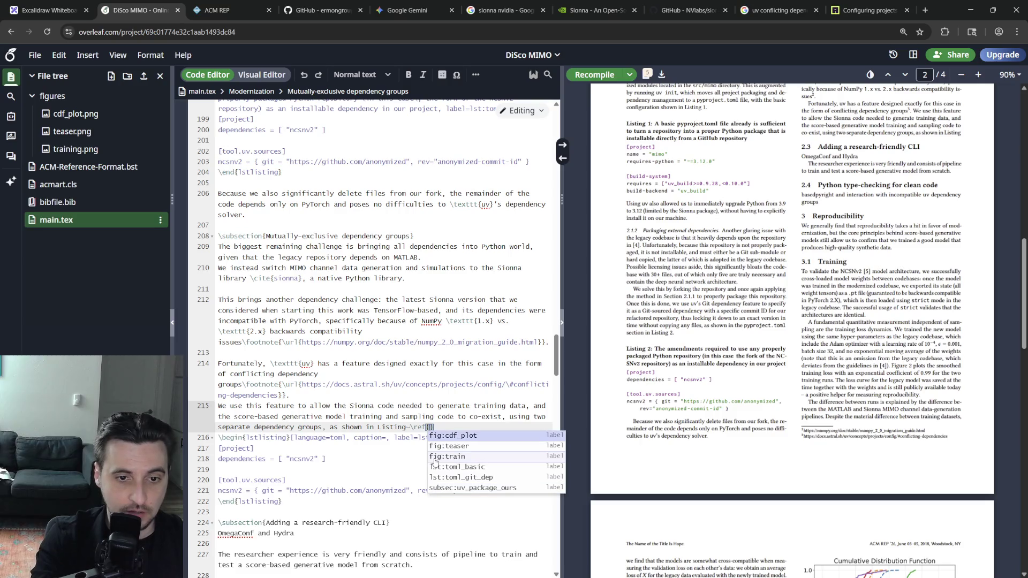
{"action": "type", "text": "ls"}
{"action": "left_click", "coordinate": [492, 511]}
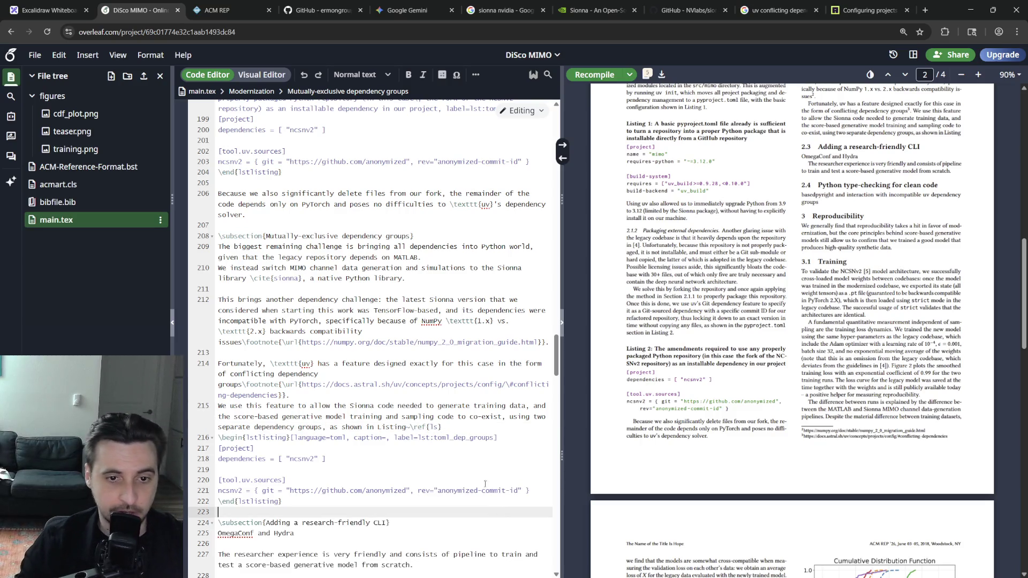
{"action": "left_click", "coordinate": [444, 427]}
{"action": "type", "text": "t"}
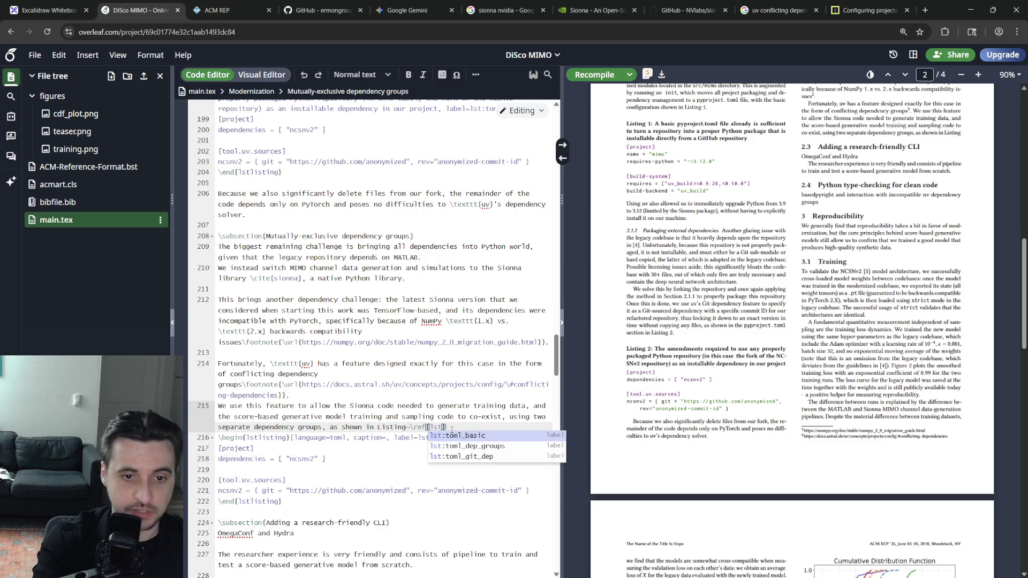
{"action": "key", "text": "Down"}
{"action": "key", "text": "Return"}
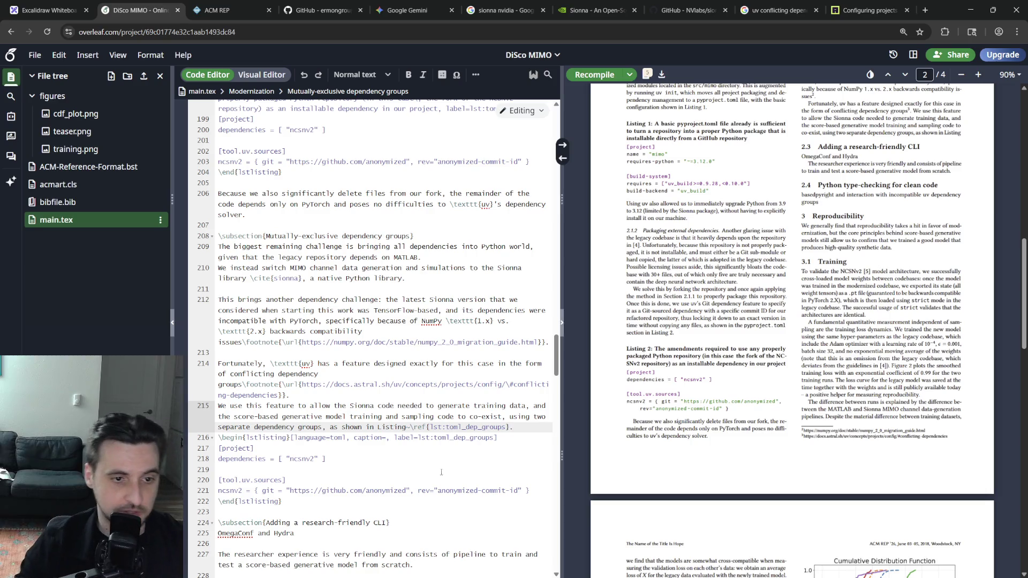
{"action": "key", "text": "Down"}
{"action": "key", "text": "Down"}
{"action": "key", "text": "Down"}
{"action": "key", "text": "Down"}
{"action": "key", "text": "Down"}
{"action": "scroll", "coordinate": [369, 321], "scroll_direction": "down", "scroll_amount": 3}
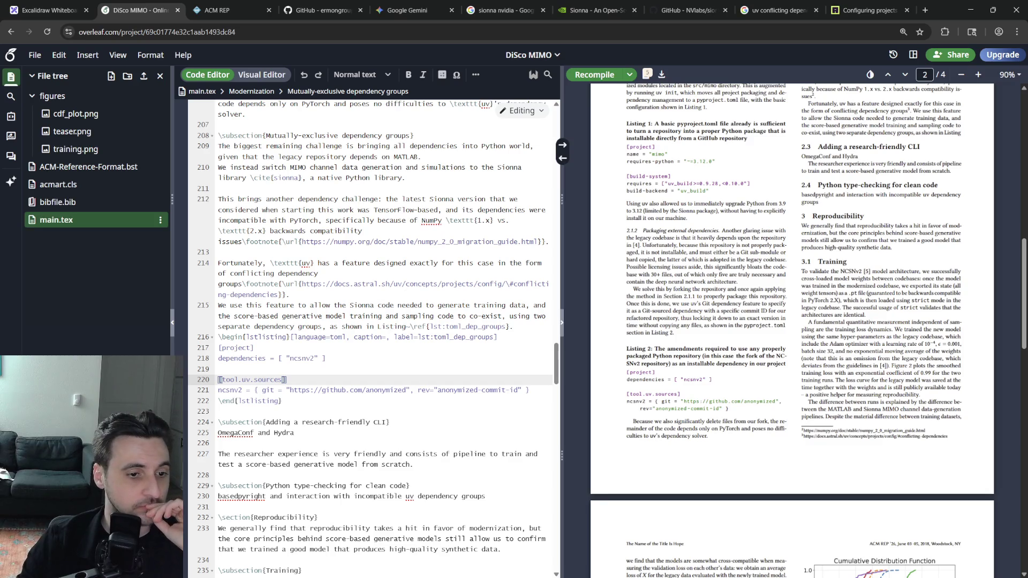
Switch to pyproject.toml in VS Code with the caret at the end of the conflicts block.
{"action": "key", "text": "alt+Tab"}
{"action": "left_click", "coordinate": [313, 287]}
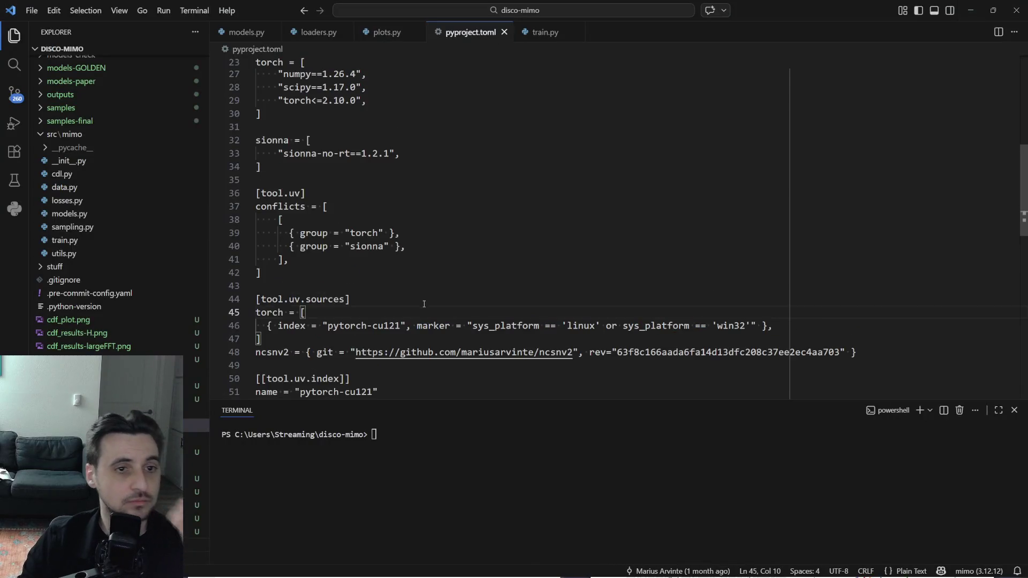
{"action": "scroll", "coordinate": [401, 299], "scroll_direction": "up", "scroll_amount": 2}
Select the torch and sionna dependency groups with their uv conflicts rule in pyproject.toml, then switch to Chrome.
{"action": "left_click", "coordinate": [314, 298]}
{"action": "left_click_drag", "start_coordinate": [261, 298], "coordinate": [261, 218]}
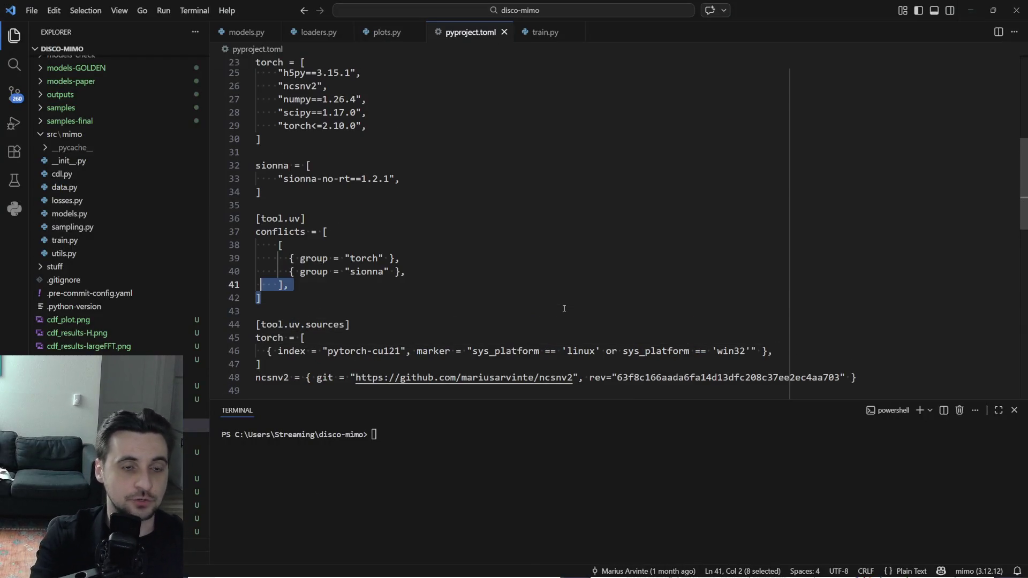
{"action": "left_click", "coordinate": [260, 218]}
{"action": "key", "text": "Home"}
{"action": "key", "text": "shift+Down"}
{"action": "key", "text": "shift+Down"}
{"action": "key", "text": "shift+Down"}
{"action": "key", "text": "shift+Down"}
{"action": "key", "text": "Down"}
{"action": "key", "text": "shift+Up"}
{"action": "key", "text": "shift+Up"}
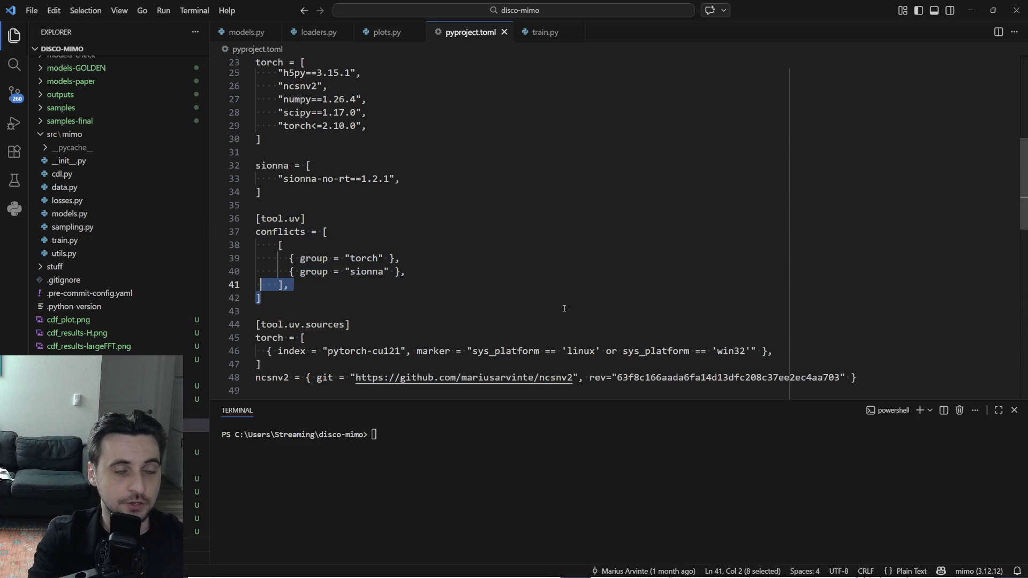
{"action": "key", "text": "shift+Up"}
{"action": "key", "text": "shift+Up"}
{"action": "key", "text": "shift+Up"}
{"action": "key", "text": "shift+Up"}
{"action": "key", "text": "shift+Up"}
{"action": "key", "text": "shift+Up"}
{"action": "key", "text": "shift+Left"}
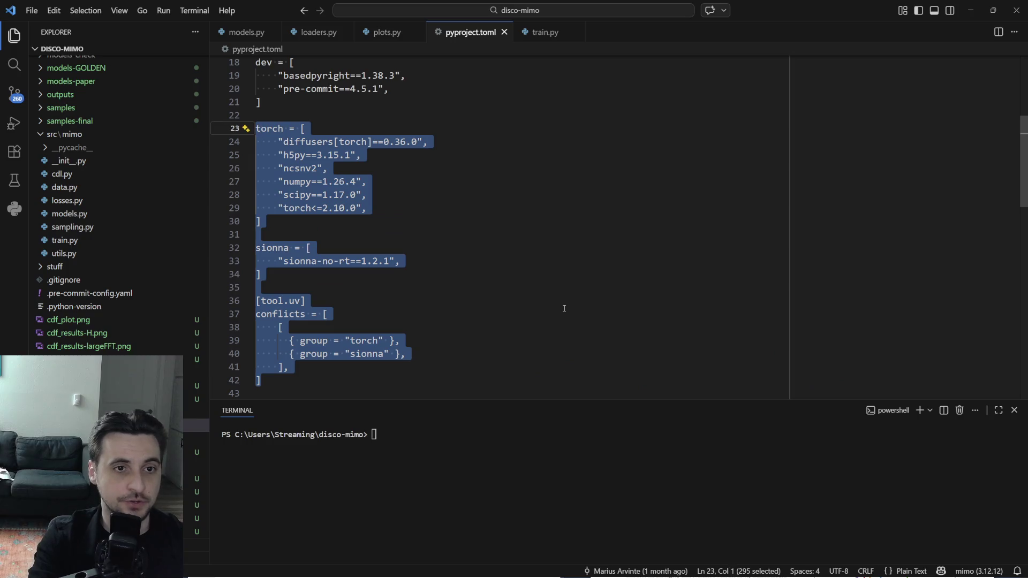
{"action": "key", "text": "Right"}
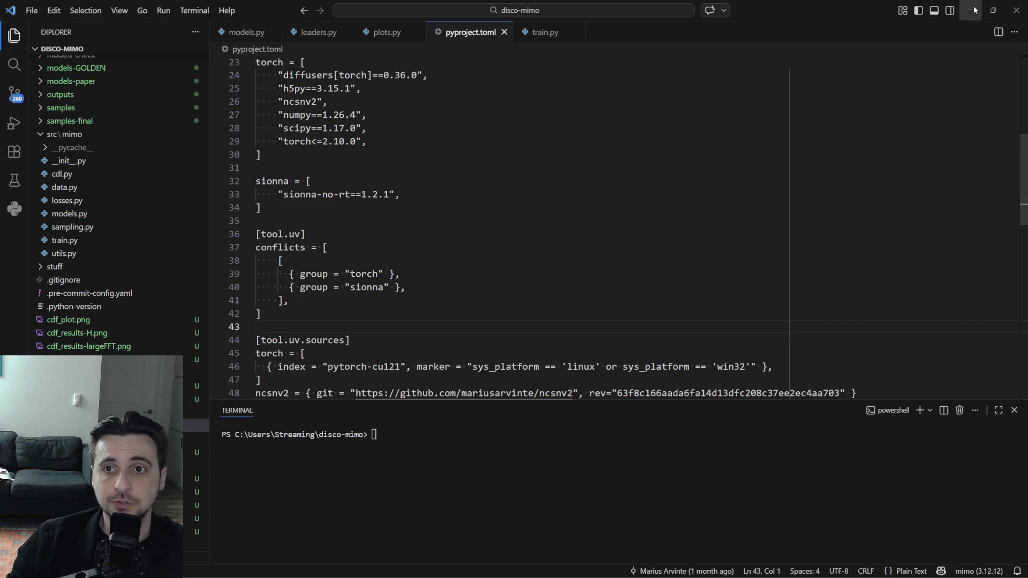
{"action": "key", "text": "alt+Tab"}
Open the OmegaConf 2.1 documentation overview in Chrome and select its web address.
{"action": "key", "text": "ctrl+l"}
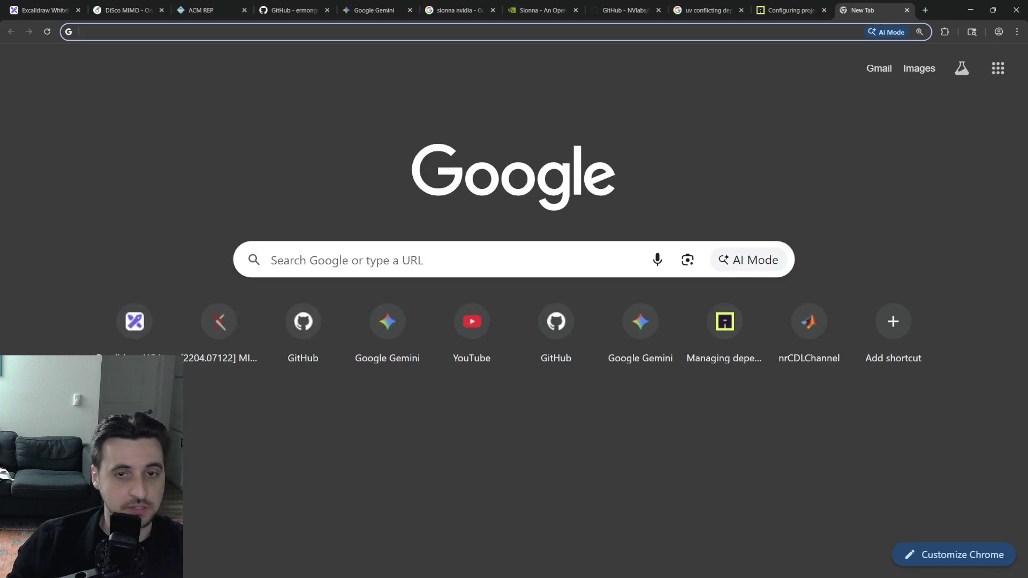
{"action": "left_click", "coordinate": [946, 329]}
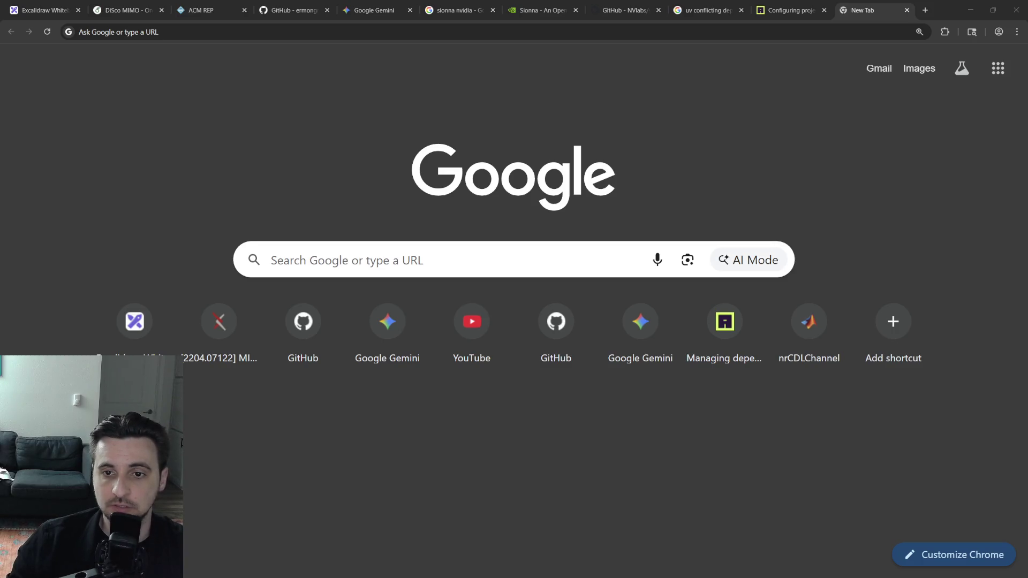
{"action": "key", "text": "ctrl+l"}
{"action": "type", "text": "omegaco"}
{"action": "key", "text": "Return"}
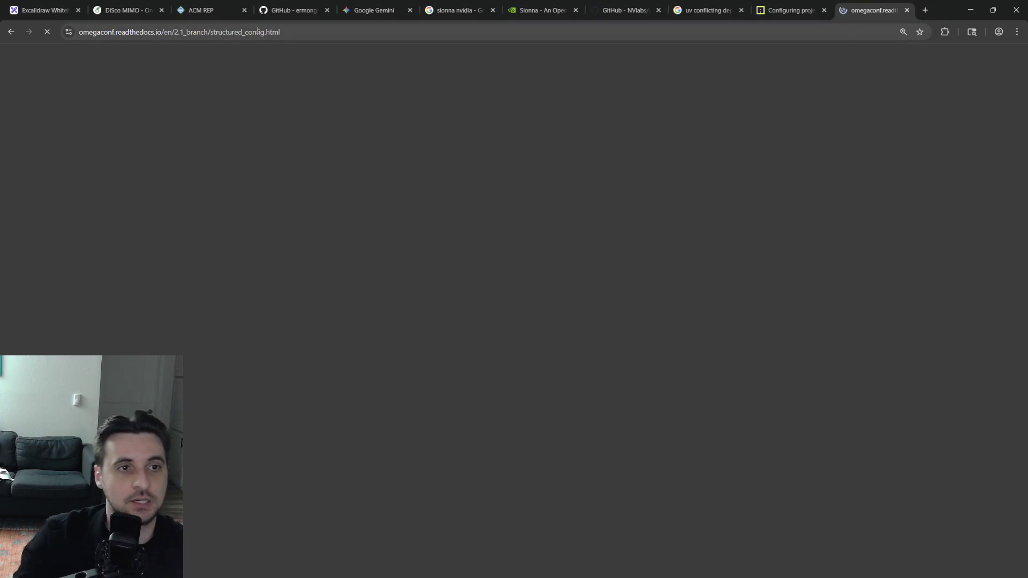
{"action": "left_click", "coordinate": [275, 81]}
{"action": "scroll", "coordinate": [563, 282], "scroll_direction": "down", "scroll_amount": 10}
{"action": "scroll", "coordinate": [609, 326], "scroll_direction": "down", "scroll_amount": 10}
{"action": "scroll", "coordinate": [587, 309], "scroll_direction": "up", "scroll_amount": 15}
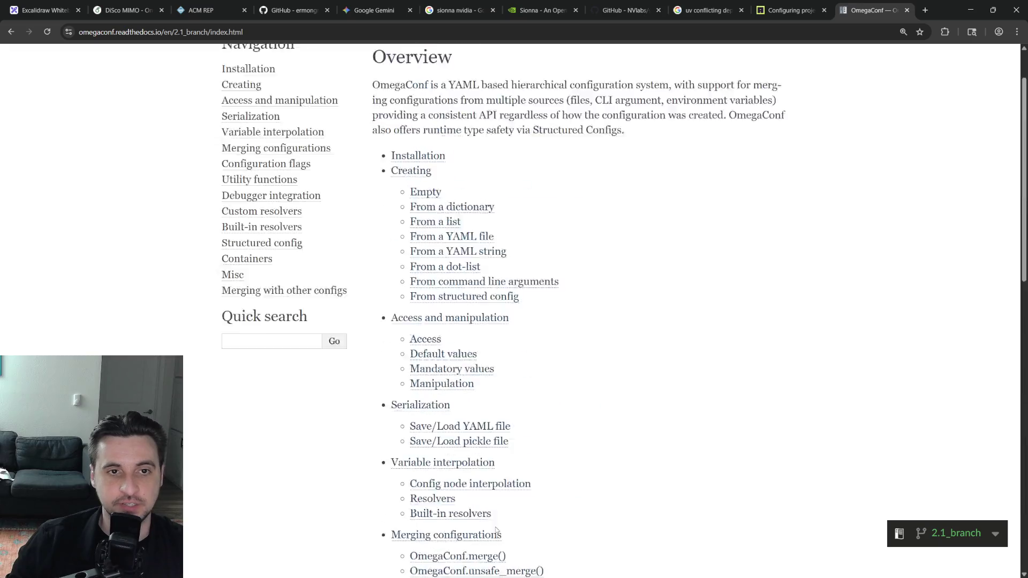
{"action": "left_click", "coordinate": [189, 31]}
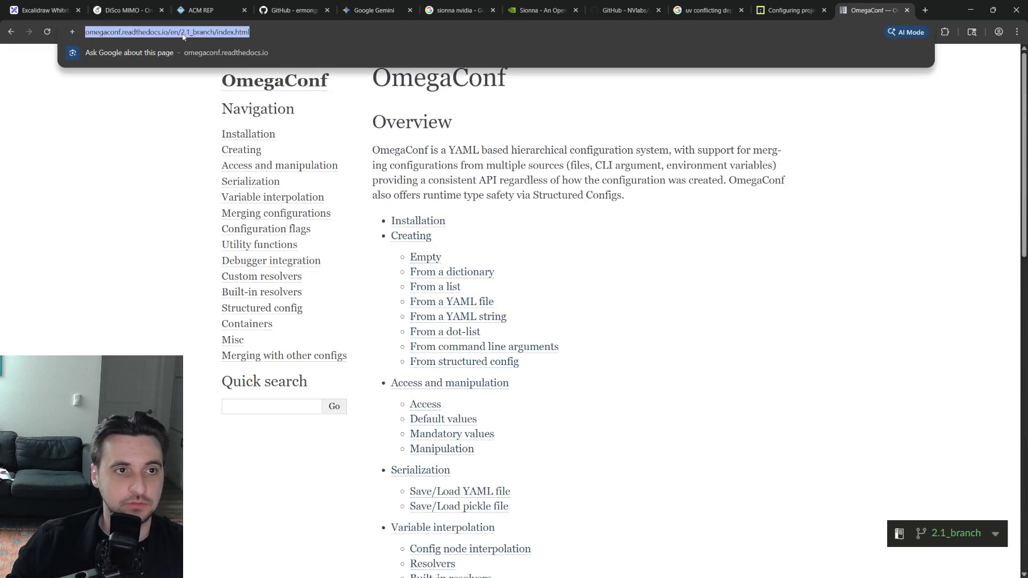
{"action": "left_click", "coordinate": [142, 106]}
{"action": "left_click", "coordinate": [232, 32]}
Return to the DiSco MIMO Overleaf project and open bibfile.bib.
{"action": "key", "text": "ctrl+2"}
{"action": "left_click", "coordinate": [59, 201]}
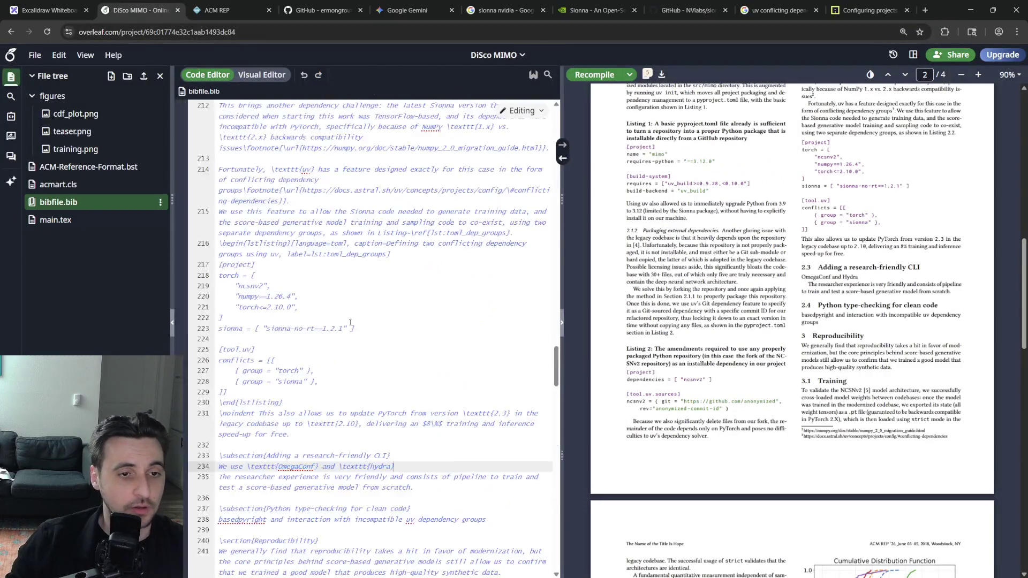
{"action": "key", "text": "Down"}
{"action": "key", "text": "End"}
{"action": "key", "text": "Return"}
{"action": "key", "text": "Return"}
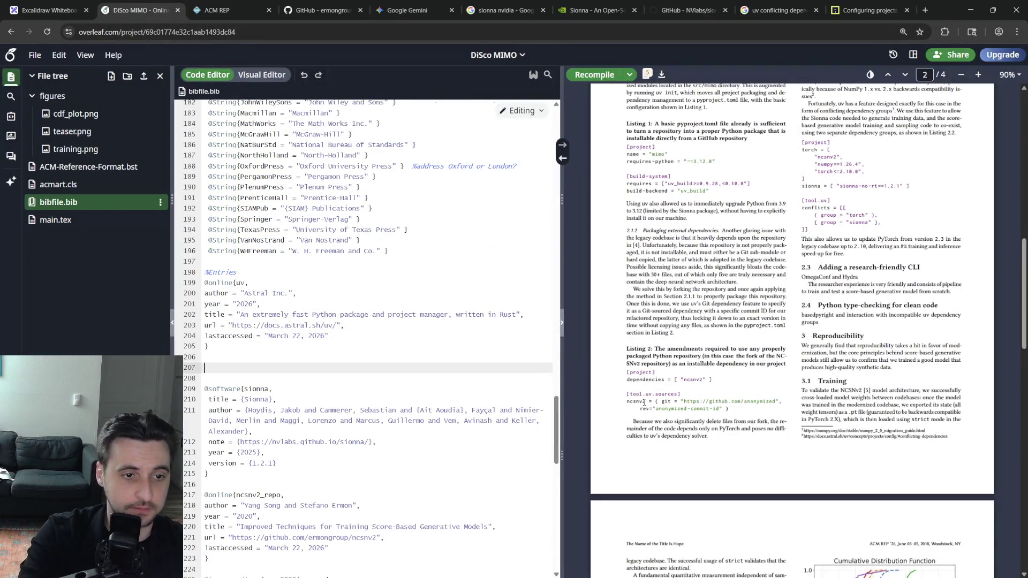
{"action": "key", "text": "shift+Up"}
{"action": "key", "text": "shift+Up"}
{"action": "key", "text": "shift+Up"}
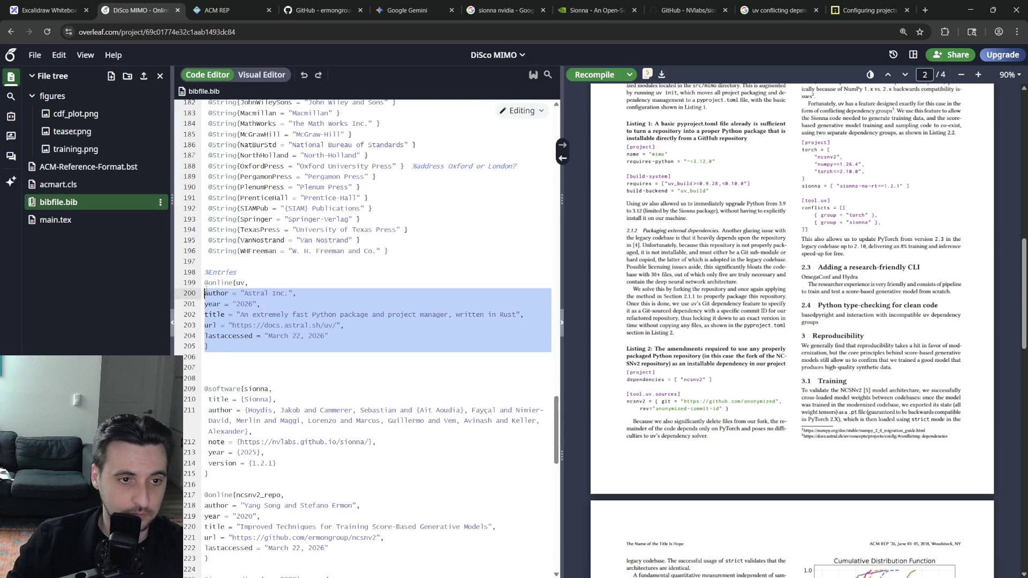
{"action": "key", "text": "ctrl+c"}
{"action": "key", "text": "Down"}
{"action": "key", "text": "Down"}
{"action": "key", "text": "ctrl+v"}
{"action": "key", "text": "Return"}
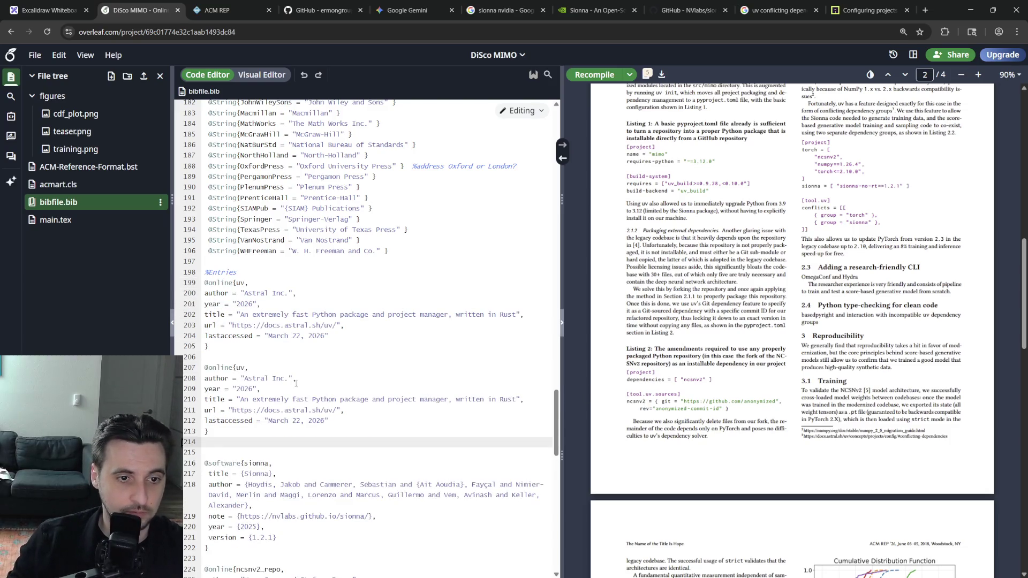
Change the copied entry's author from Astral Inc. to {OmegaConf}, then open a new browser tab.
{"action": "double_click", "coordinate": [277, 379]}
{"action": "left_click", "coordinate": [348, 443]}
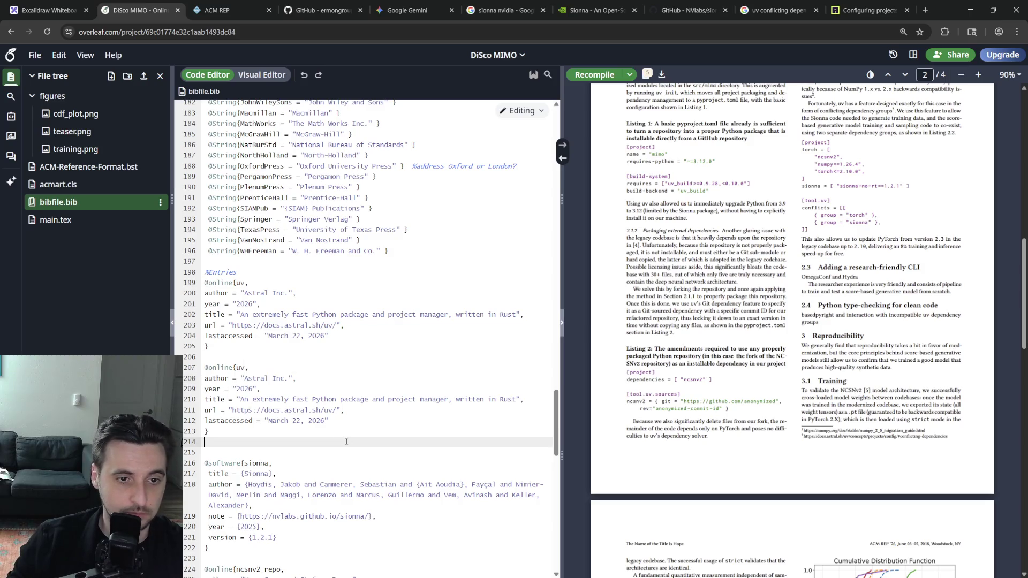
{"action": "left_click_drag", "start_coordinate": [293, 378], "coordinate": [243, 378]}
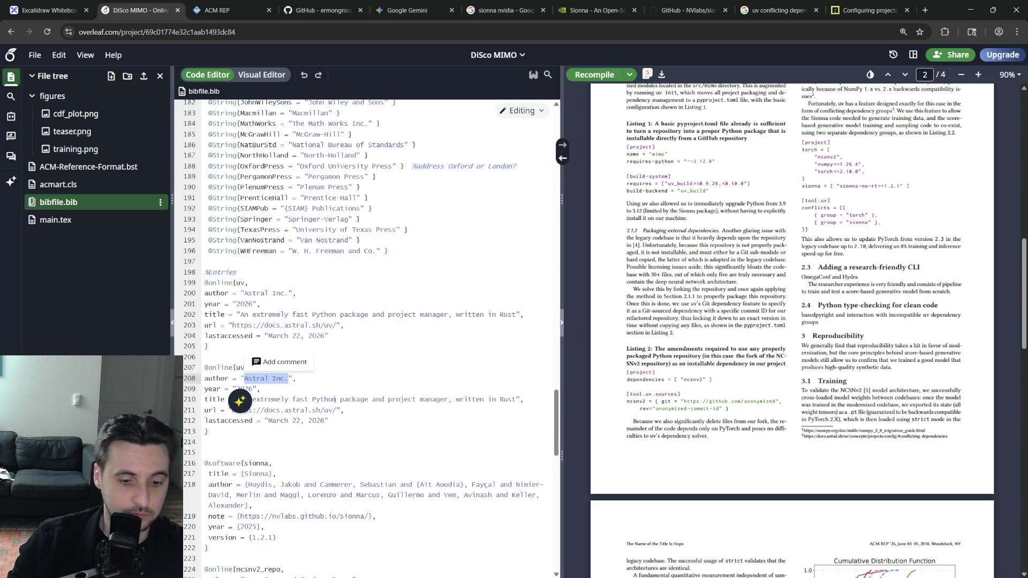
{"action": "type", "text": "{}OmegaConf"}
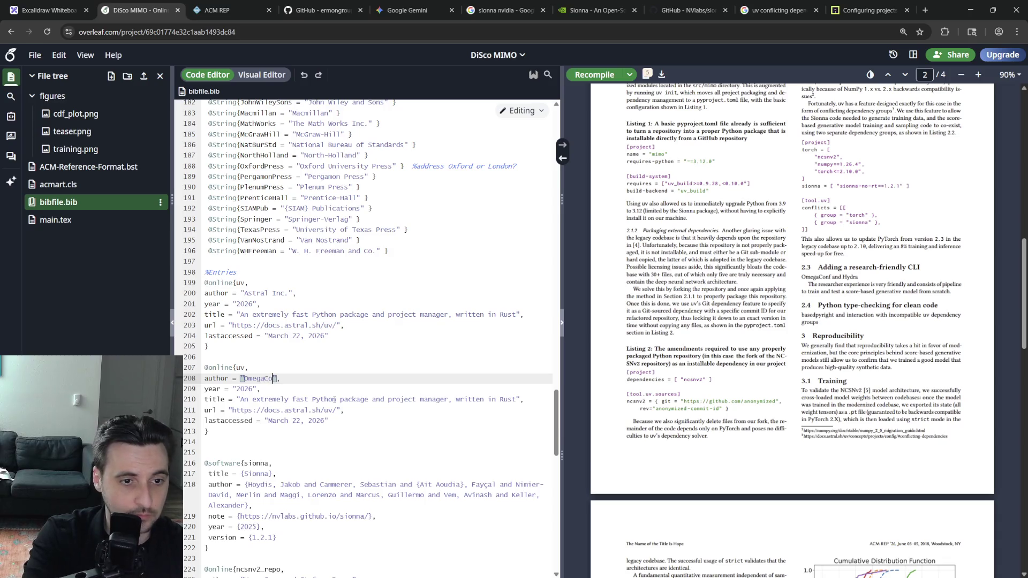
{"action": "key", "text": "Down"}
{"action": "key", "text": "Down"}
{"action": "key", "text": "Down"}
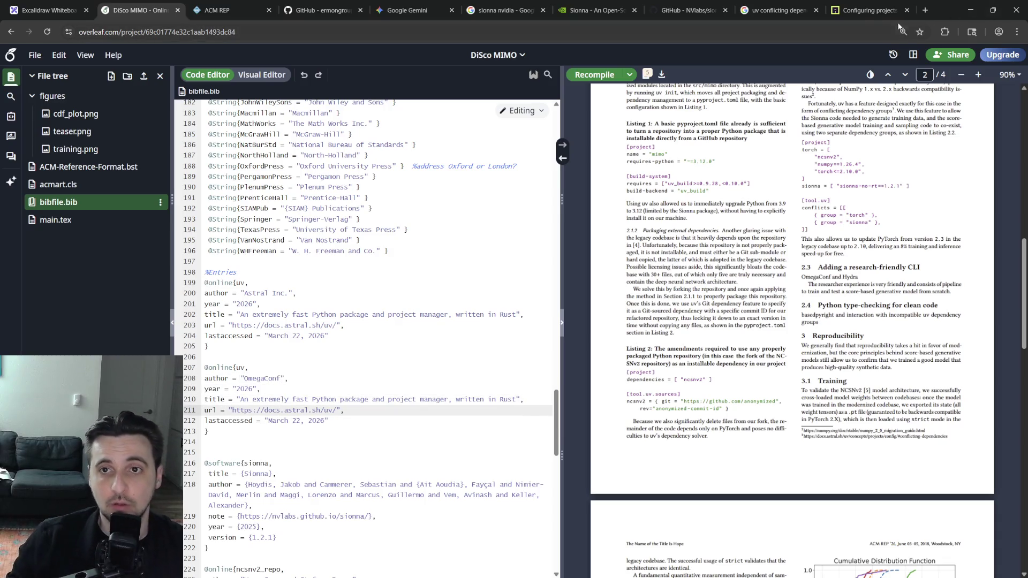
{"action": "left_click", "coordinate": [925, 9]}
{"action": "type", "text": "omegaconf.readthedocs.io/en/2.1_branch/structured_config.html"}
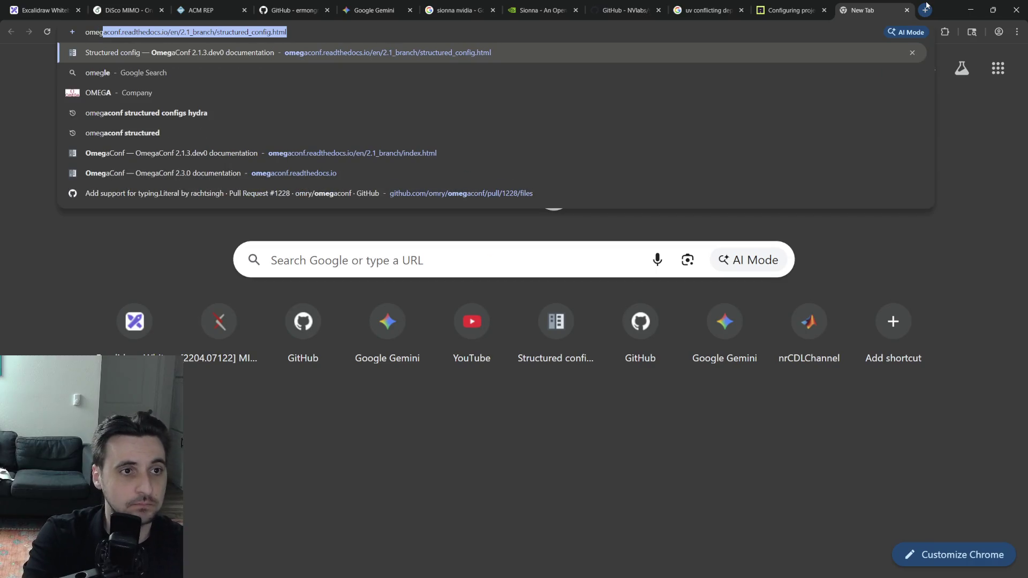
Find the omry/omegaconf GitHub repository via a Google search for 'omegaconf github' and return to the DiSco MIMO project.
{"action": "key", "text": "Return"}
{"action": "left_click", "coordinate": [273, 78]}
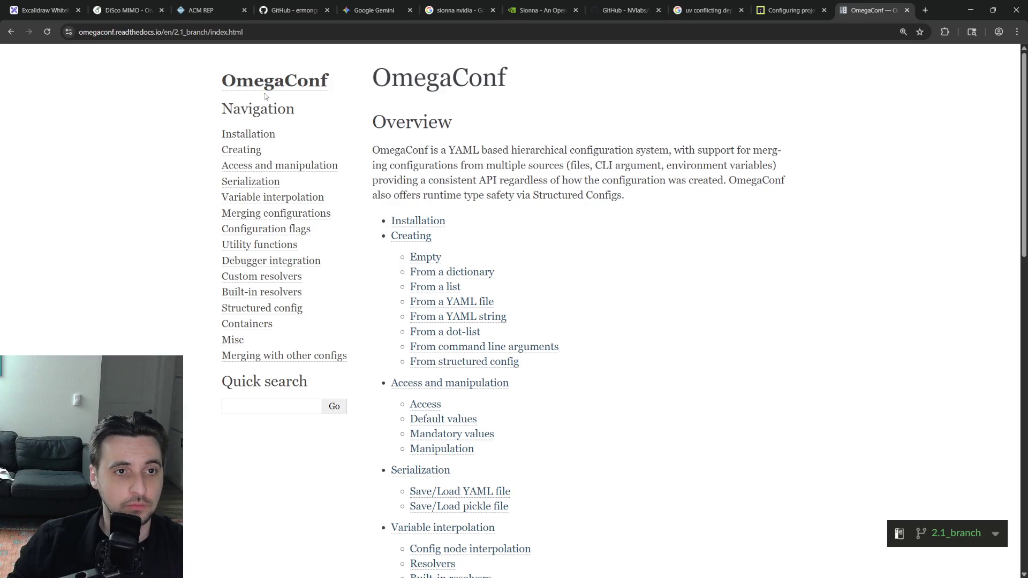
{"action": "left_click", "coordinate": [214, 32]}
{"action": "type", "text": "omega"}
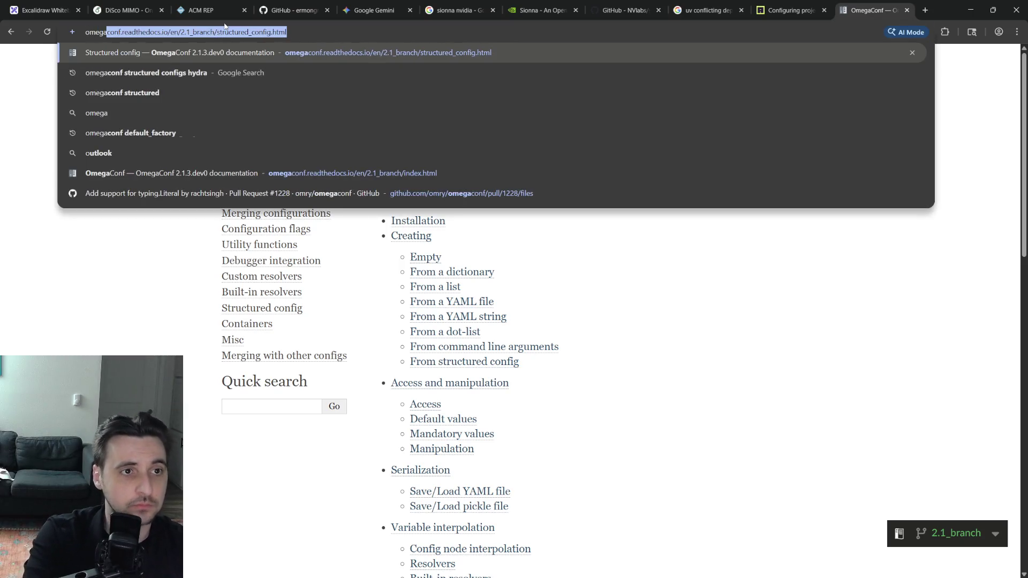
{"action": "type", "text": "conf github"}
{"action": "key", "text": "Return"}
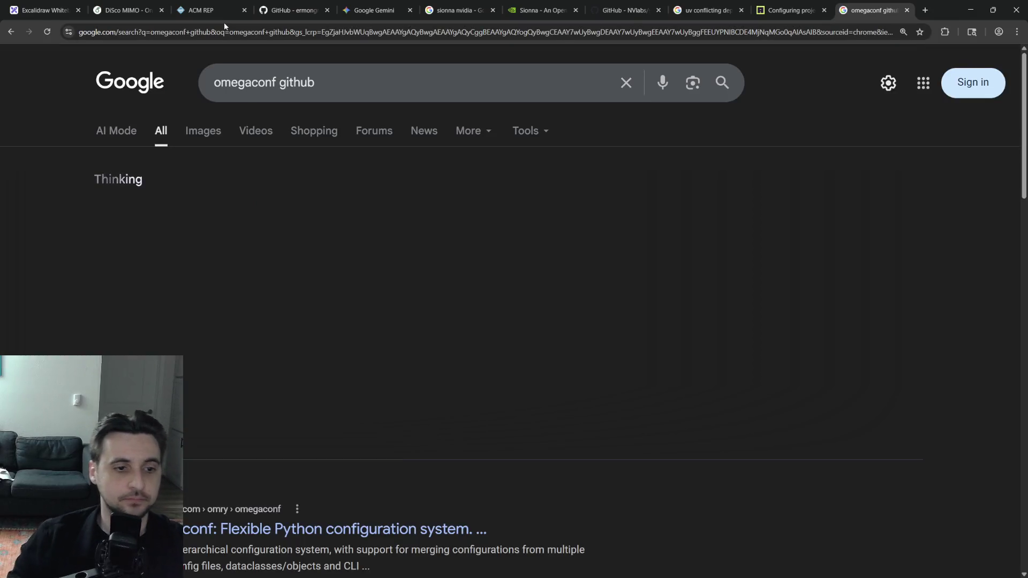
{"action": "left_click", "coordinate": [308, 477]}
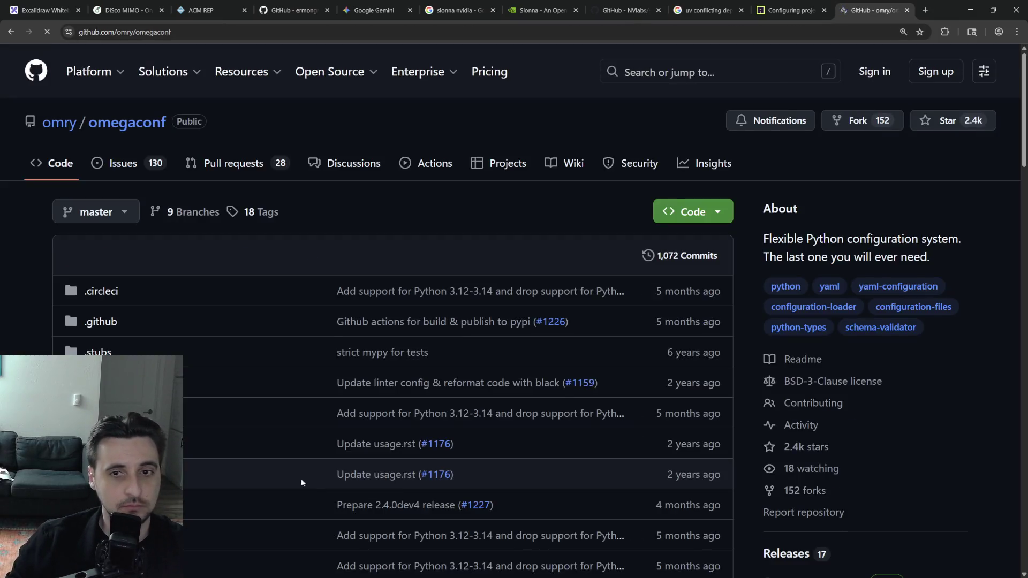
{"action": "scroll", "coordinate": [308, 483], "scroll_direction": "down", "scroll_amount": 10}
{"action": "scroll", "coordinate": [402, 450], "scroll_direction": "down", "scroll_amount": 10}
{"action": "scroll", "coordinate": [490, 409], "scroll_direction": "down", "scroll_amount": 10}
{"action": "scroll", "coordinate": [505, 436], "scroll_direction": "down", "scroll_amount": 4}
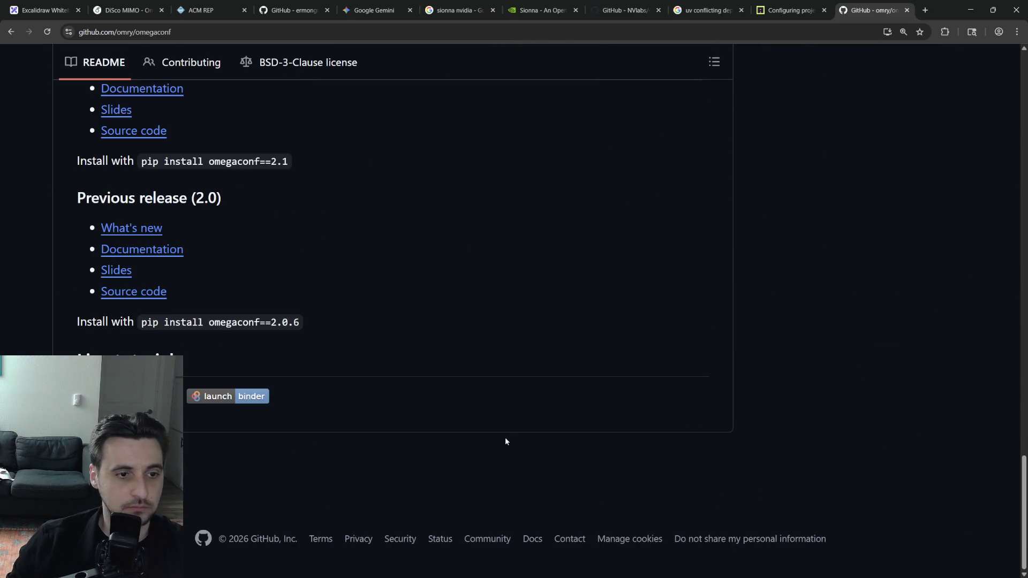
{"action": "scroll", "coordinate": [491, 442], "scroll_direction": "up", "scroll_amount": 10}
{"action": "scroll", "coordinate": [509, 460], "scroll_direction": "up", "scroll_amount": 6}
{"action": "scroll", "coordinate": [512, 460], "scroll_direction": "up", "scroll_amount": 3}
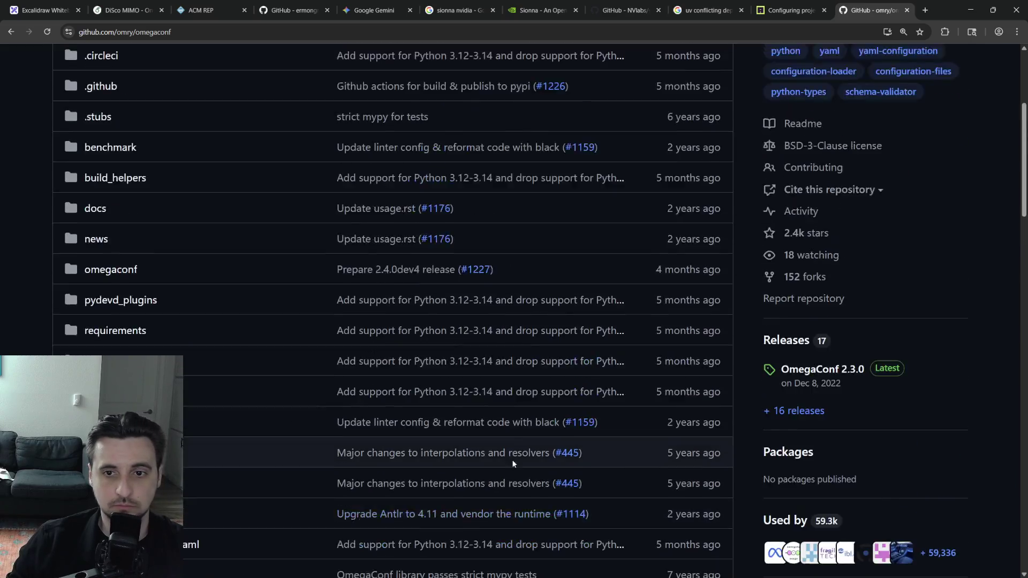
{"action": "scroll", "coordinate": [511, 460], "scroll_direction": "up", "scroll_amount": 3}
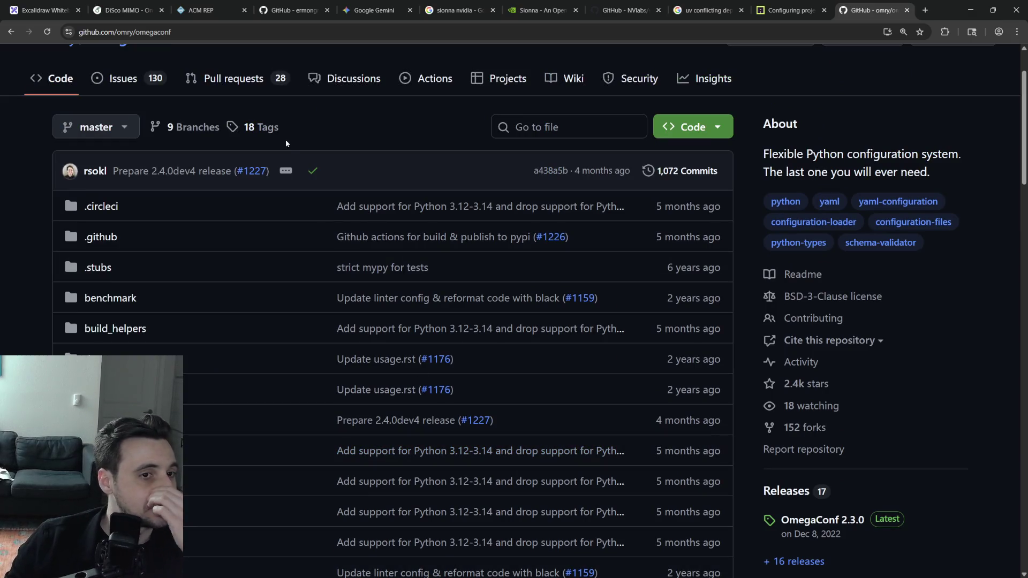
{"action": "left_click", "coordinate": [124, 10]}
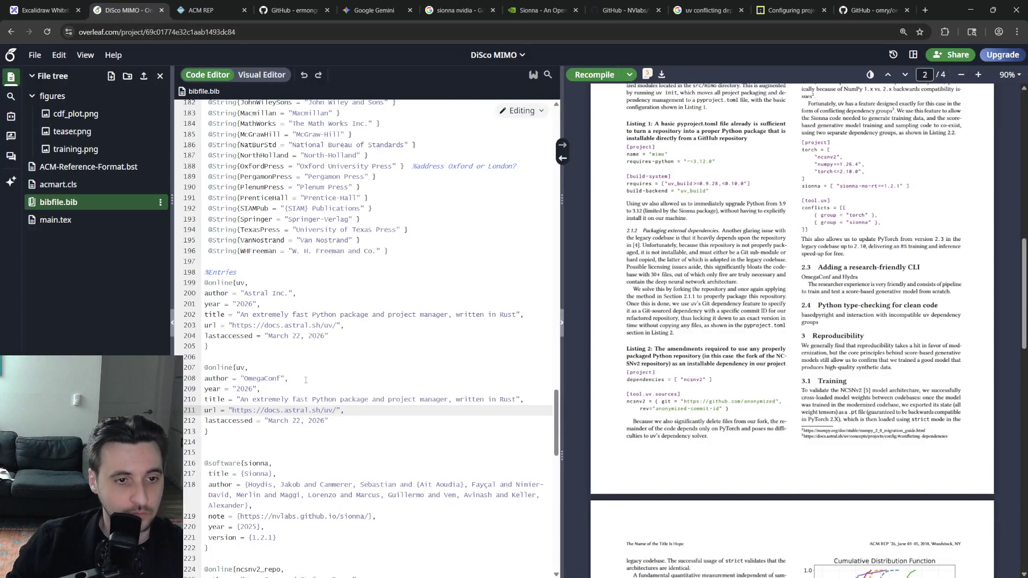
Give the copied entry the OmegaConf GitHub URL and the README title 'a hierarchical configuration system'.
{"action": "left_click_drag", "start_coordinate": [337, 411], "coordinate": [231, 411]}
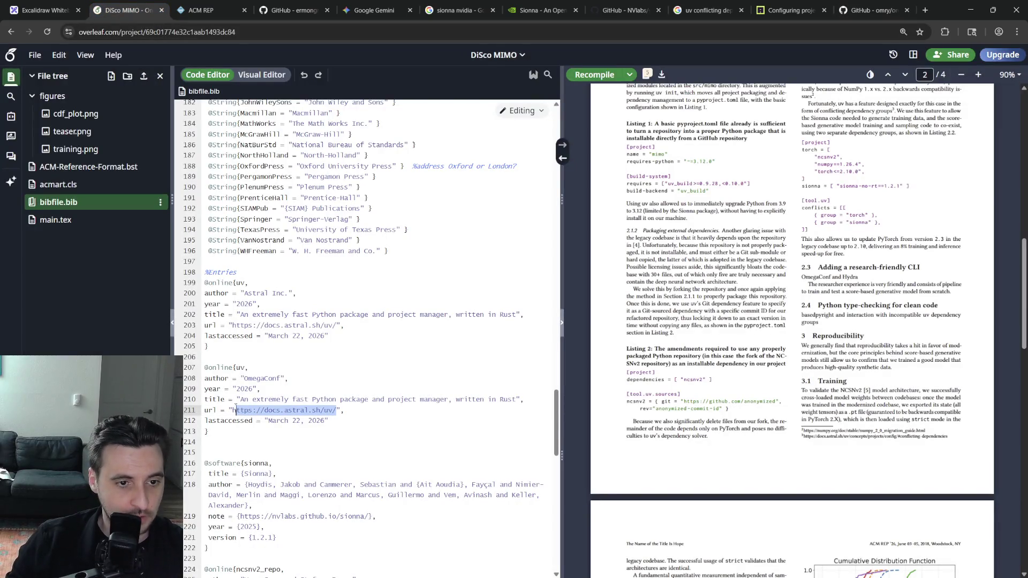
{"action": "key", "text": "ctrl+v"}
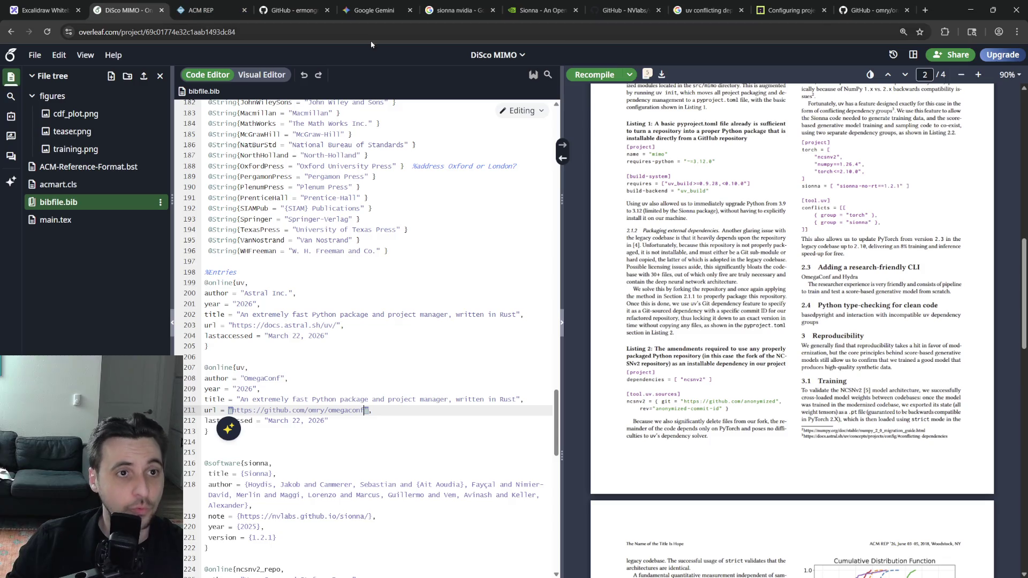
{"action": "left_click", "coordinate": [873, 10]}
{"action": "scroll", "coordinate": [309, 230], "scroll_direction": "down", "scroll_amount": 10}
{"action": "scroll", "coordinate": [317, 274], "scroll_direction": "down", "scroll_amount": 1}
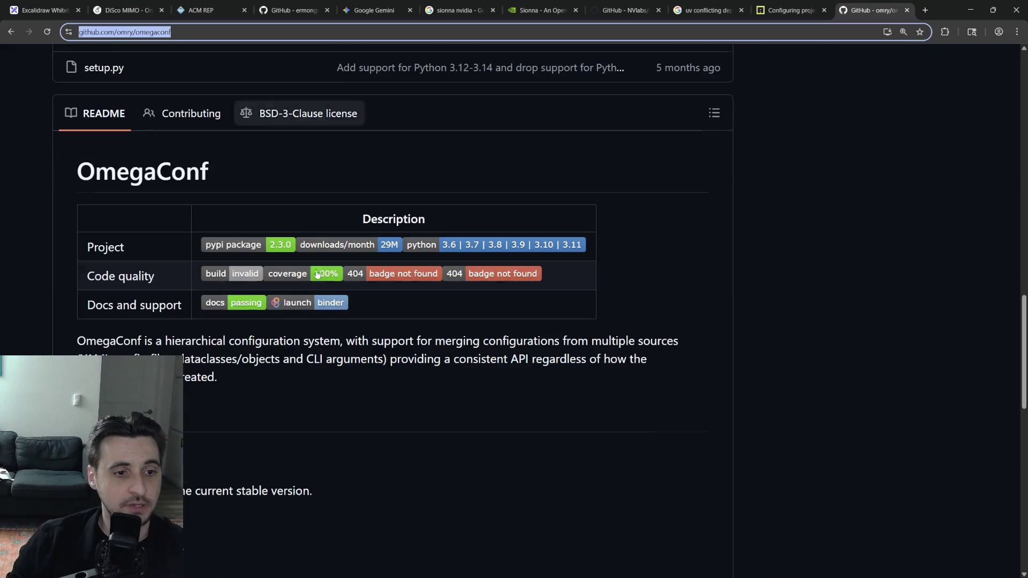
{"action": "double_click", "coordinate": [185, 341]}
{"action": "left_click_drag", "start_coordinate": [341, 341], "coordinate": [157, 340]}
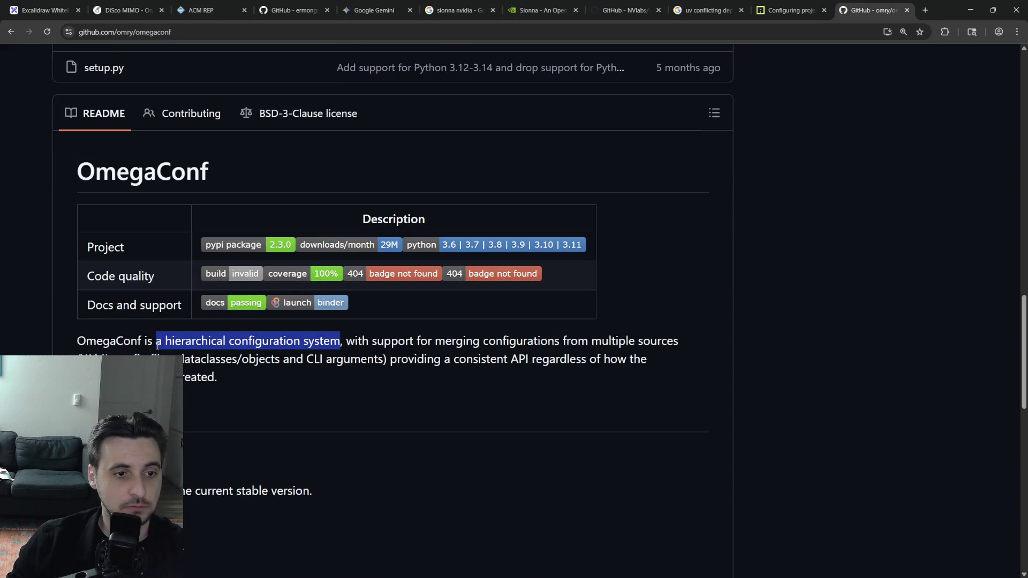
{"action": "left_click", "coordinate": [125, 10]}
{"action": "left_click_drag", "start_coordinate": [518, 400], "coordinate": [241, 400]}
{"action": "key", "text": "ctrl+v"}
{"action": "type", "text": "A"}
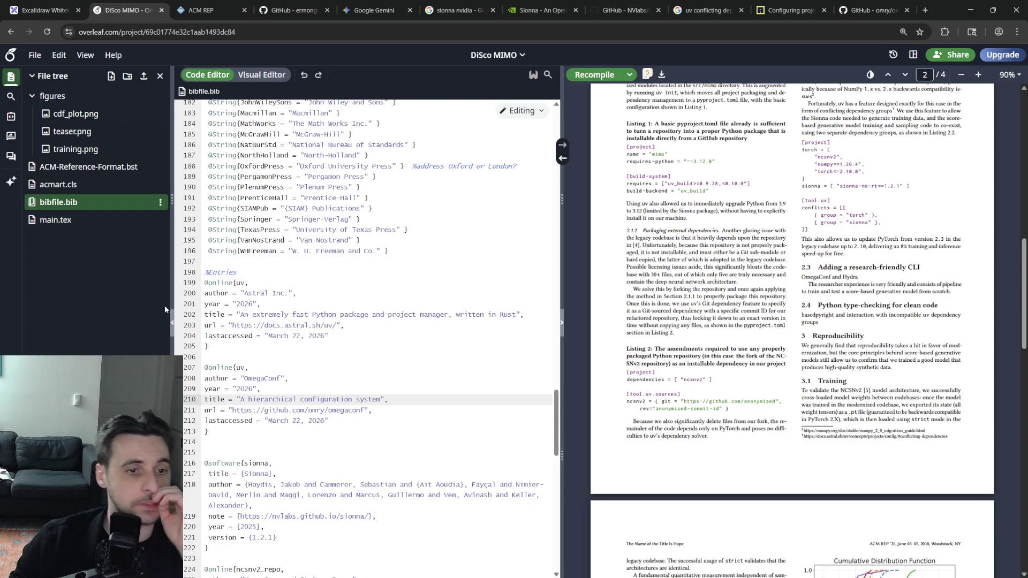
Rename the citation key to omegaconf, set the entry apart with blank lines, and duplicate it below.
{"action": "left_click", "coordinate": [244, 367]}
{"action": "key", "text": "BackSpace"}
{"action": "key", "text": "BackSpace"}
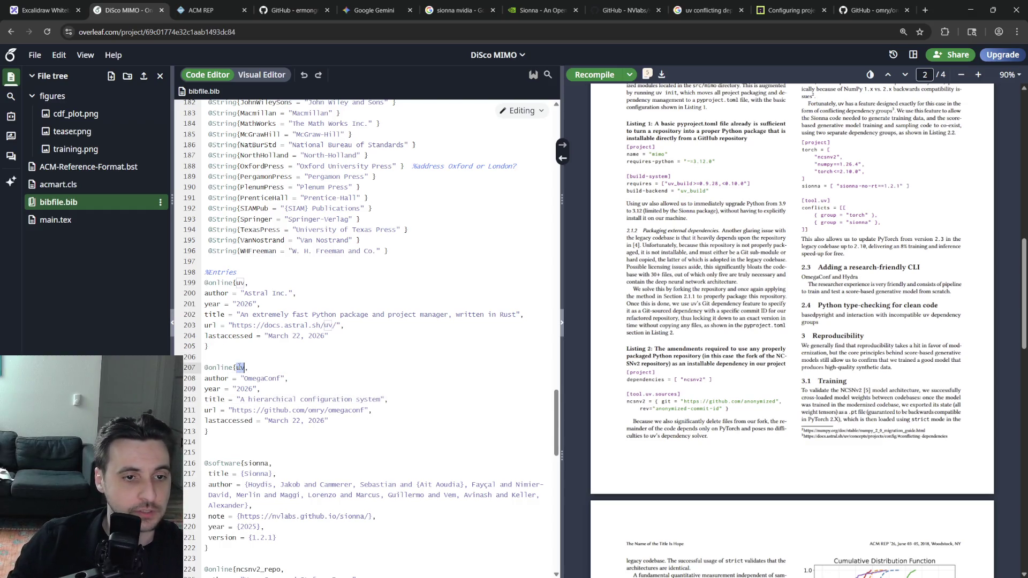
{"action": "type", "text": "omegaconf"}
{"action": "key", "text": "Home"}
{"action": "key", "text": "Return"}
{"action": "key", "text": "Down"}
{"action": "key", "text": "Down"}
{"action": "key", "text": "Down"}
{"action": "key", "text": "Return"}
{"action": "key", "text": "Return"}
{"action": "key", "text": "Up"}
{"action": "key", "text": "Up"}
{"action": "key", "text": "shift+Up"}
{"action": "key", "text": "shift+Up"}
{"action": "key", "text": "shift+Up"}
{"action": "key", "text": "shift+Up"}
{"action": "key", "text": "shift+Up"}
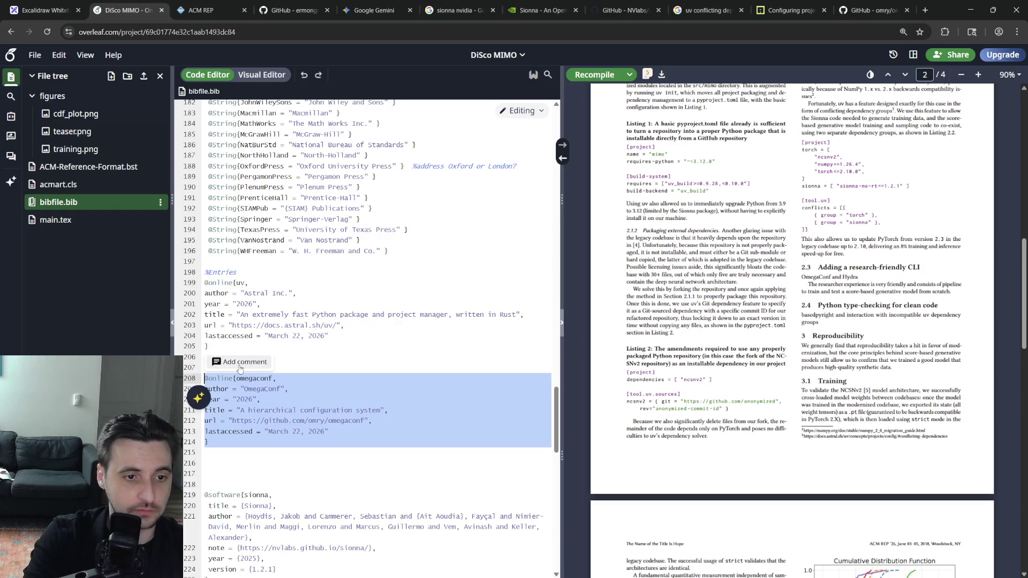
{"action": "key", "text": "ctrl+c"}
{"action": "key", "text": "Down"}
{"action": "key", "text": "Down"}
{"action": "key", "text": "Down"}
{"action": "key", "text": "ctrl+v"}
{"action": "key", "text": "Return"}
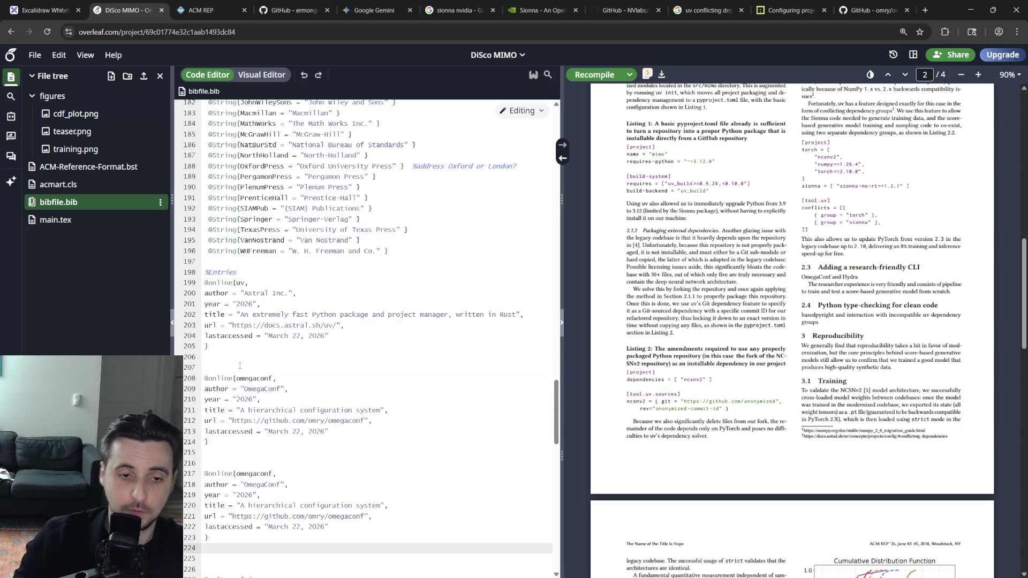
{"action": "double_click", "coordinate": [253, 473]}
{"action": "type", "text": "hydra"}
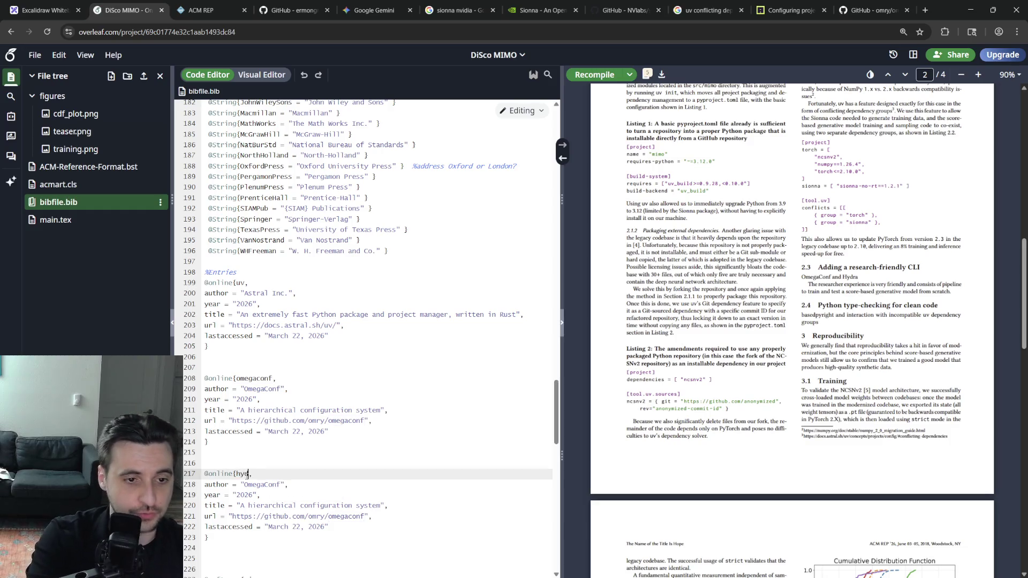
Find the Hydra GitHub repository via a Google search for 'hydra core' and copy its address.
{"action": "left_click", "coordinate": [924, 10]}
{"action": "type", "text": "hydra"}
{"action": "type", "text": "core"}
{"action": "key", "text": "Return"}
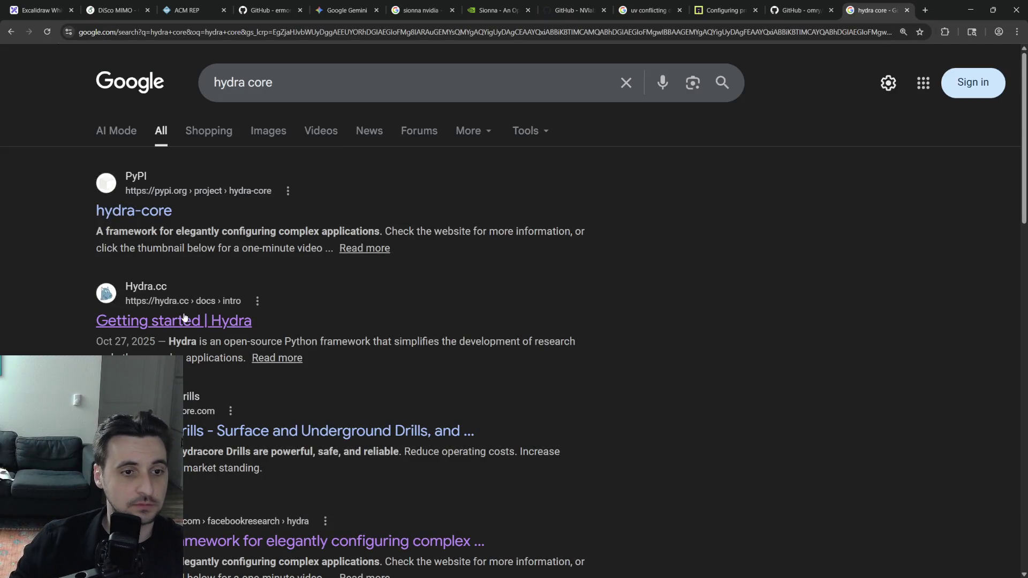
{"action": "left_click", "coordinate": [241, 541]}
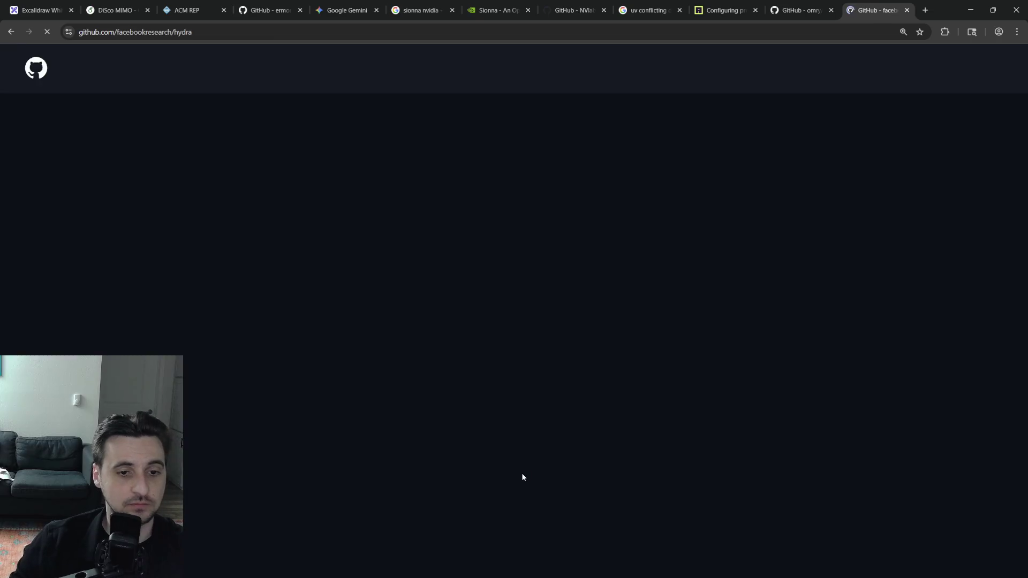
{"action": "scroll", "coordinate": [521, 474], "scroll_direction": "down", "scroll_amount": 3}
{"action": "left_click", "coordinate": [196, 32]}
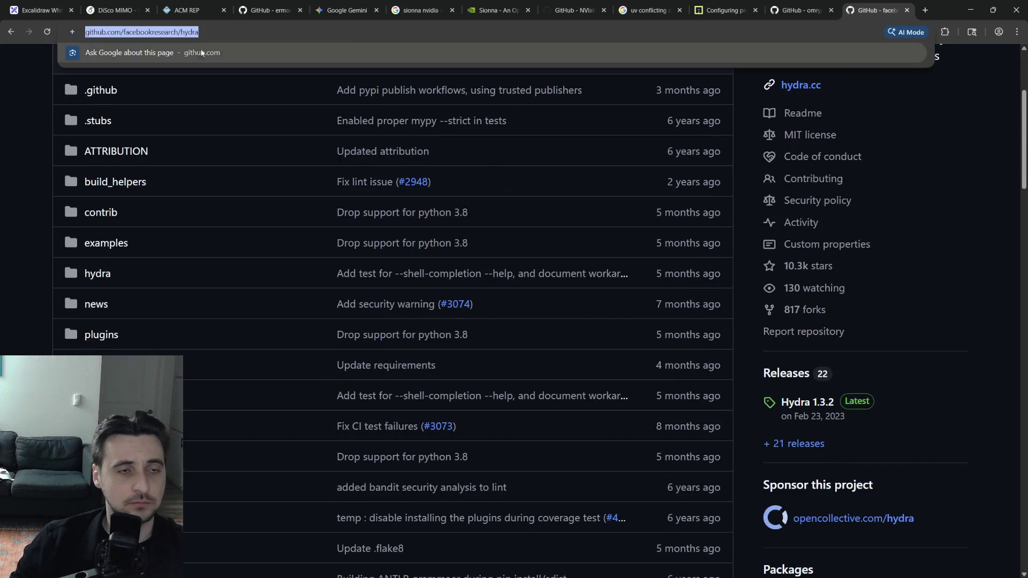
{"action": "key", "text": "ctrl+c"}
{"action": "left_click", "coordinate": [113, 10]}
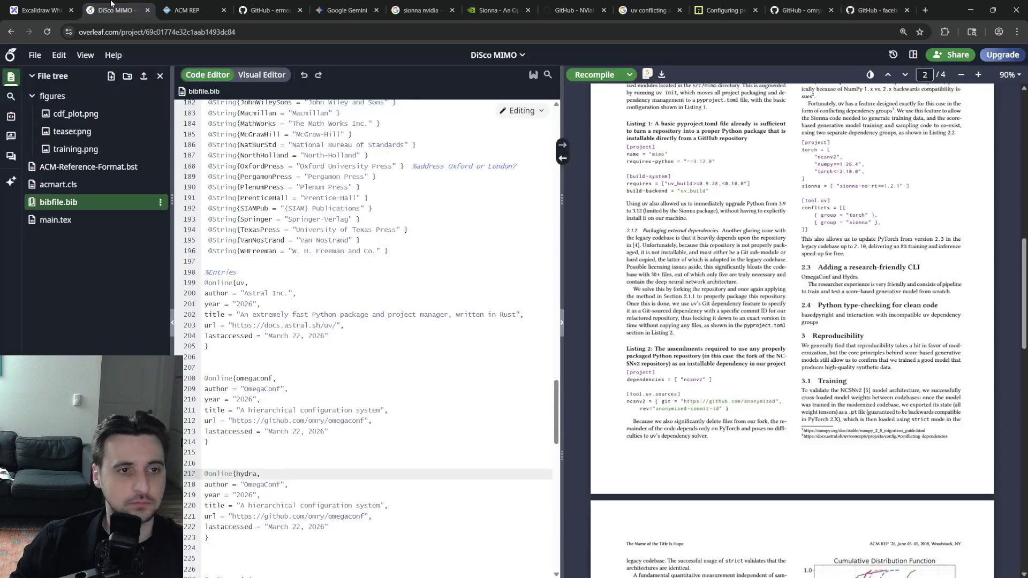
Set the hydra entry's author to Hydra and replace its title with the README framework tagline.
{"action": "double_click", "coordinate": [263, 484]}
{"action": "type", "text": "Hydra"}
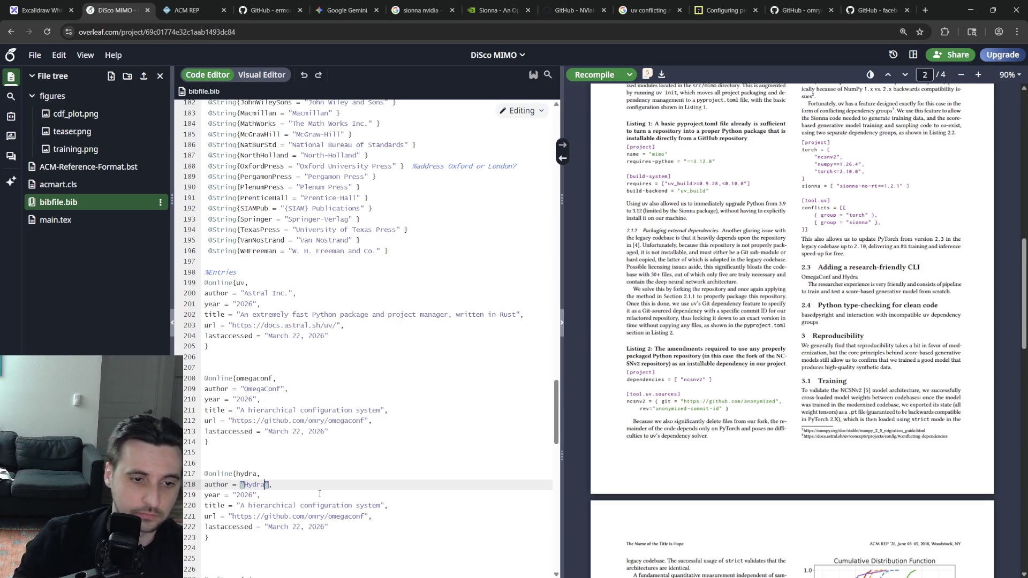
{"action": "left_click", "coordinate": [876, 9]}
{"action": "scroll", "coordinate": [437, 321], "scroll_direction": "down", "scroll_amount": 5}
{"action": "scroll", "coordinate": [437, 321], "scroll_direction": "down", "scroll_amount": 5}
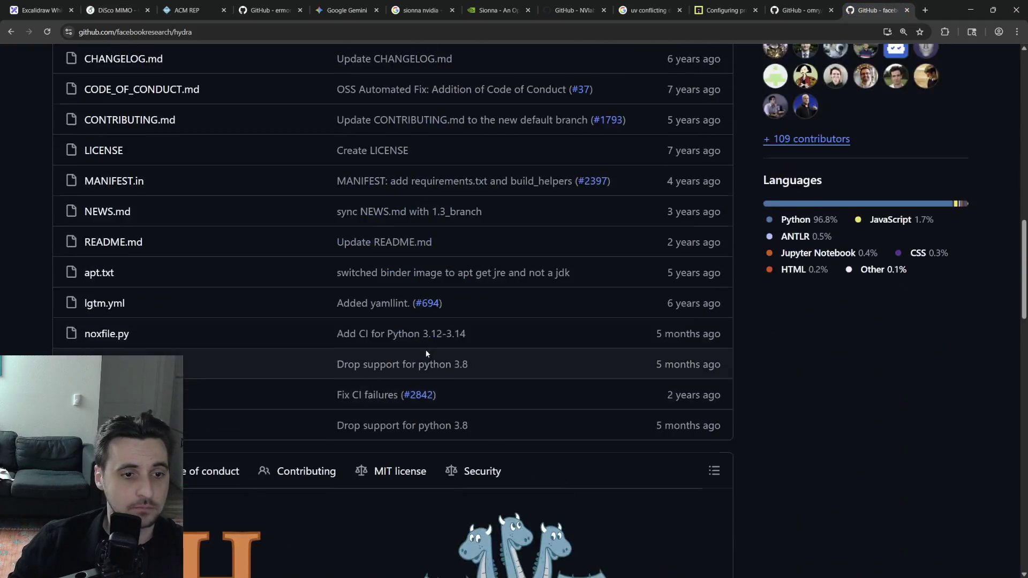
{"action": "scroll", "coordinate": [426, 354], "scroll_direction": "down", "scroll_amount": 5}
{"action": "triple_click", "coordinate": [370, 346]}
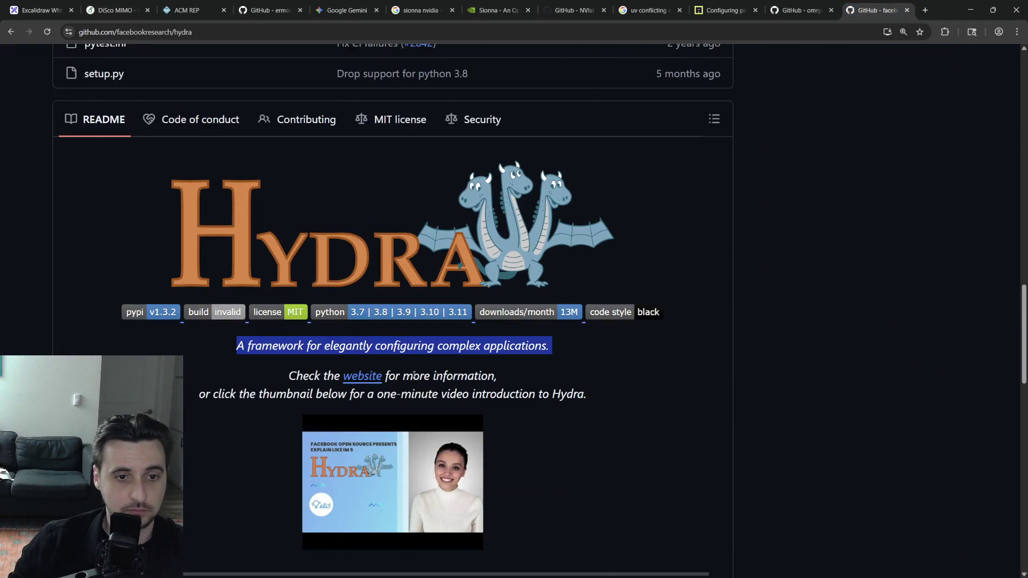
{"action": "left_click", "coordinate": [362, 377]}
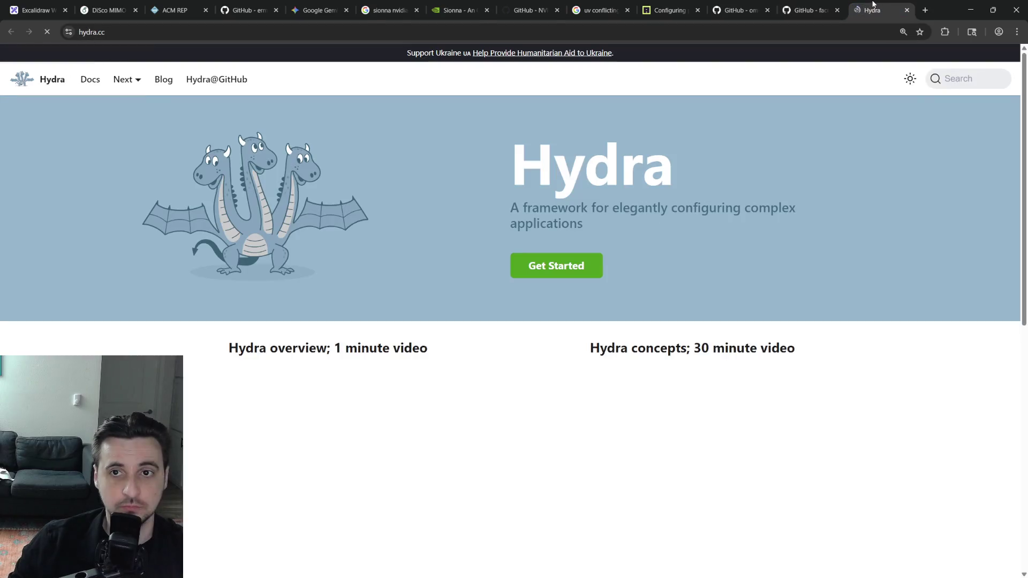
{"action": "key", "text": "ctrl+shift+Tab"}
{"action": "key", "text": "ctrl+2"}
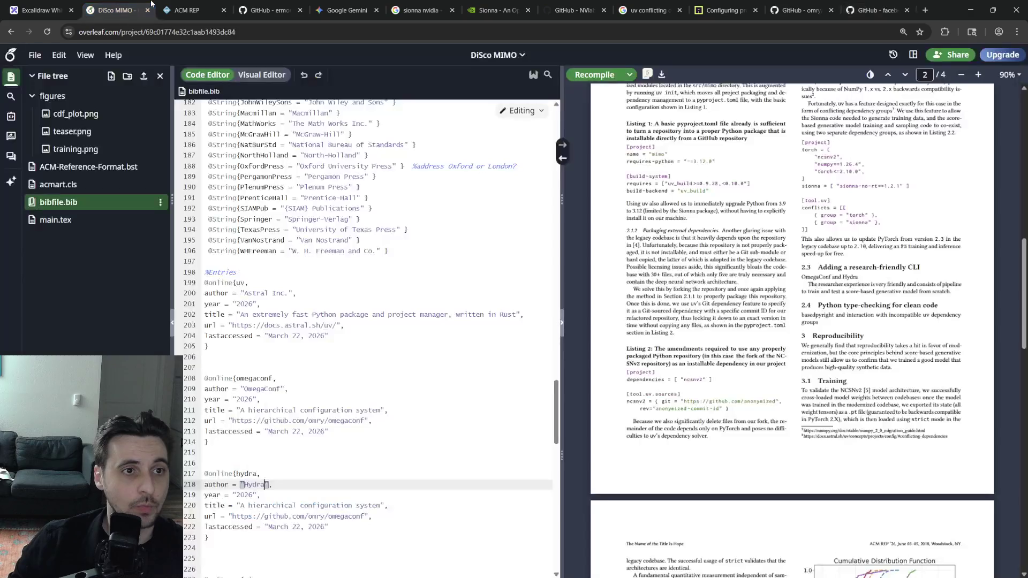
{"action": "left_click_drag", "start_coordinate": [378, 506], "coordinate": [240, 505]}
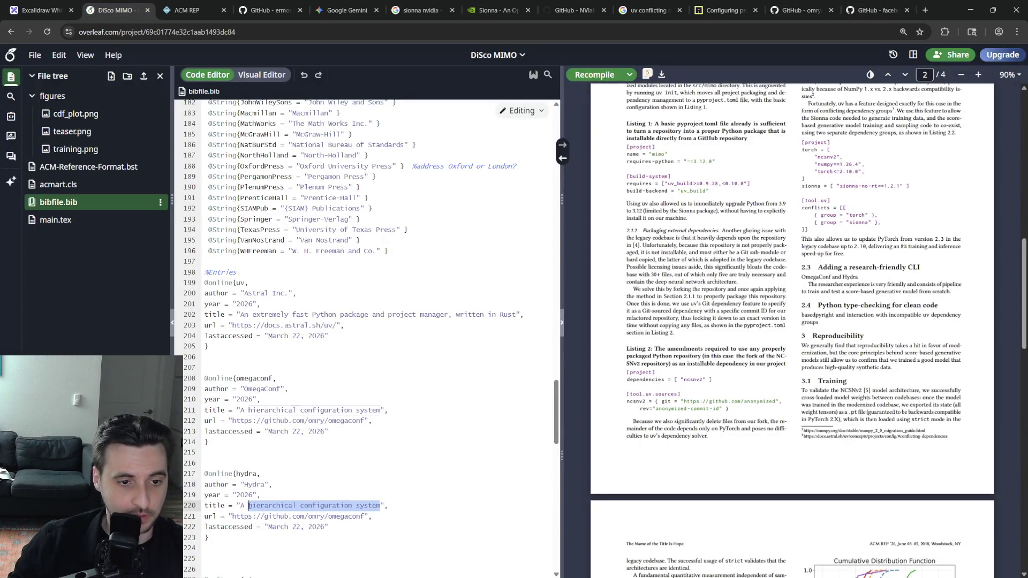
{"action": "key", "text": "ctrl+v"}
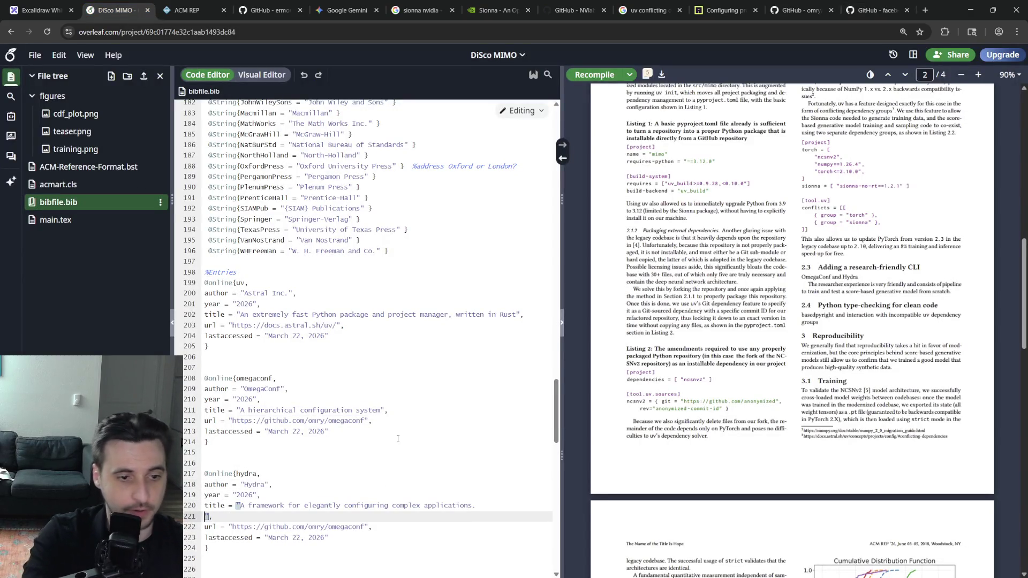
{"action": "key", "text": "BackSpace"}
Replace the hydra entry's URL with the facebookresearch GitHub address and reopen main.tex.
{"action": "key", "text": "ctrl+Tab"}
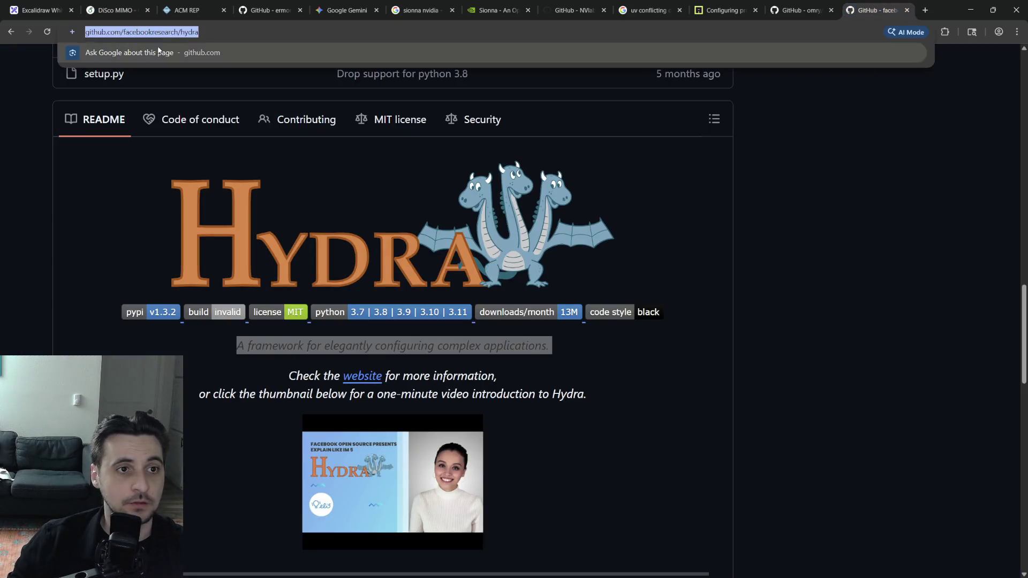
{"action": "key", "text": "ctrl+2"}
{"action": "left_click_drag", "start_coordinate": [364, 516], "coordinate": [232, 517]}
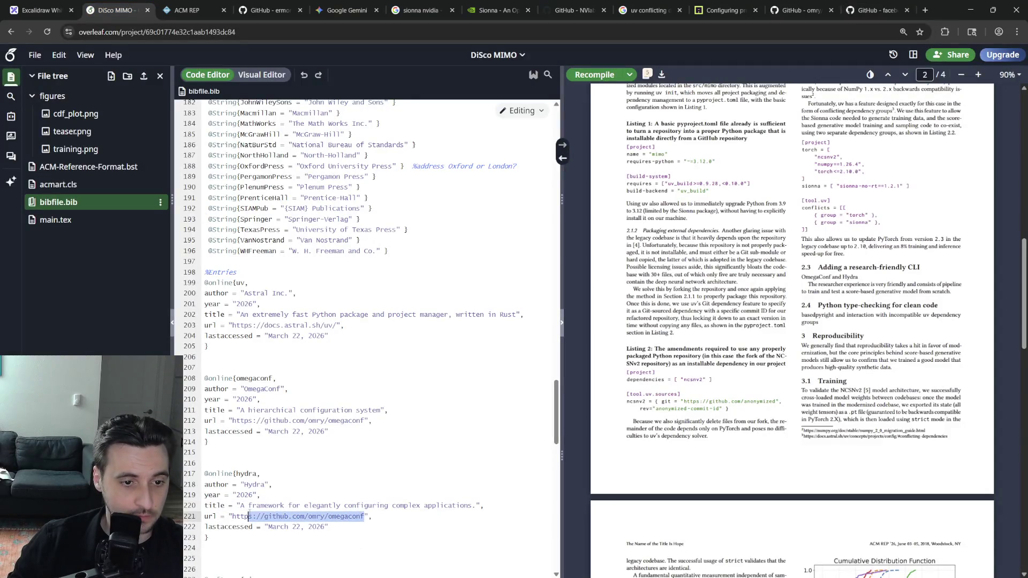
{"action": "key", "text": "ctrl+v"}
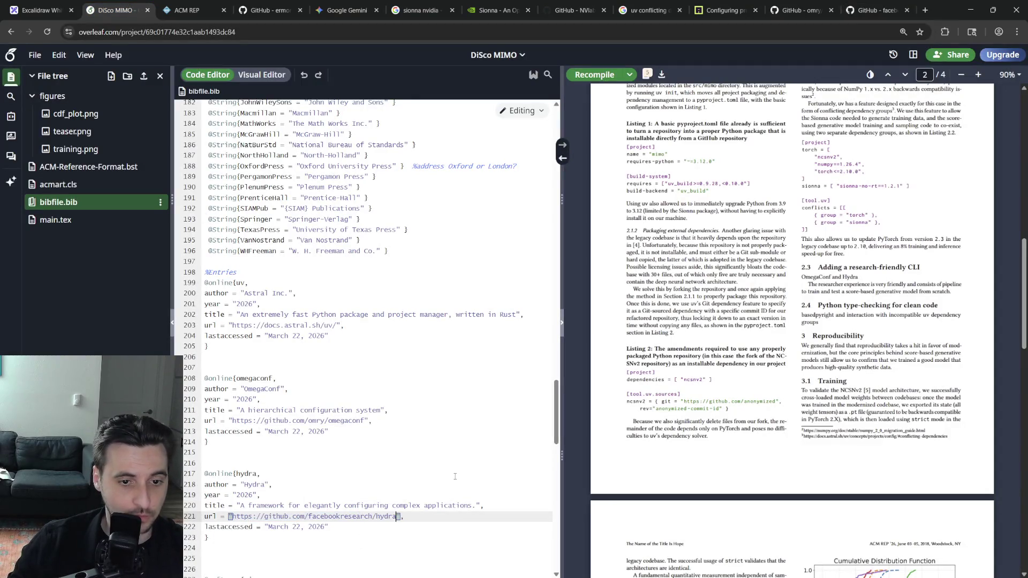
{"action": "left_click", "coordinate": [327, 431]}
{"action": "left_click", "coordinate": [55, 219]}
{"action": "left_click", "coordinate": [370, 337]}
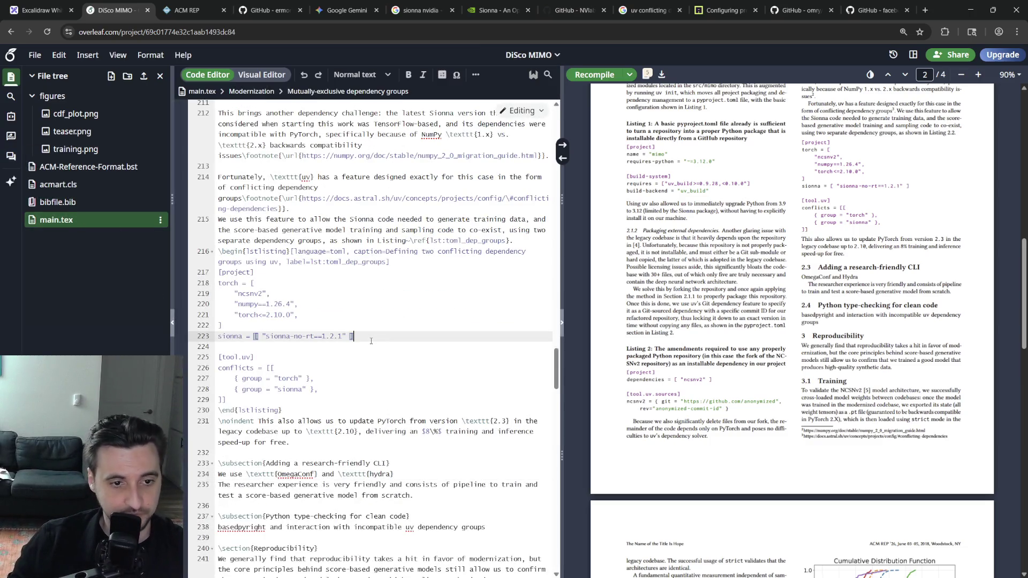
Cite omegaconf and hydra right after their mentions in the CLI subsection.
{"action": "left_click", "coordinate": [320, 475]}
{"action": "type", "text": "\\ci"}
{"action": "key", "text": "Return"}
{"action": "type", "text": "omegaconf"}
{"action": "key", "text": "Return"}
{"action": "key", "text": "End"}
{"action": "type", "text": "\\ci"}
{"action": "key", "text": "Return"}
{"action": "type", "text": "hydra"}
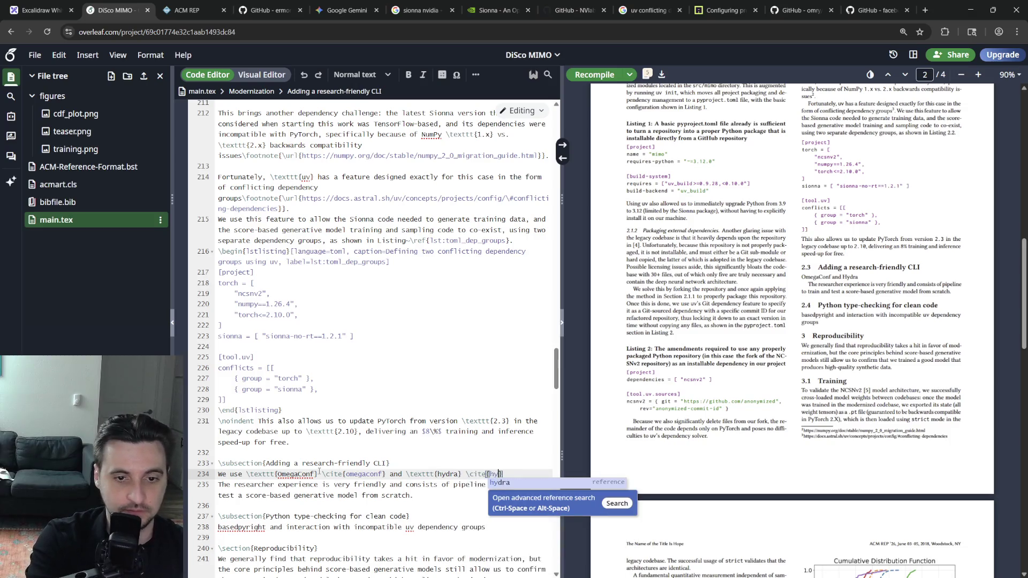
{"action": "key", "text": "Return"}
{"action": "type", "text": "to add"}
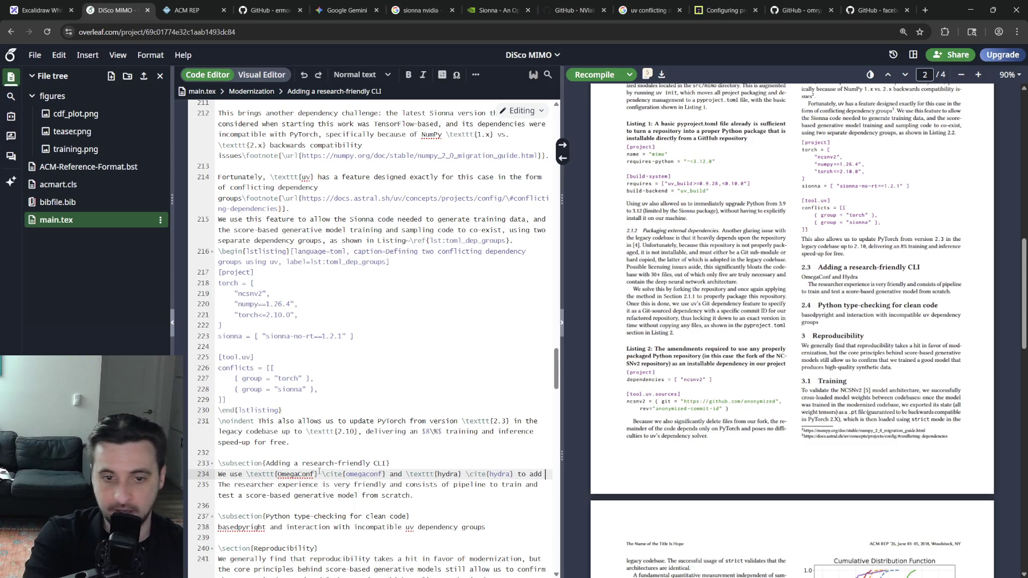
{"action": "type", "text": " a fully-featured CLI to our three"}
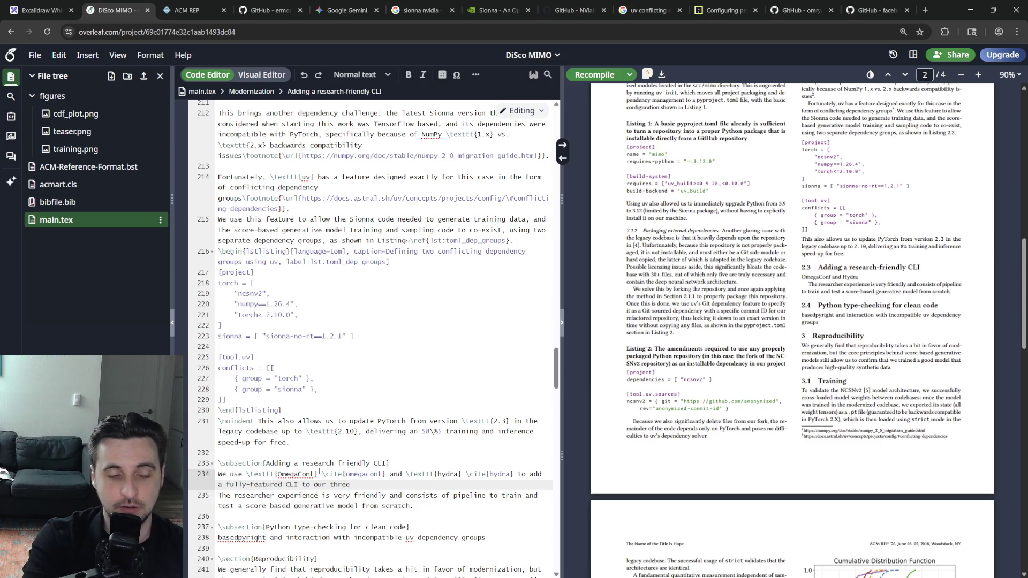
{"action": "type", "text": " user-facing app"}
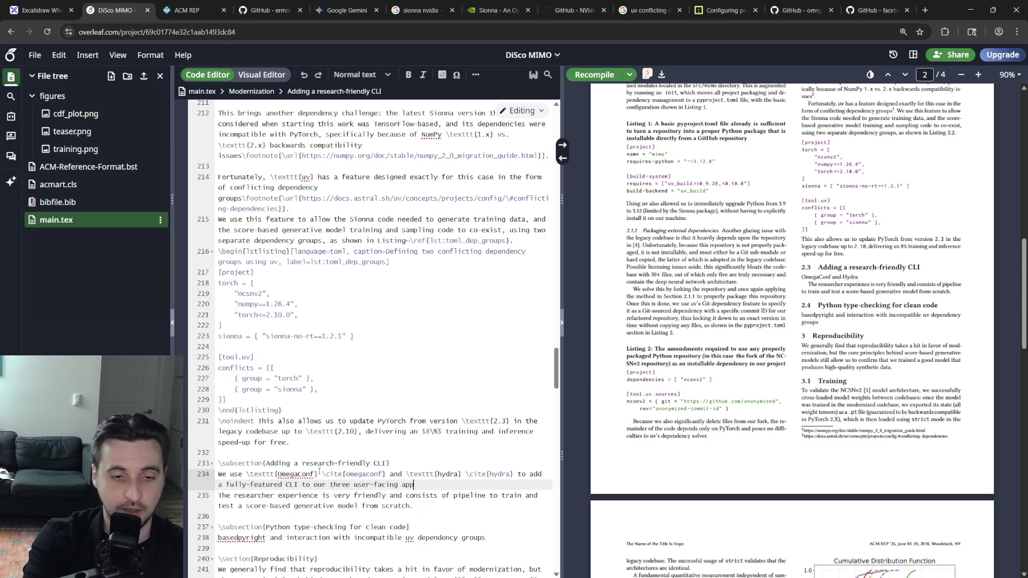
{"action": "type", "text": "lications:"}
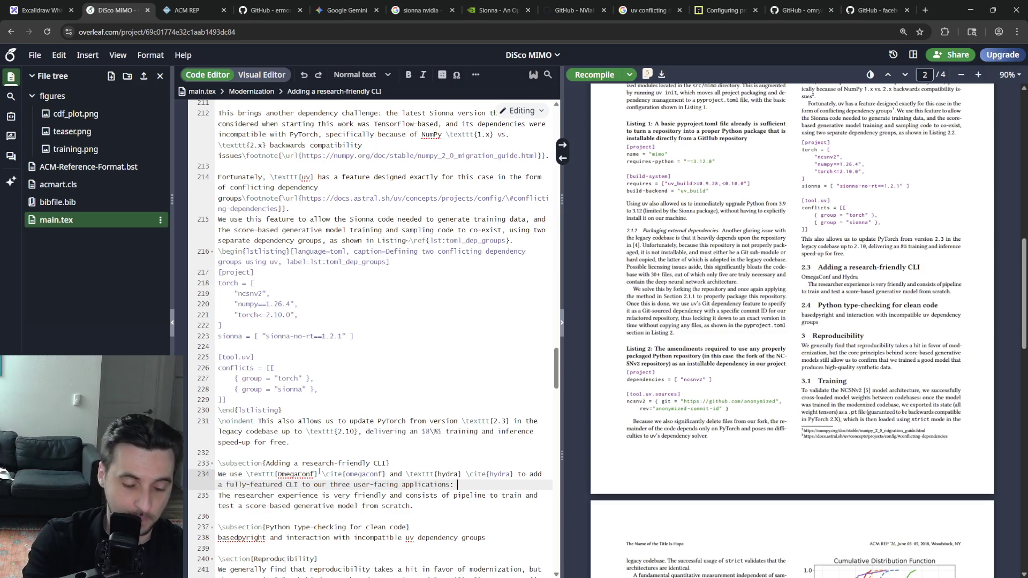
{"action": "type", "text": " data generation using"}
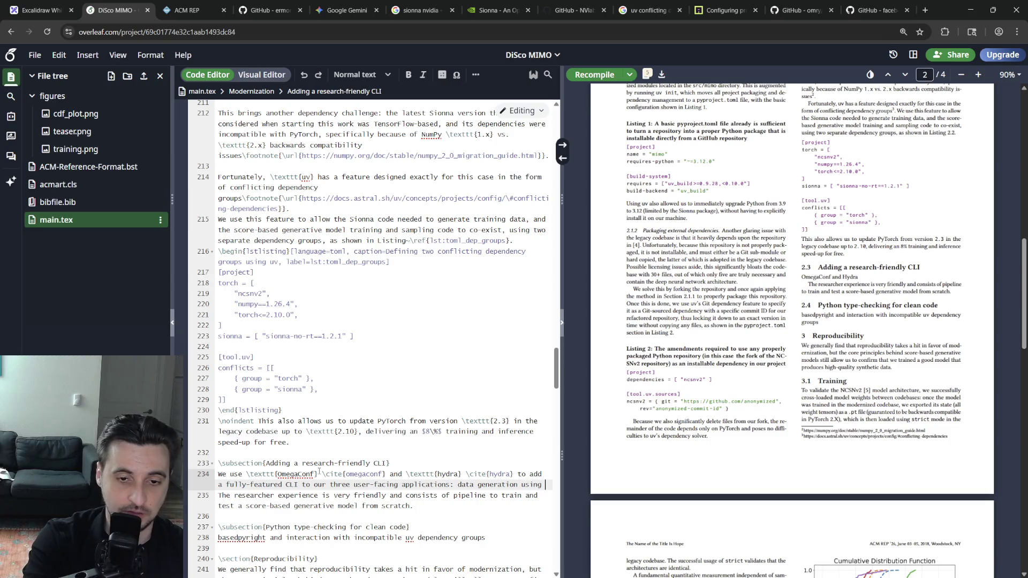
{"action": "type", "text": " Sionna,"}
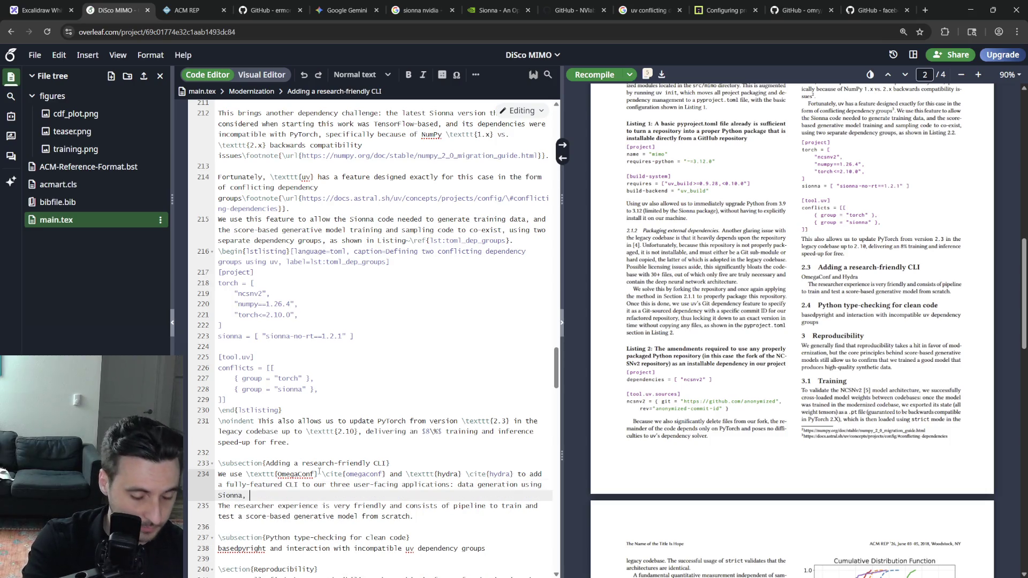
{"action": "type", "text": " score-based g"}
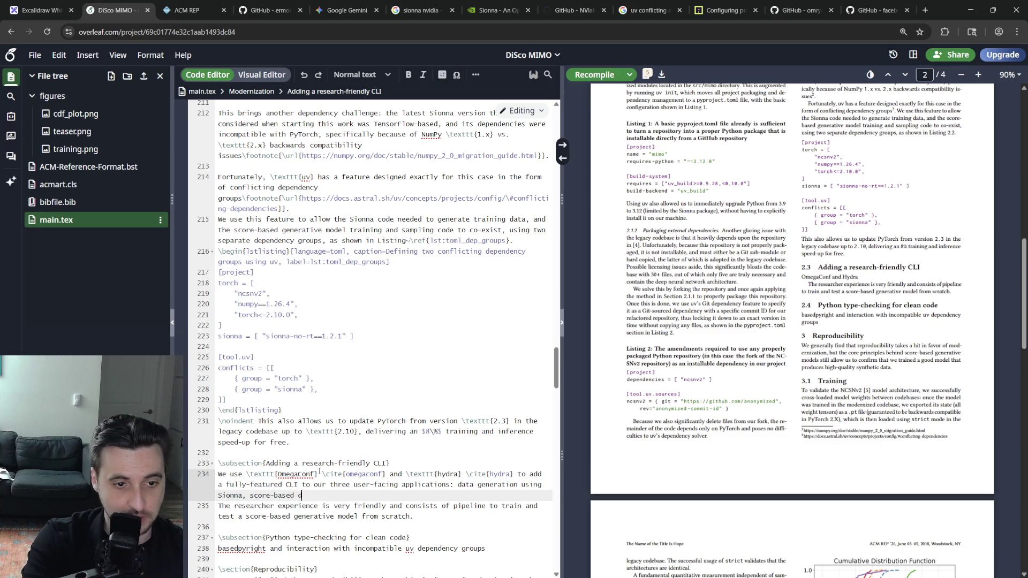
{"action": "type", "text": "enerative model training and inference."}
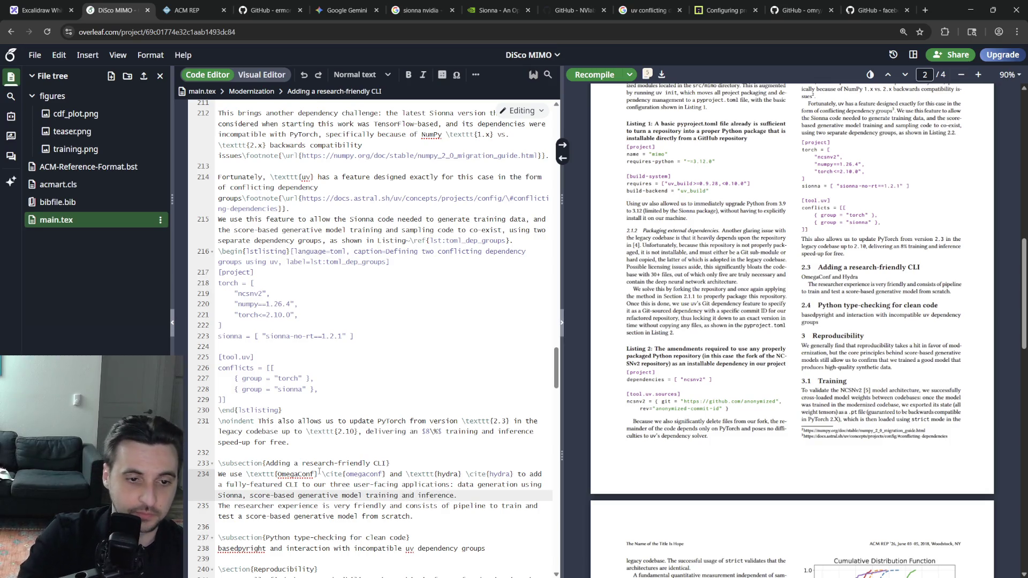
Start a new paragraph beginning 'In particular, we use structured configurations' about configs living in Python modules.
{"action": "key", "text": "Return"}
{"action": "key", "text": "Down"}
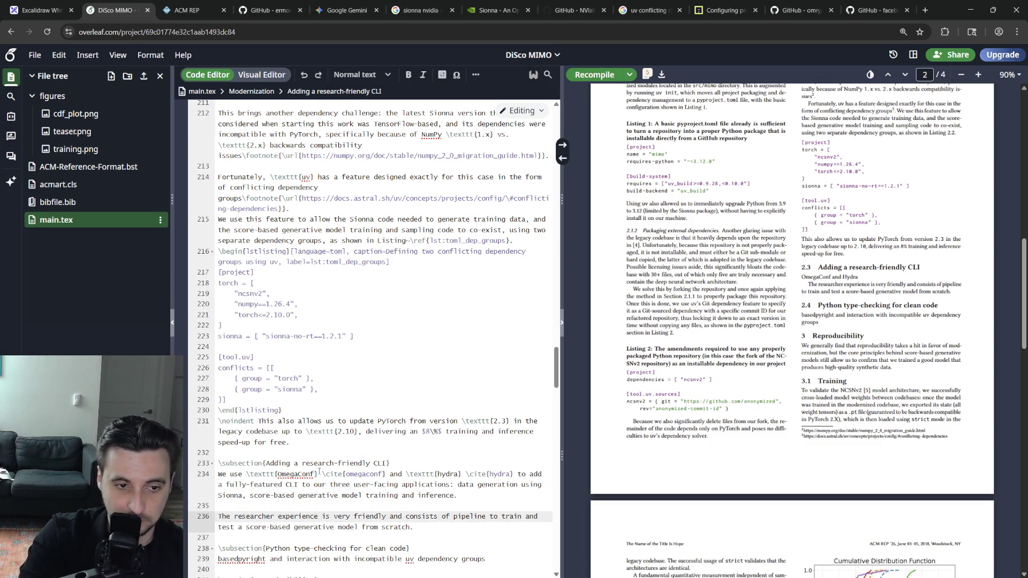
{"action": "key", "text": "ctrl+Right"}
{"action": "key", "text": "ctrl+Right"}
{"action": "key", "text": "Home"}
{"action": "key", "text": "Return"}
{"action": "key", "text": "Up"}
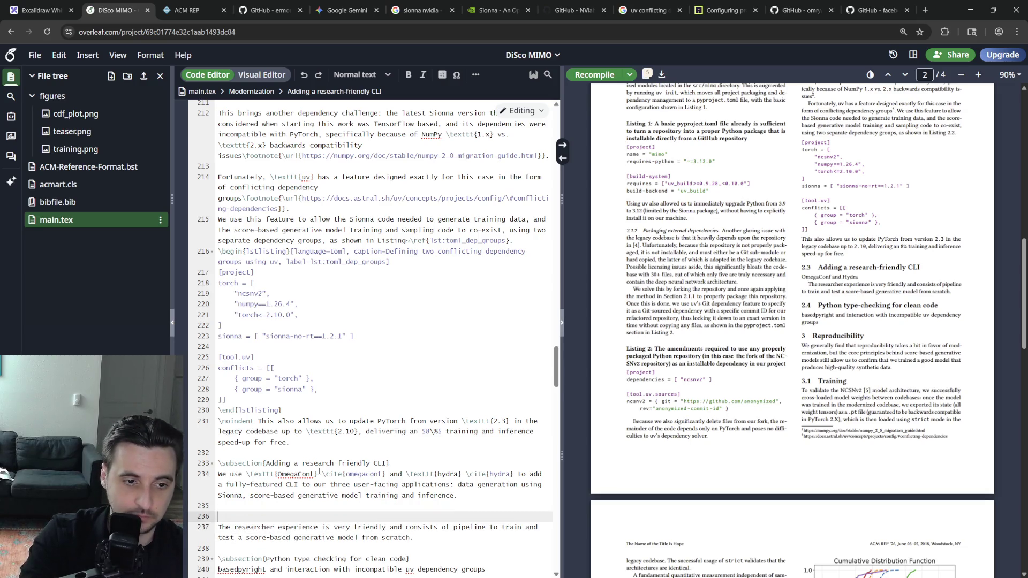
{"action": "key", "text": "BackSpace"}
{"action": "key", "text": "BackSpace"}
{"action": "key", "text": "Return"}
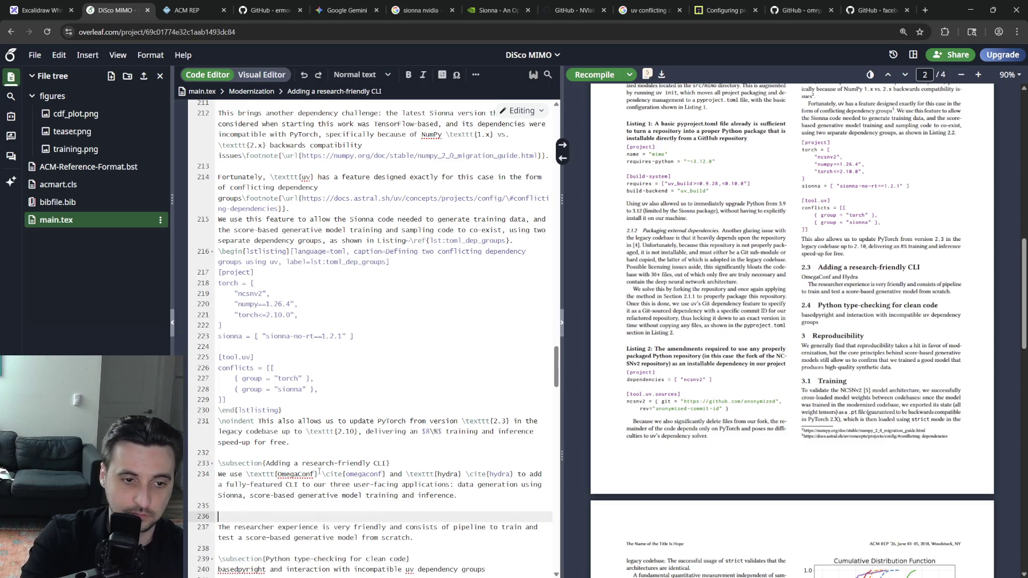
{"action": "key", "text": "Return"}
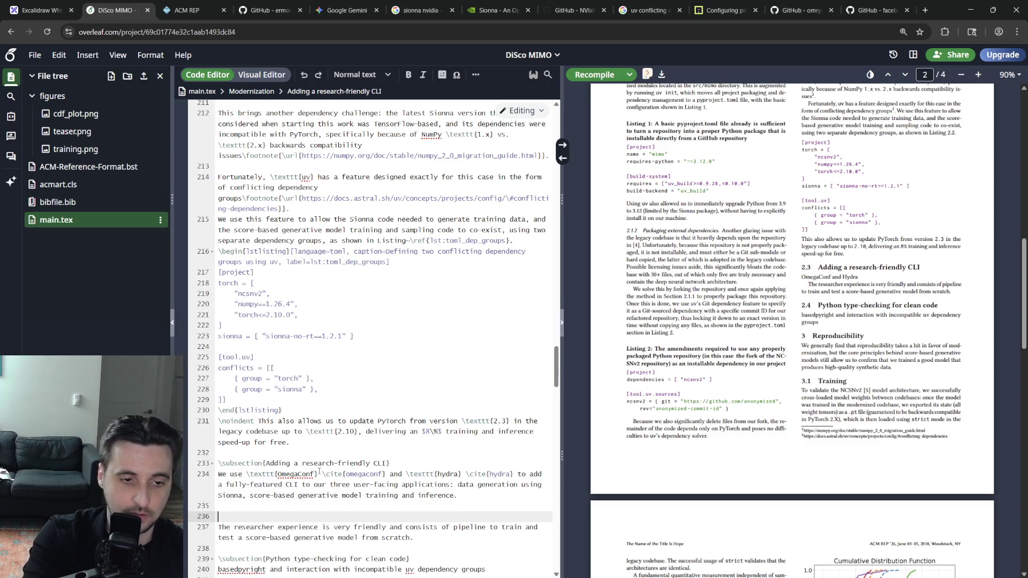
{"action": "type", "text": "In particular"}
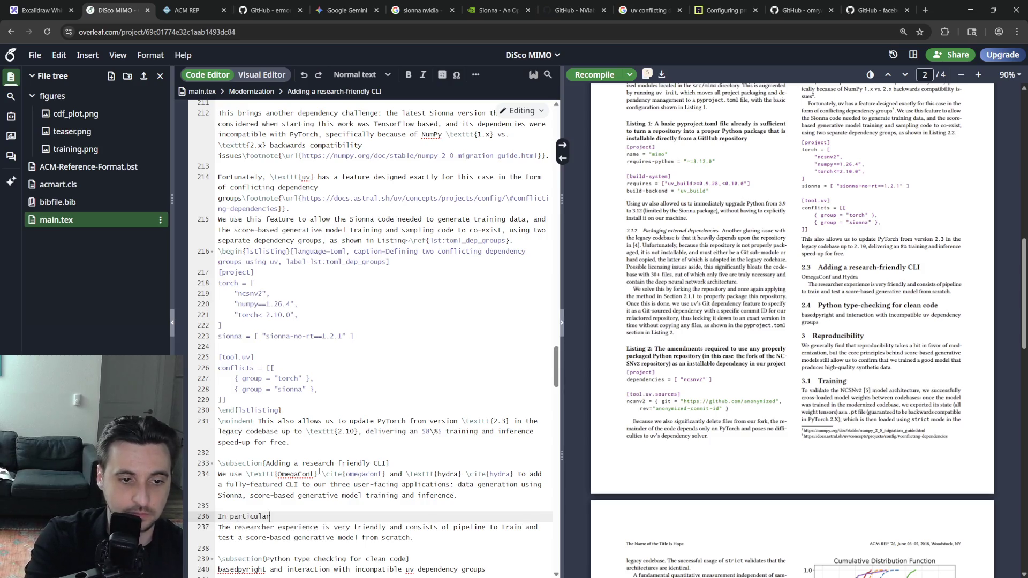
{"action": "type", "text": ", we use \\"}
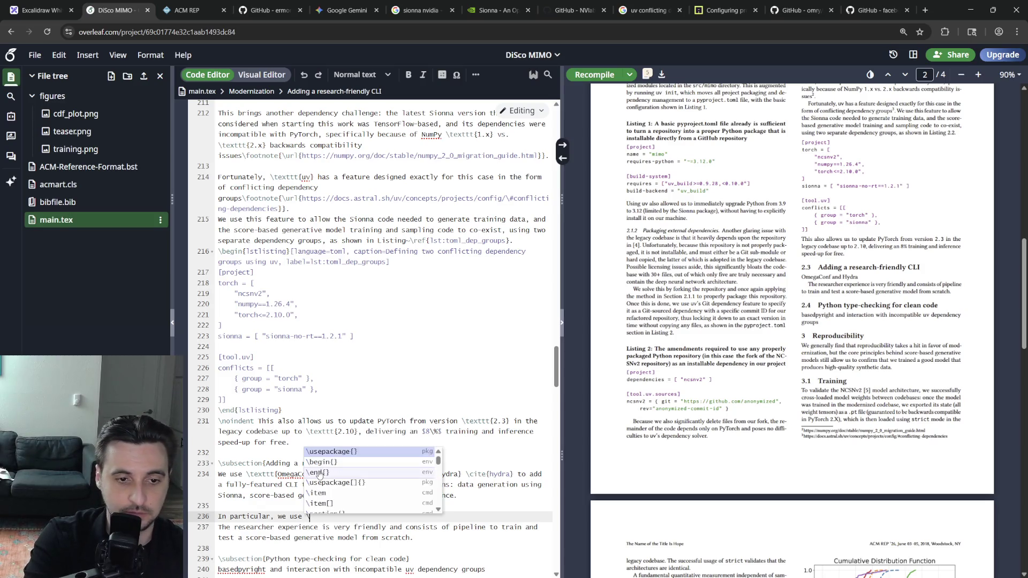
{"action": "key", "text": "BackSpace"}
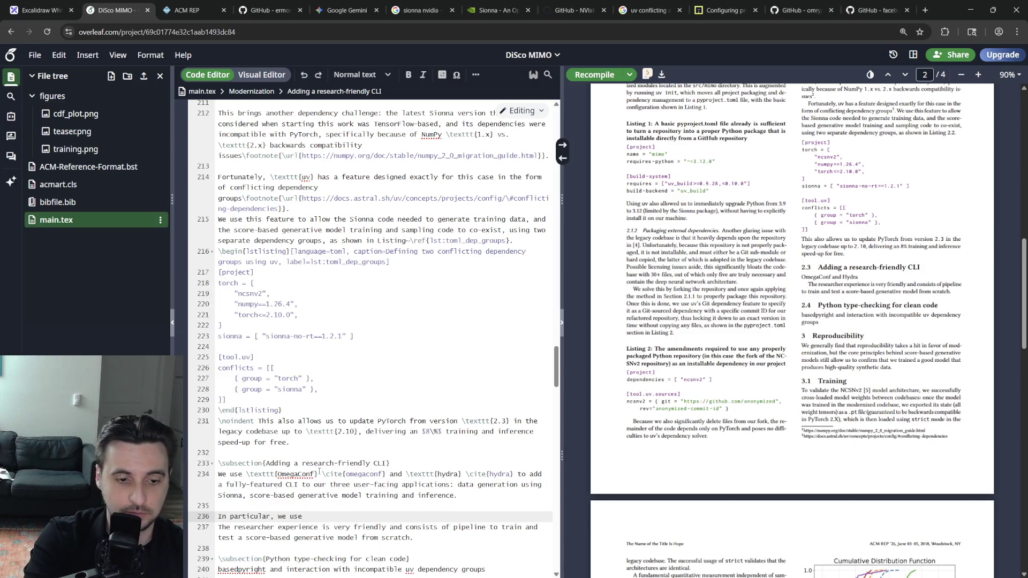
{"action": "type", "text": "structured configurations whic"}
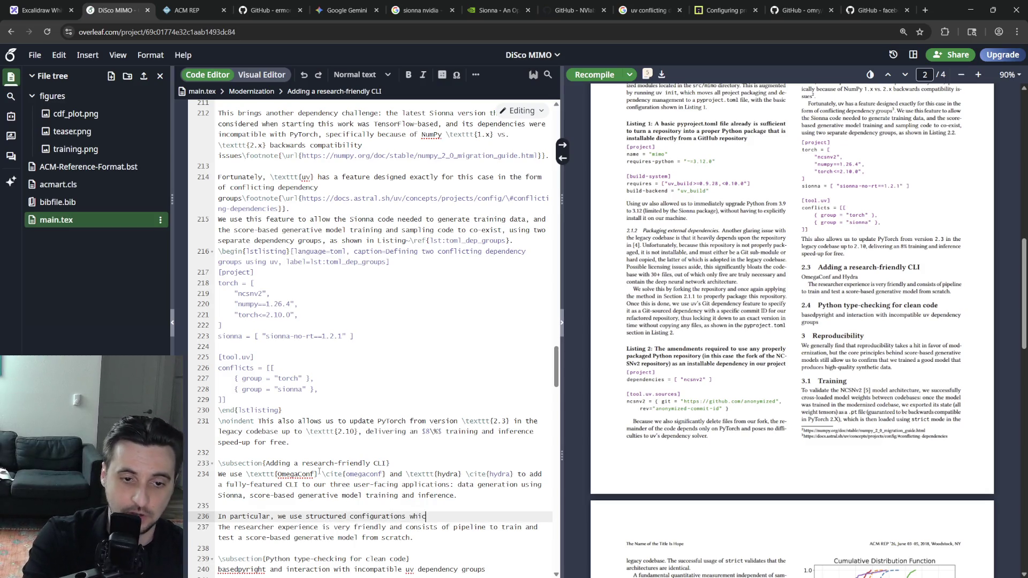
{"action": "type", "text": "h live directly in "}
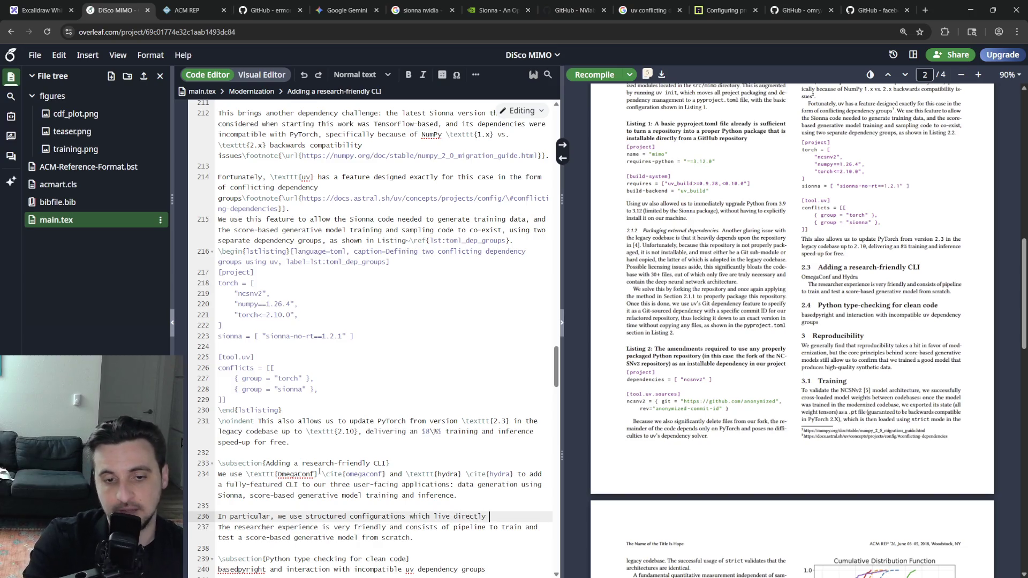
{"action": "type", "text": " Python module files"}
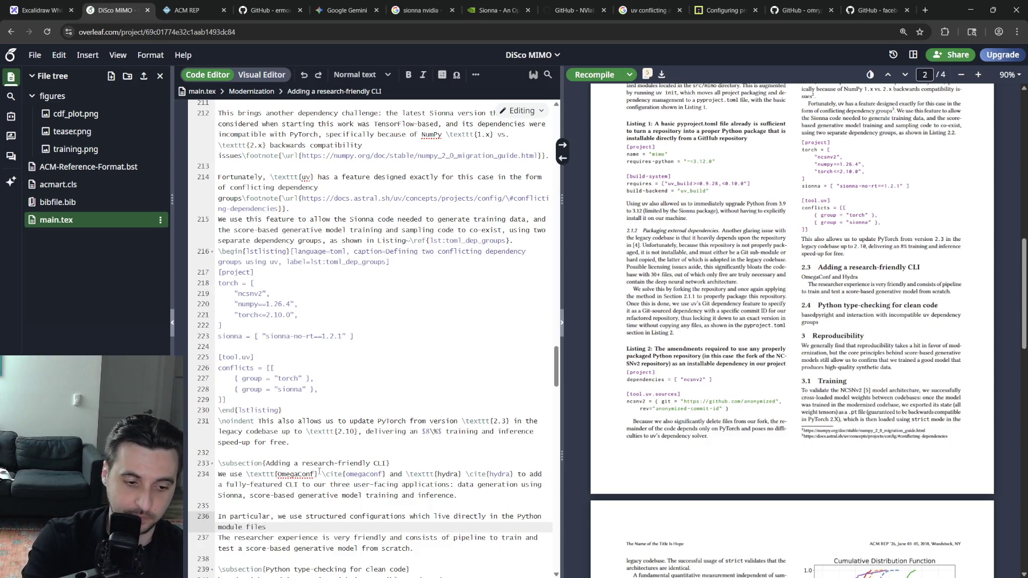
{"action": "type", "text": ", and "}
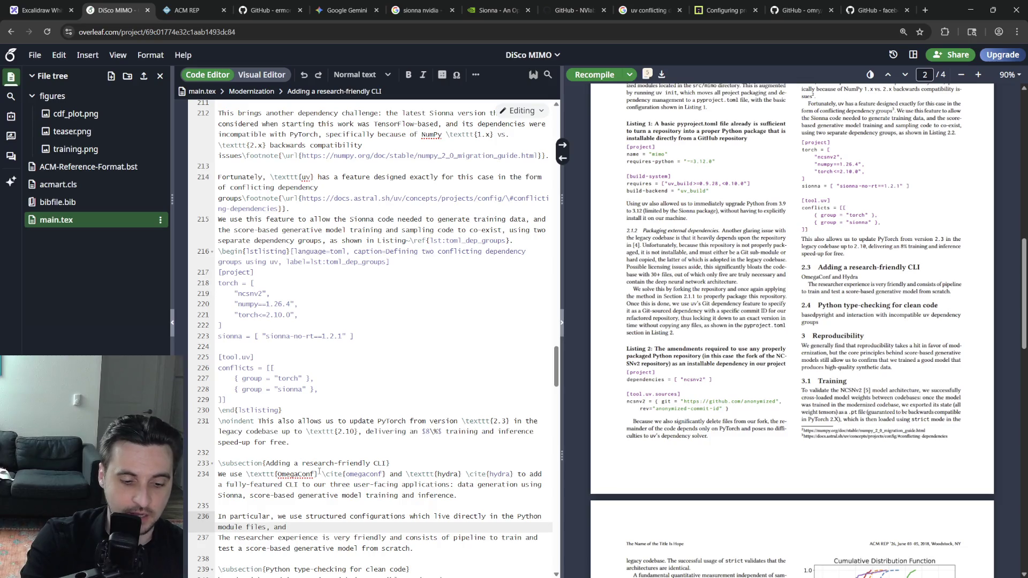
{"action": "type", "text": " not in separa"}
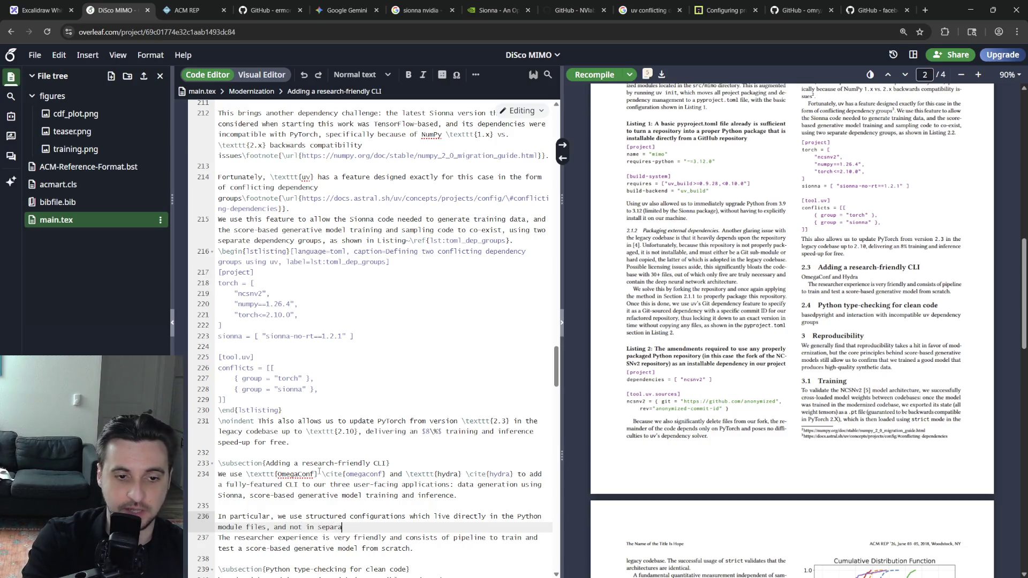
{"action": "type", "text": "te \\texttt{"}
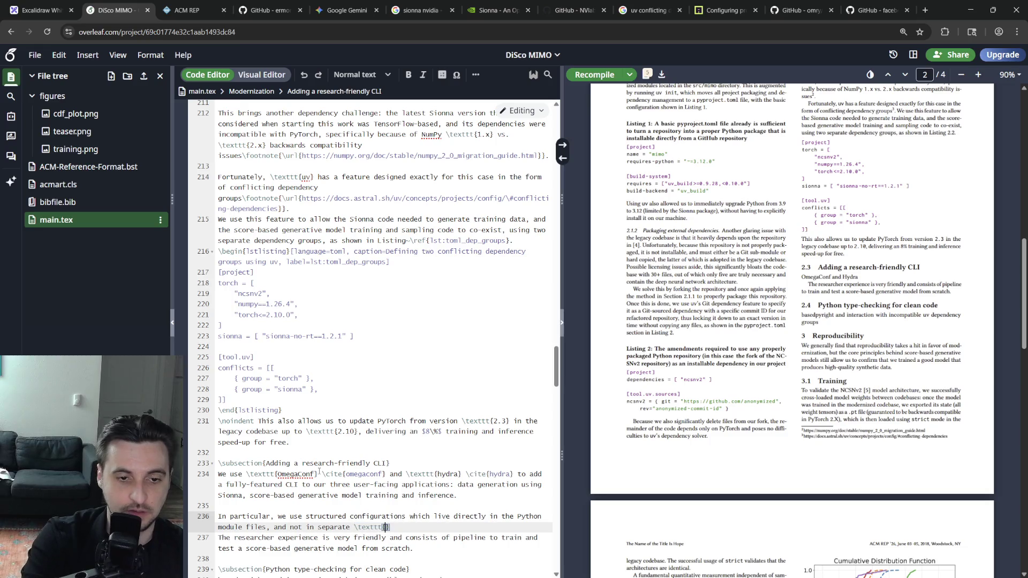
{"action": "type", "text": ".yaml} files"}
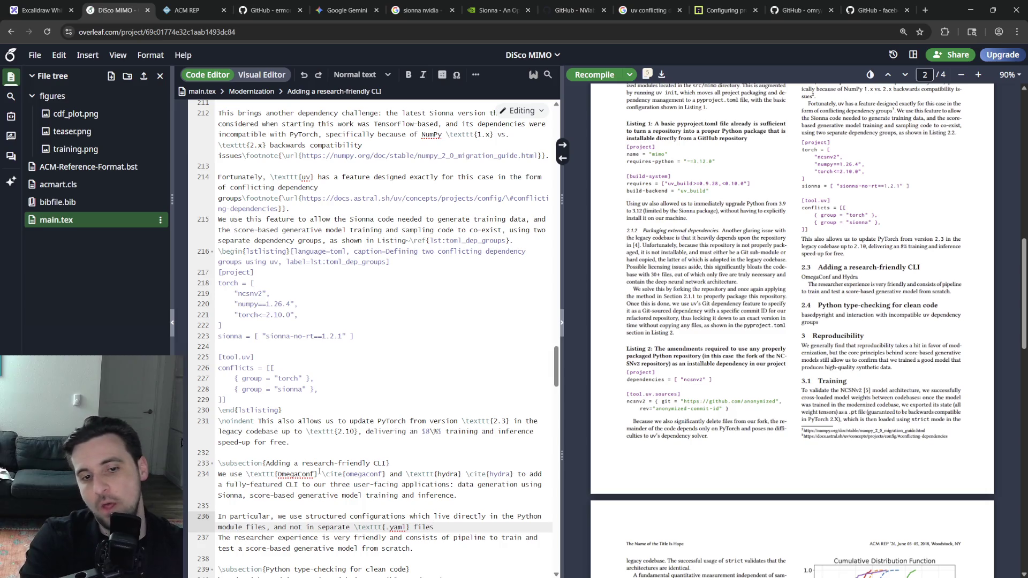
{"action": "type", "text": " to improve"}
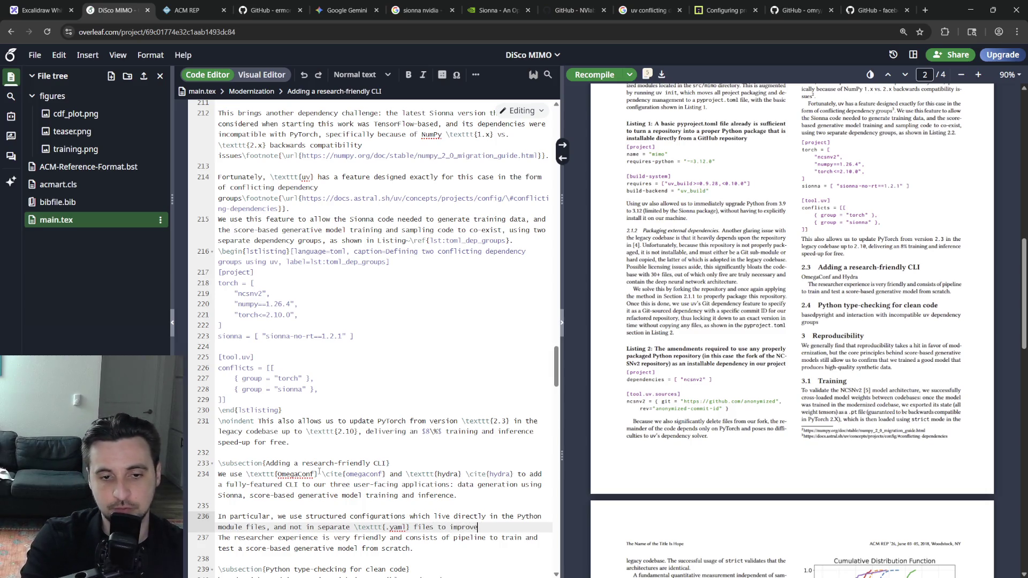
{"action": "type", "text": " developer"}
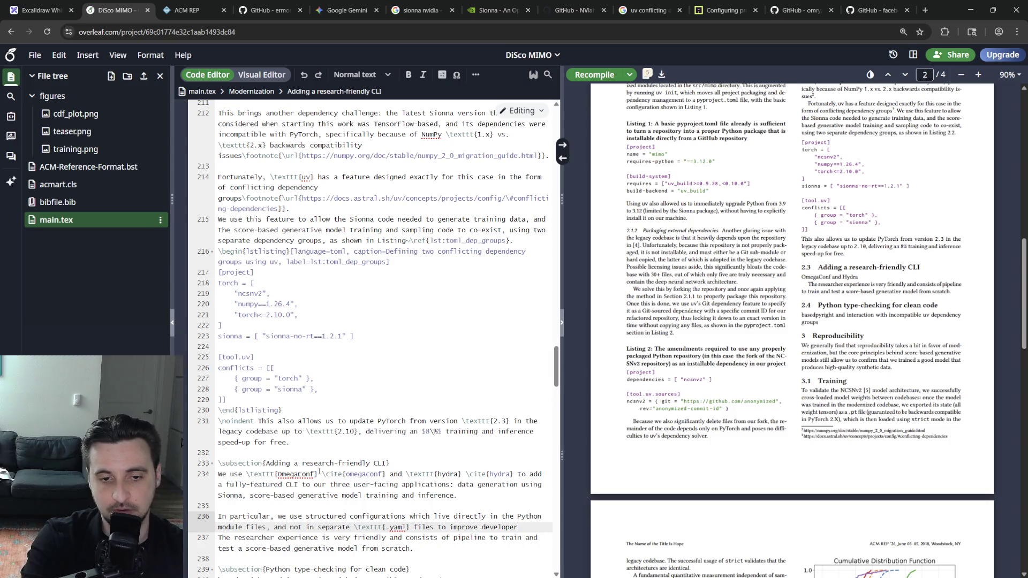
{"action": "type", "text": " expere"}
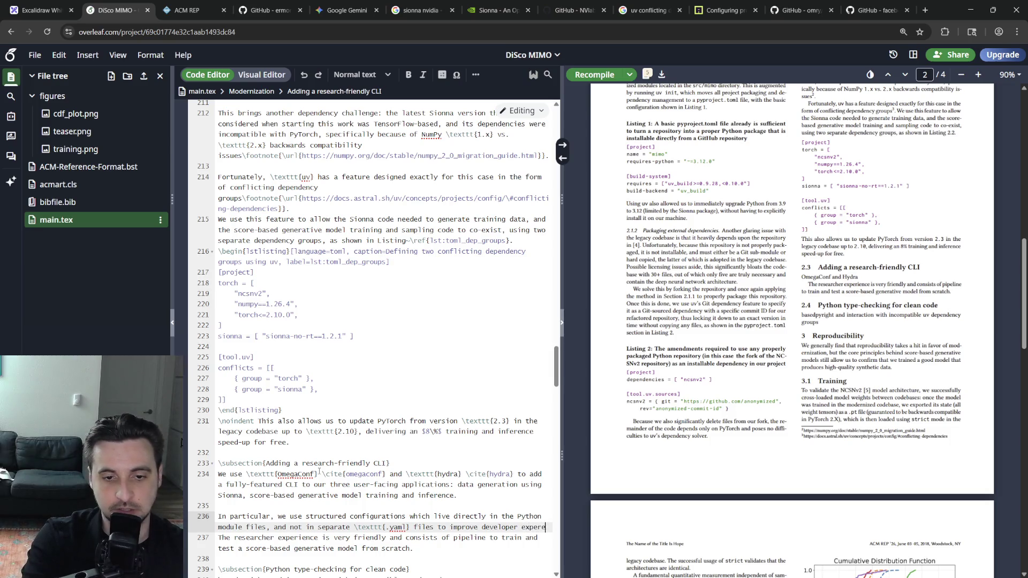
{"action": "type", "text": "rince by havin"}
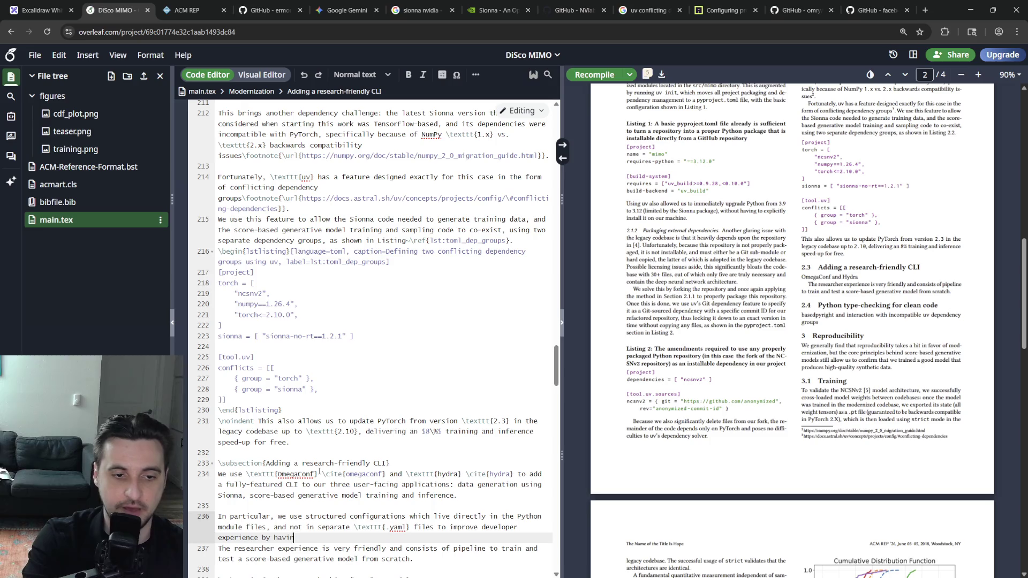
{"action": "type", "text": "configs as close as "}
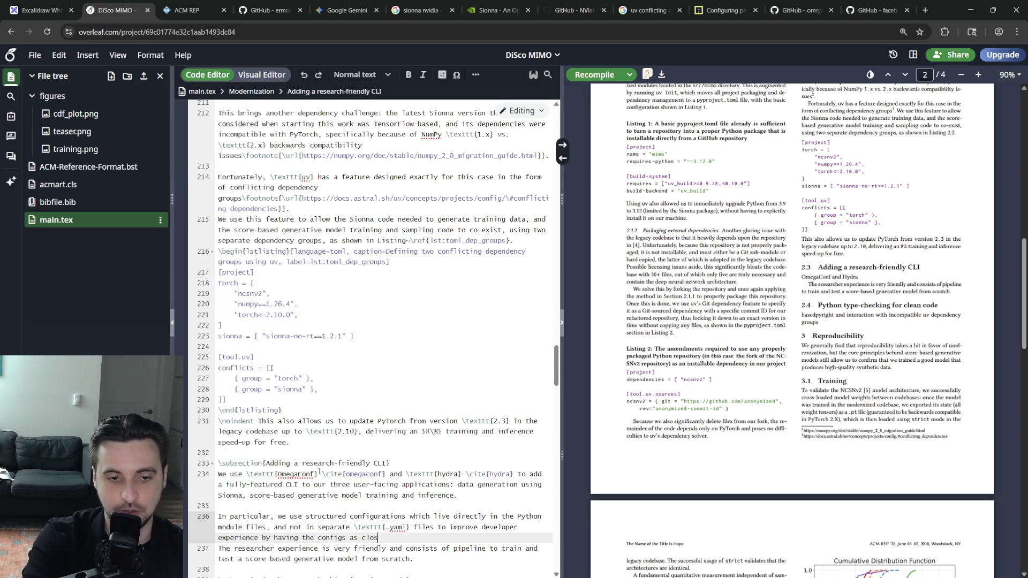
{"action": "type", "text": "to th"}
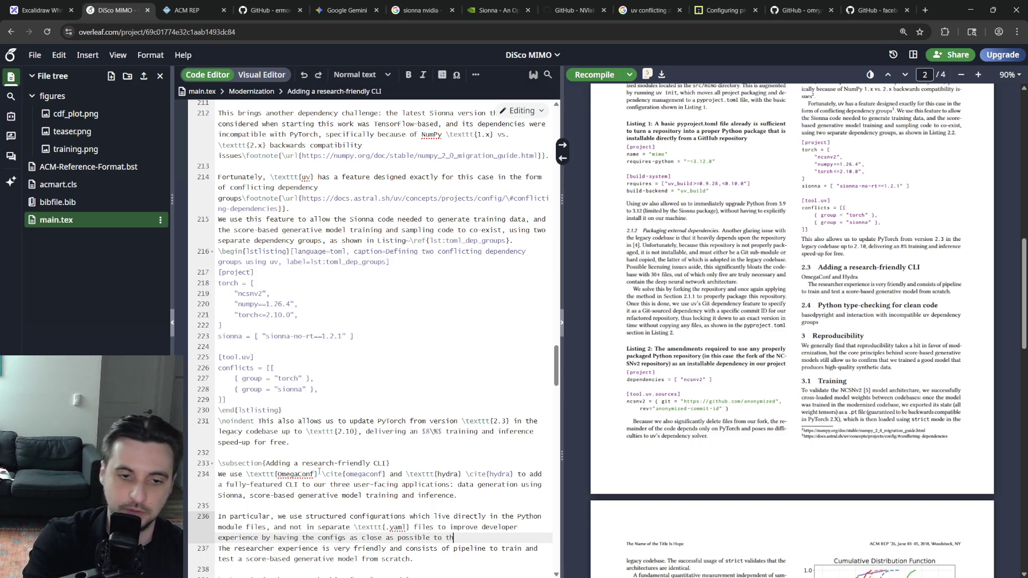
{"action": "type", "text": "e code that util"}
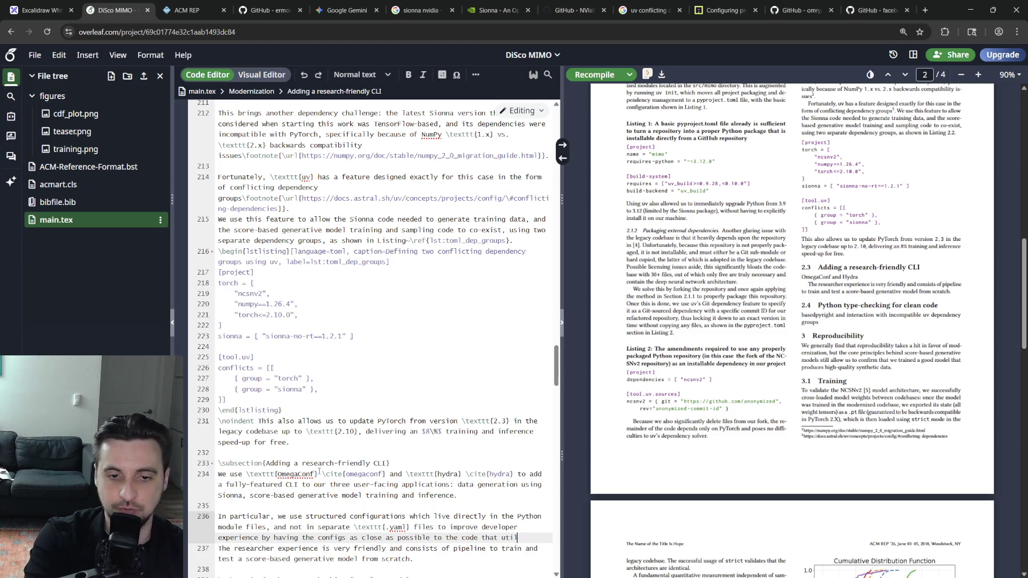
{"action": "type", "text": "izes them."}
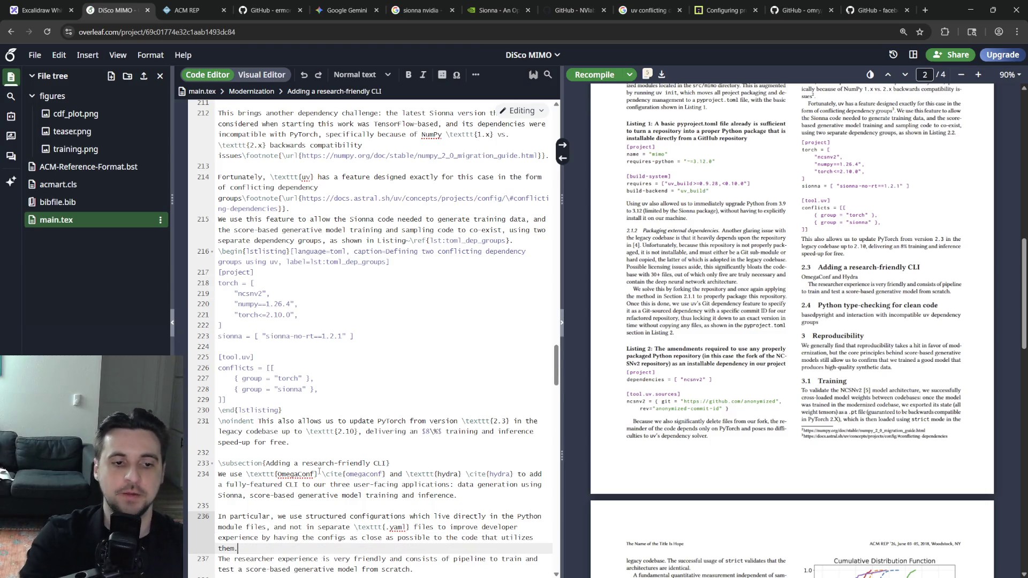
Reword to 'developer experience', fix 'click-to-run', drop 'single', and continue the sentence past 'scratch' toward the listing.
{"action": "left_click", "coordinate": [235, 558]}
{"action": "type", "text": "The resul"}
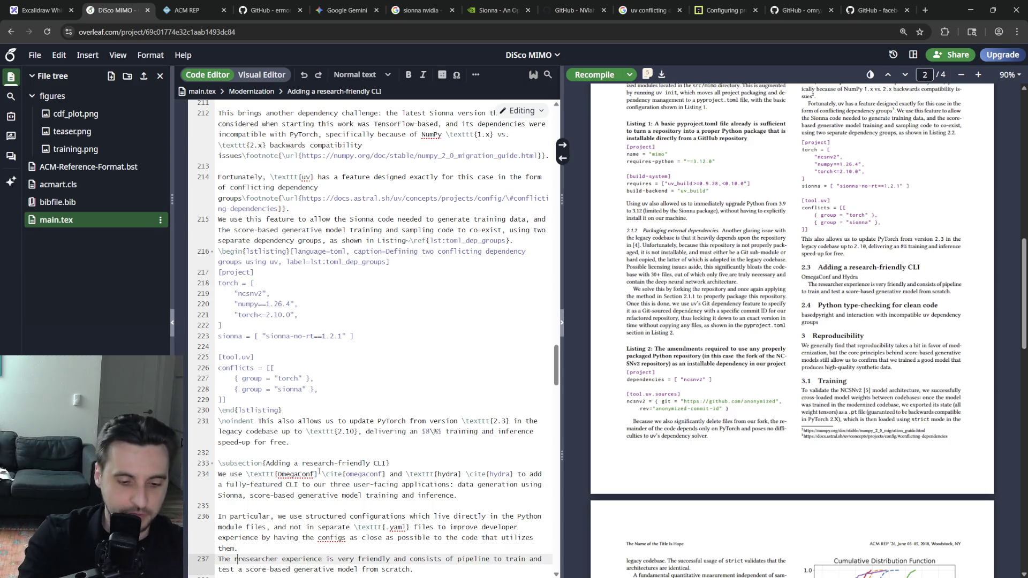
{"action": "type", "text": "ting"}
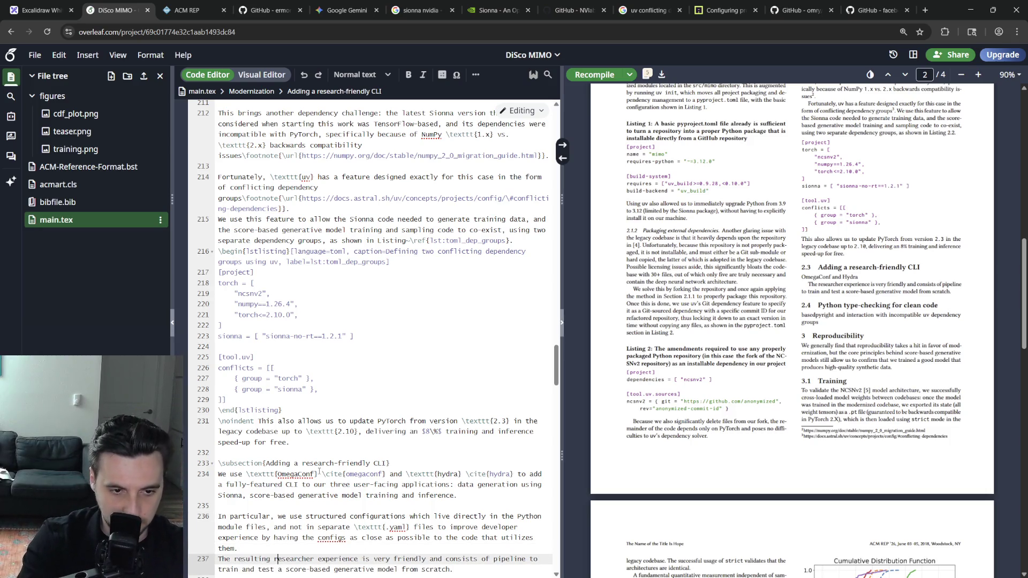
{"action": "key", "text": "ctrl+BackSpace"}
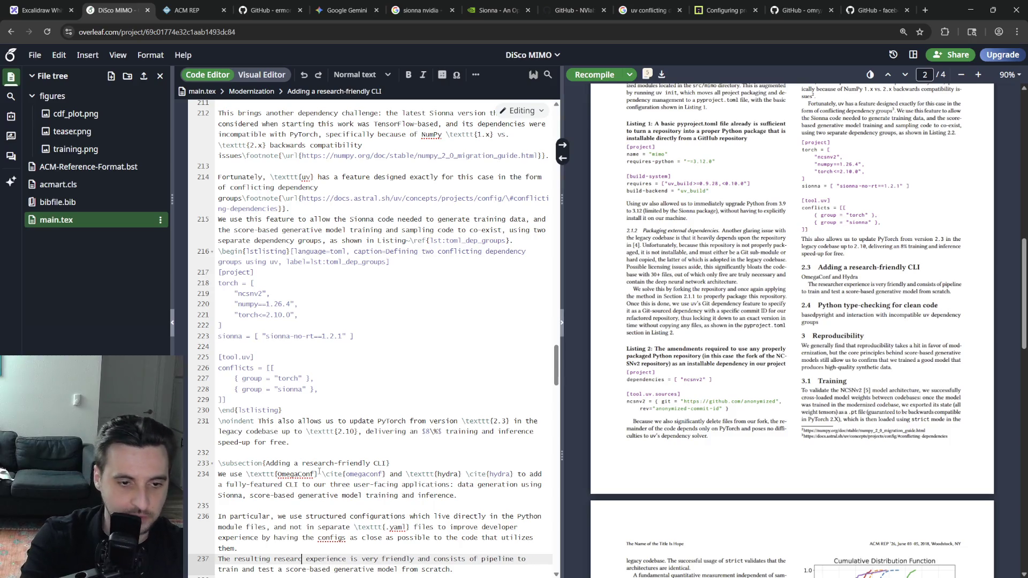
{"action": "type", "text": "develo experience"}
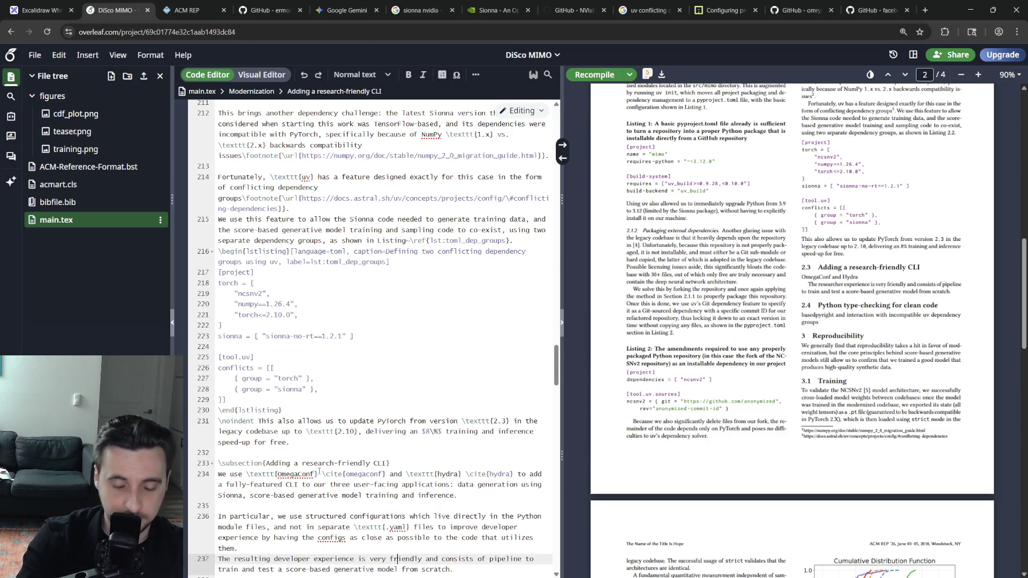
{"action": "key", "text": "ctrl+Right"}
{"action": "key", "text": "ctrl+Right"}
{"action": "type", "text": "a single-"}
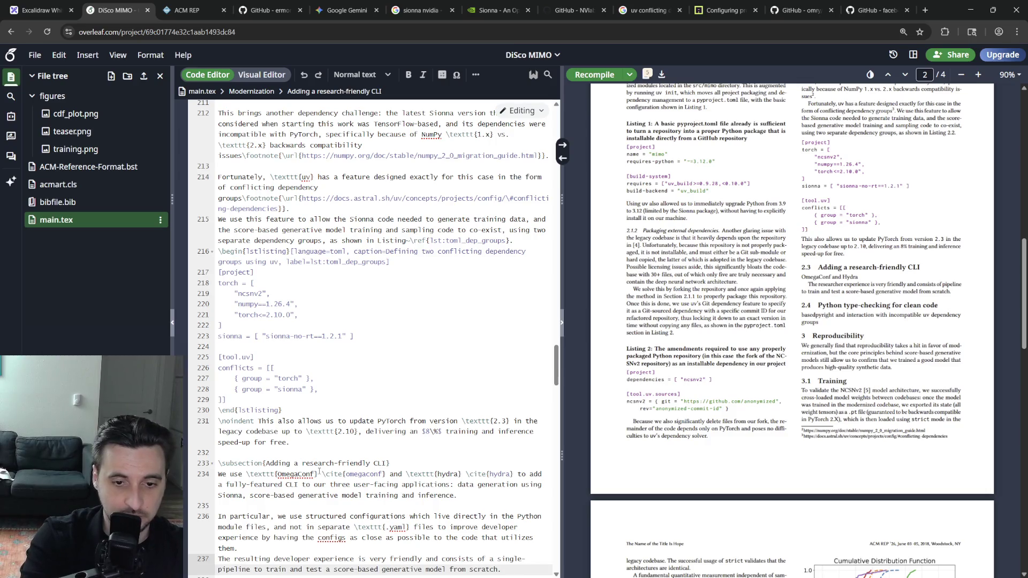
{"action": "key", "text": "BackSpace"}
{"action": "key", "text": "BackSpace"}
{"action": "key", "text": "BackSpace"}
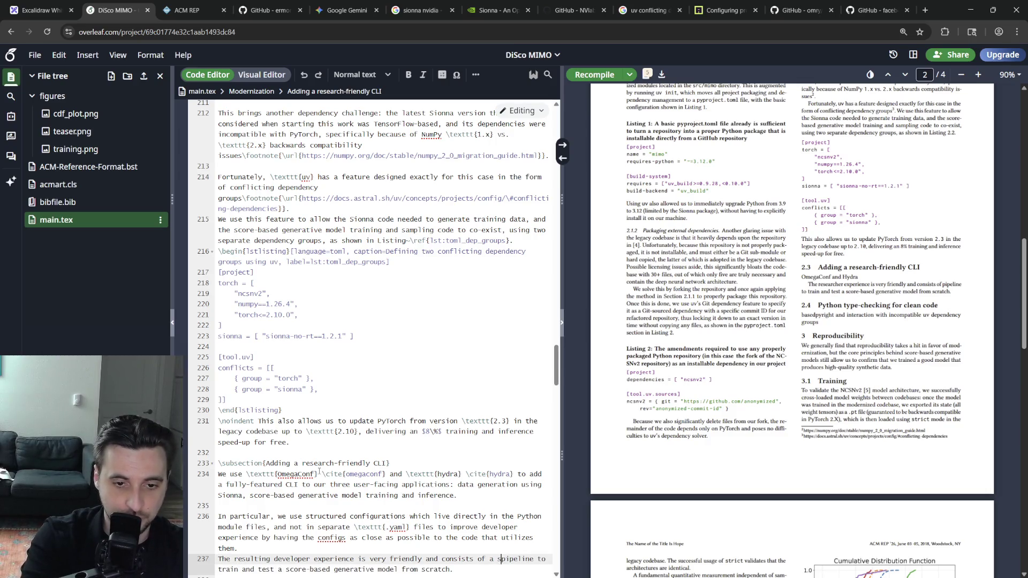
{"action": "type", "text": "clikc-"}
{"action": "key", "text": "BackSpace"}
{"action": "key", "text": "BackSpace"}
{"action": "key", "text": "BackSpace"}
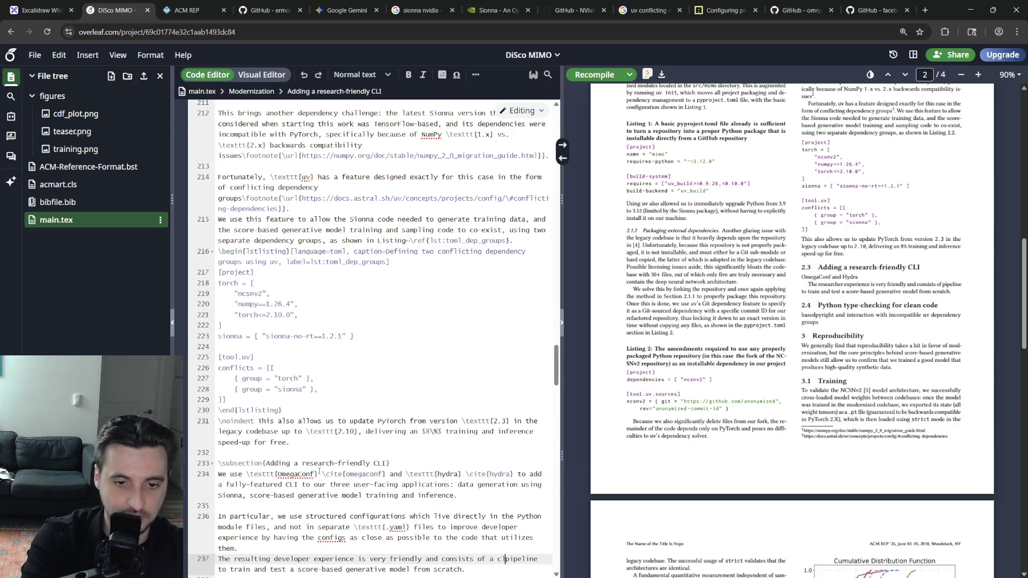
{"action": "type", "text": "ck-o-run"}
{"action": "key", "text": "End"}
{"action": "scroll", "coordinate": [319, 470], "scroll_direction": "down", "scroll_amount": 2}
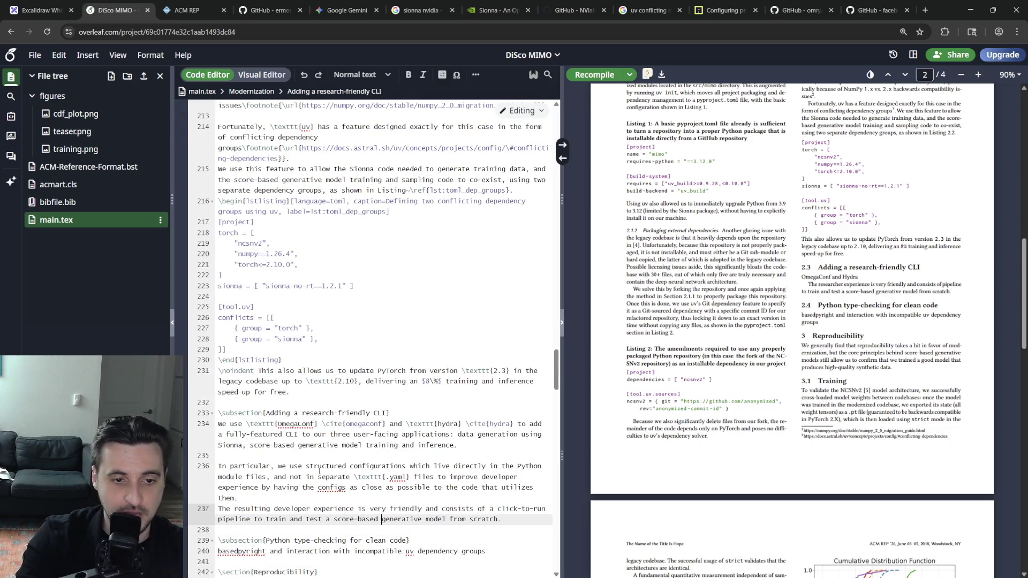
{"action": "type", "text": "gener"}
{"action": "type", "text": "ate training data"}
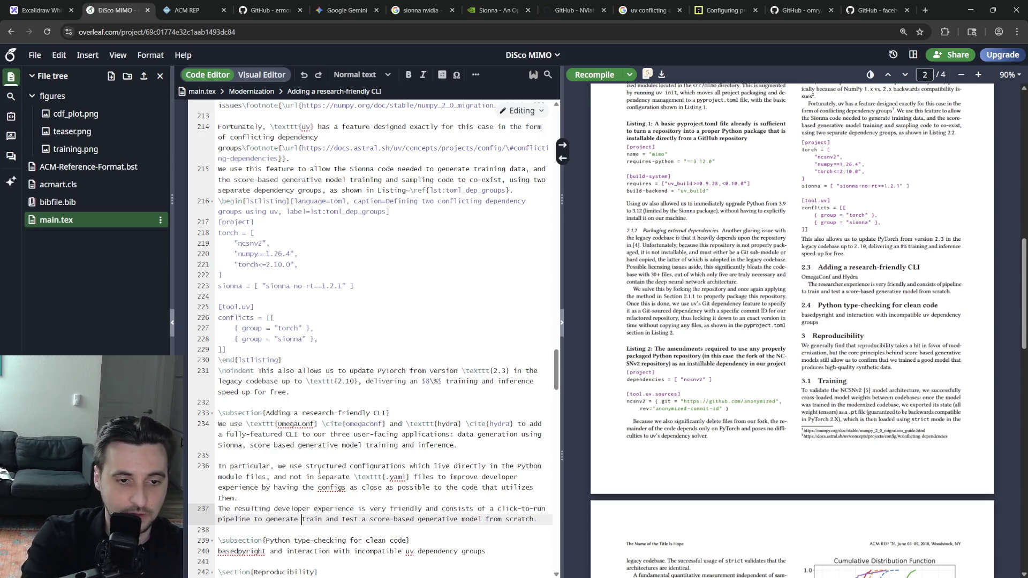
{"action": "type", "text": ", train"}
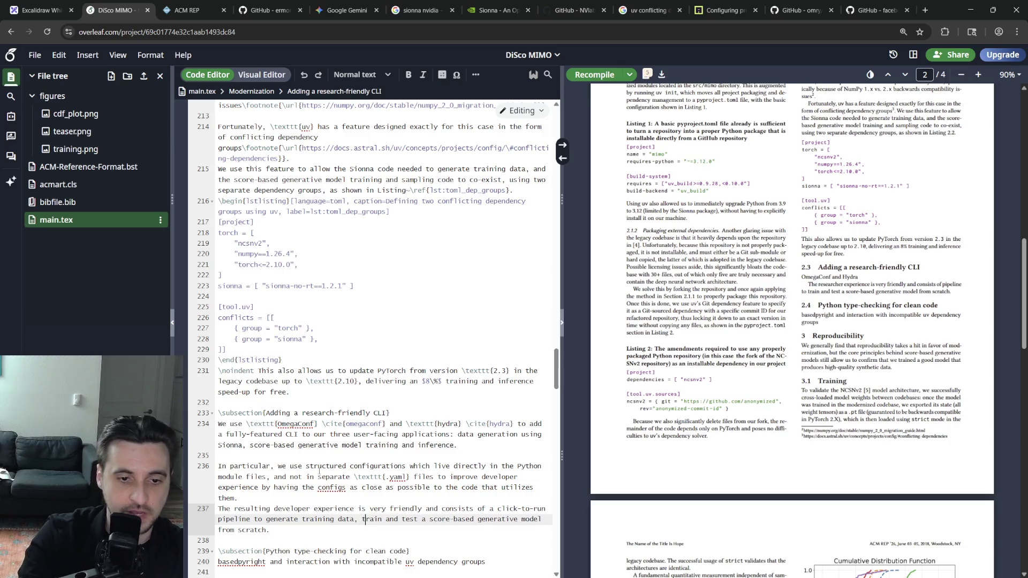
{"action": "type", "text": ","}
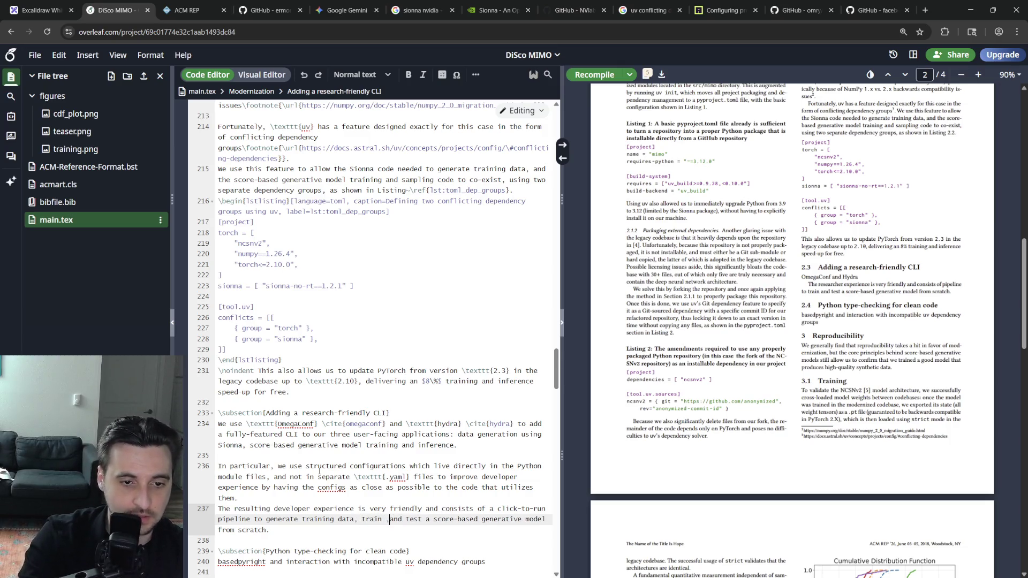
{"action": "key", "text": "End"}
{"action": "key", "text": "BackSpace"}
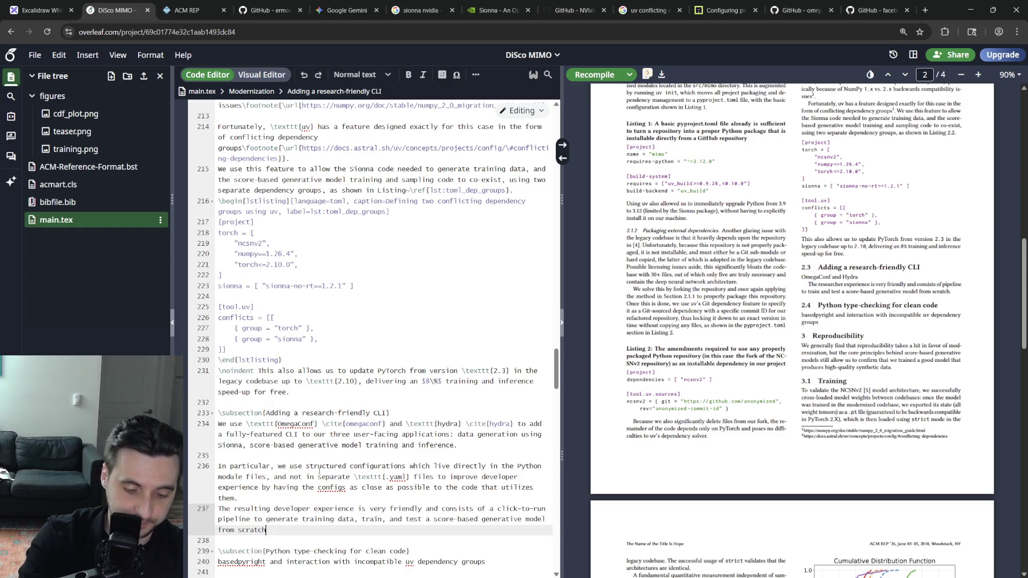
{"action": "type", "text": ", as shown by the "}
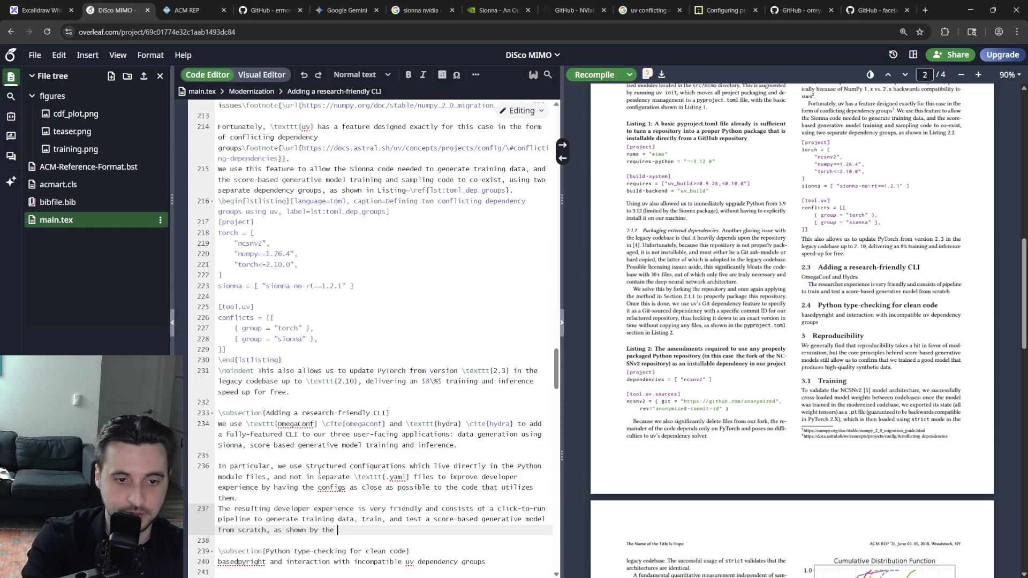
{"action": "type", "text": "three sequential commands (one of "}
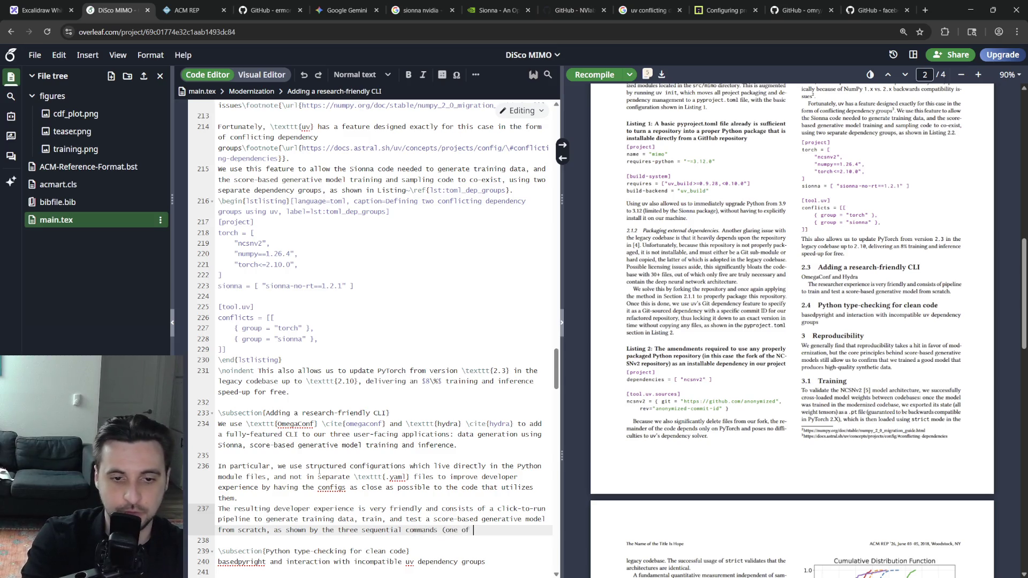
{"action": "key", "text": "BackSpace"}
{"action": "key", "text": "BackSpace"}
{"action": "key", "text": "BackSpace"}
{"action": "type", "text": "for each par"}
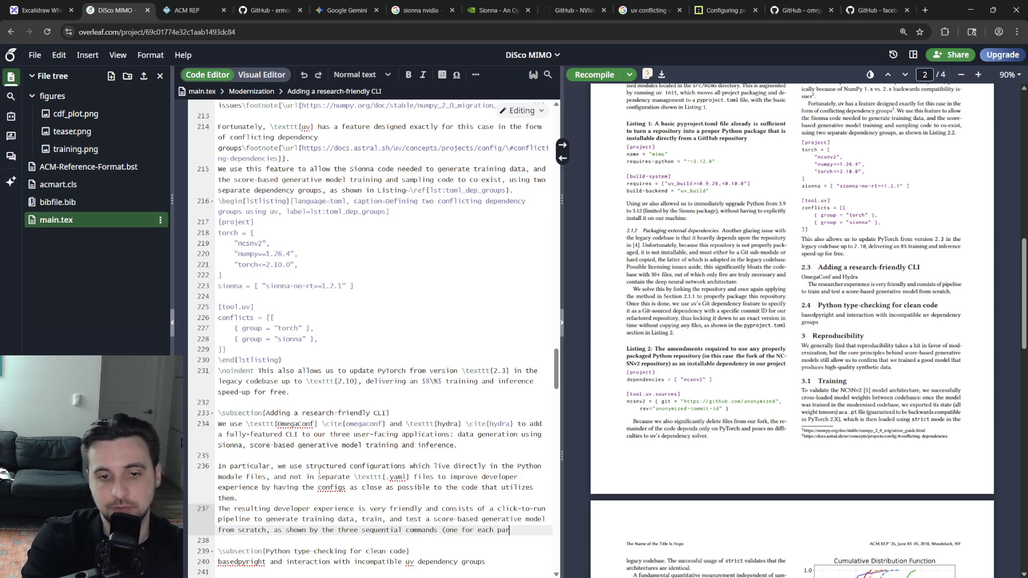
{"action": "type", "text": "the pipeline) in Listing~"}
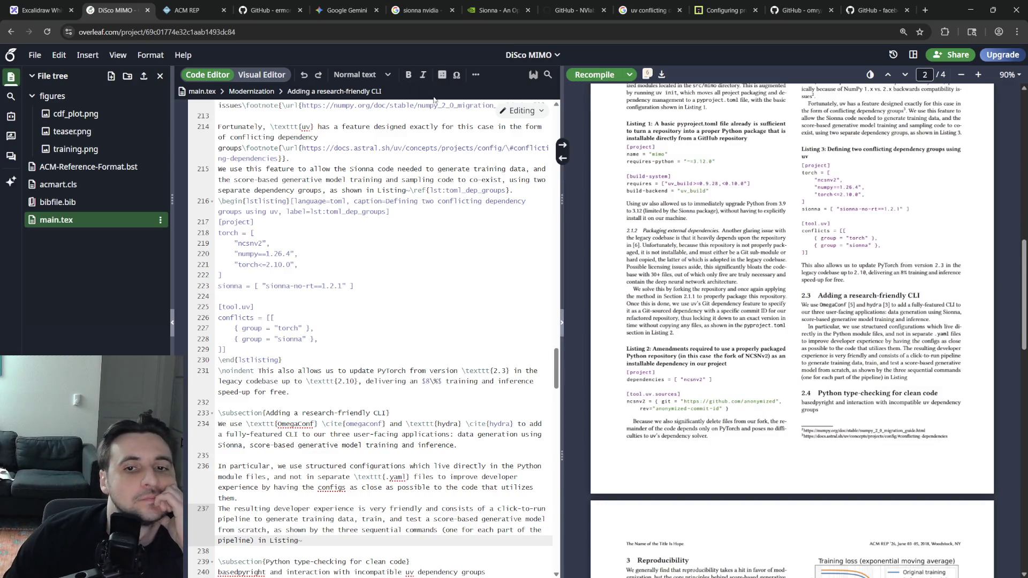
{"action": "scroll", "coordinate": [791, 321], "scroll_direction": "down", "scroll_amount": 10}
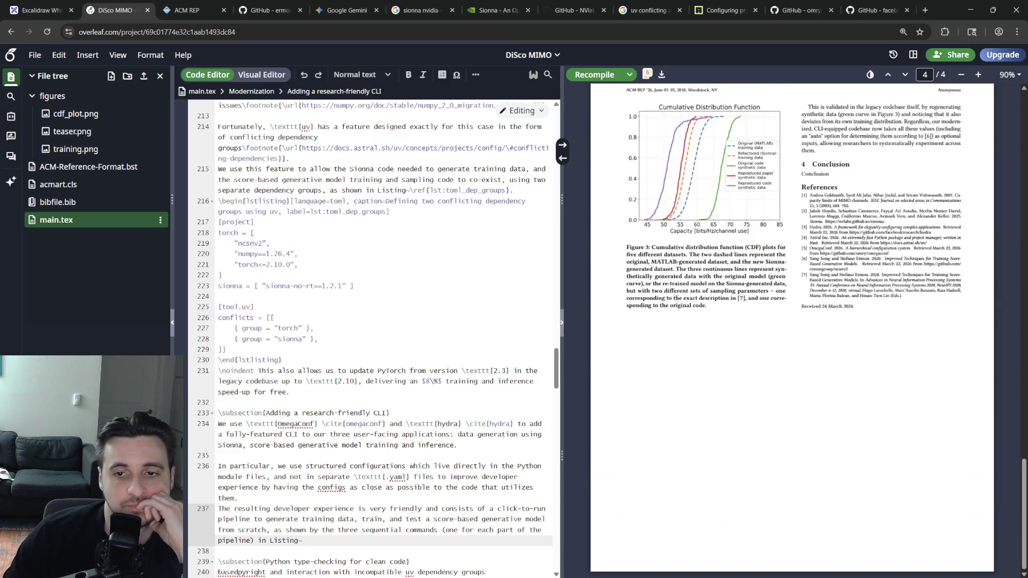
{"action": "scroll", "coordinate": [691, 357], "scroll_direction": "up", "scroll_amount": 10}
{"action": "scroll", "coordinate": [692, 358], "scroll_direction": "up", "scroll_amount": 5}
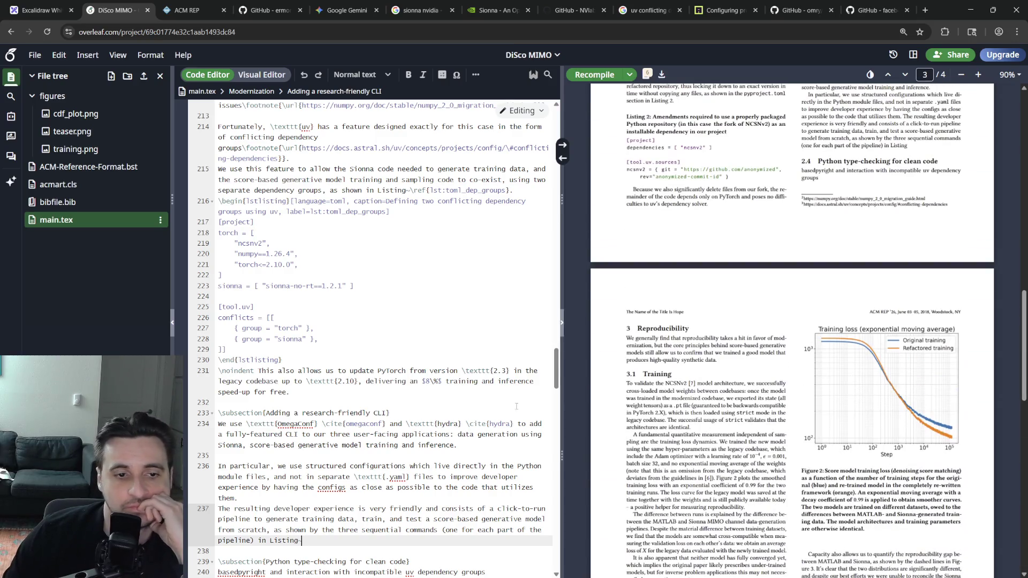
{"action": "scroll", "coordinate": [353, 408], "scroll_direction": "down", "scroll_amount": 5}
{"action": "scroll", "coordinate": [353, 409], "scroll_direction": "down", "scroll_amount": 3}
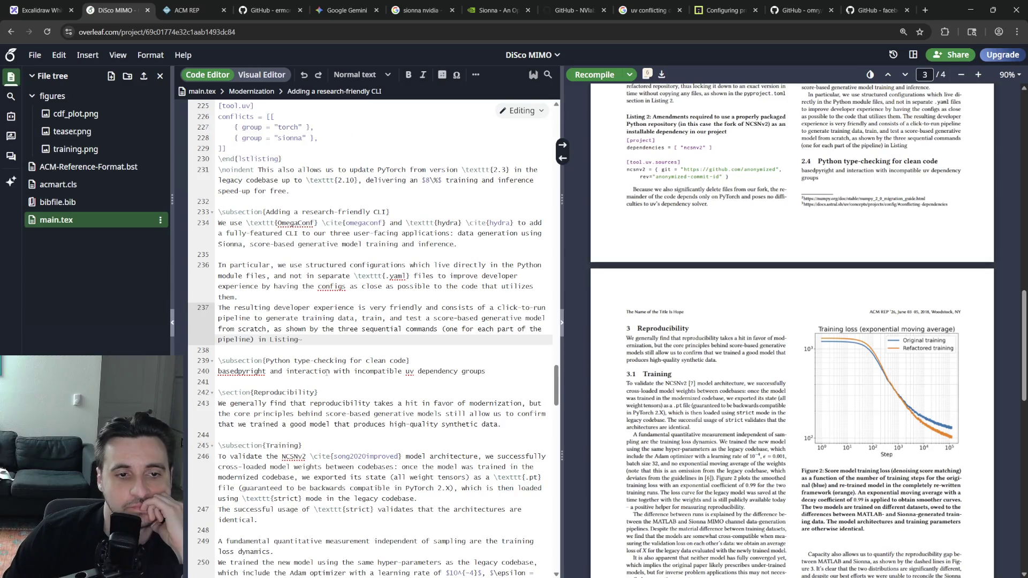
{"action": "scroll", "coordinate": [351, 362], "scroll_direction": "up", "scroll_amount": 5}
{"action": "scroll", "coordinate": [350, 361], "scroll_direction": "up", "scroll_amount": 5}
{"action": "scroll", "coordinate": [351, 362], "scroll_direction": "up", "scroll_amount": 5}
{"action": "scroll", "coordinate": [390, 365], "scroll_direction": "up", "scroll_amount": 3}
{"action": "scroll", "coordinate": [388, 366], "scroll_direction": "down", "scroll_amount": 3}
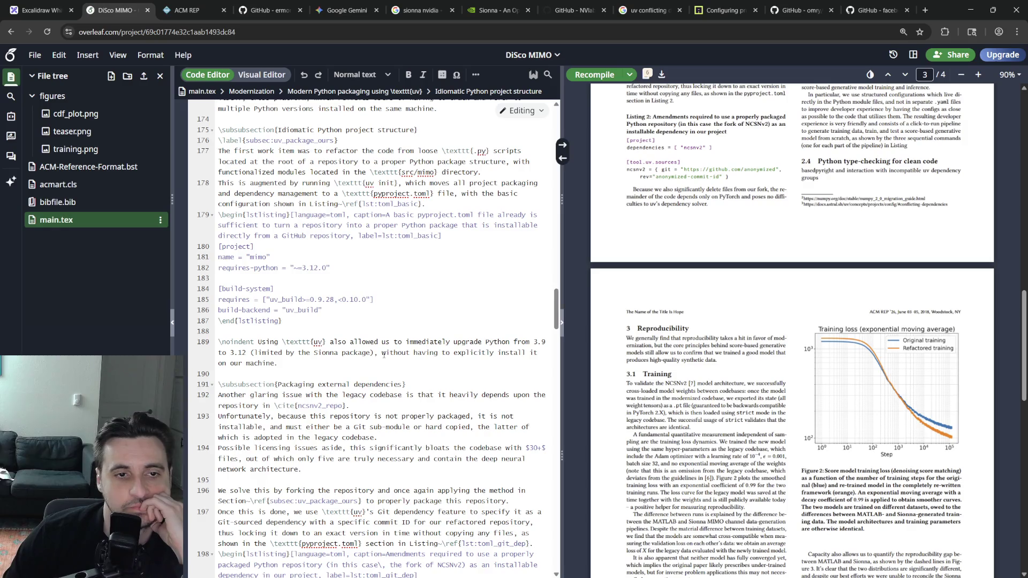
{"action": "scroll", "coordinate": [378, 321], "scroll_direction": "down", "scroll_amount": 5}
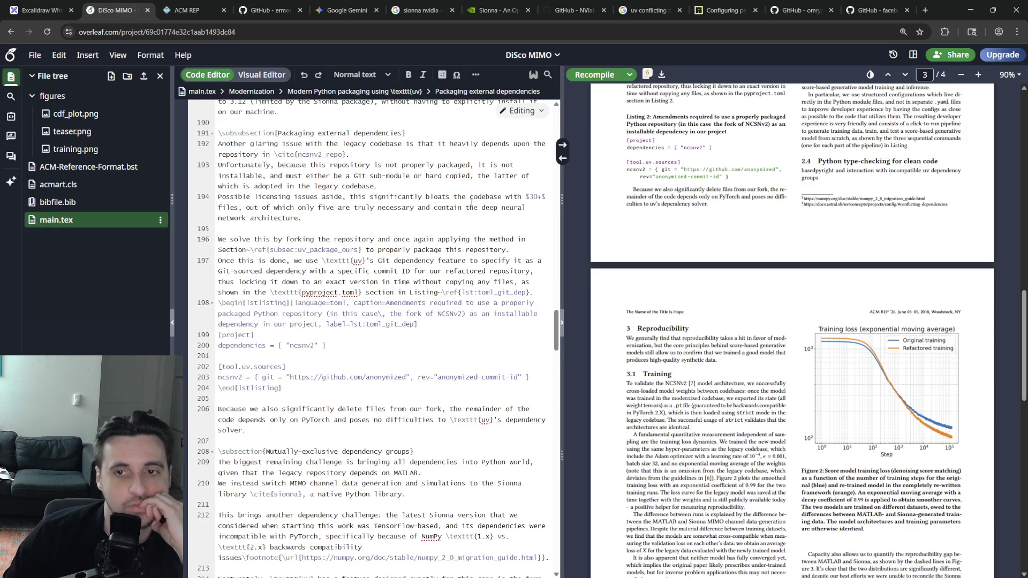
{"action": "scroll", "coordinate": [377, 322], "scroll_direction": "down", "scroll_amount": 5}
{"action": "scroll", "coordinate": [710, 344], "scroll_direction": "down", "scroll_amount": 5}
{"action": "scroll", "coordinate": [709, 343], "scroll_direction": "down", "scroll_amount": 5}
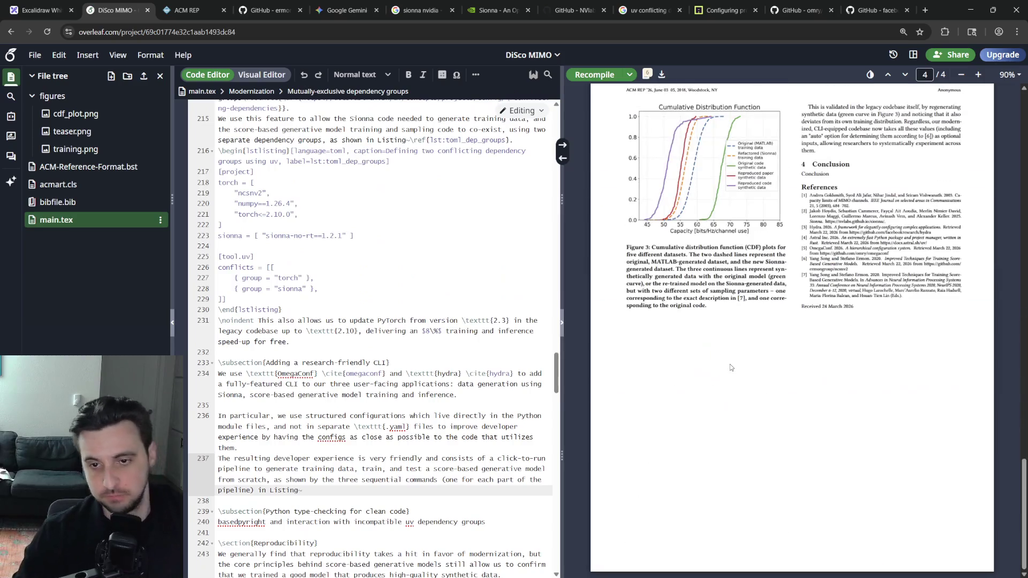
{"action": "scroll", "coordinate": [723, 321], "scroll_direction": "down", "scroll_amount": 3}
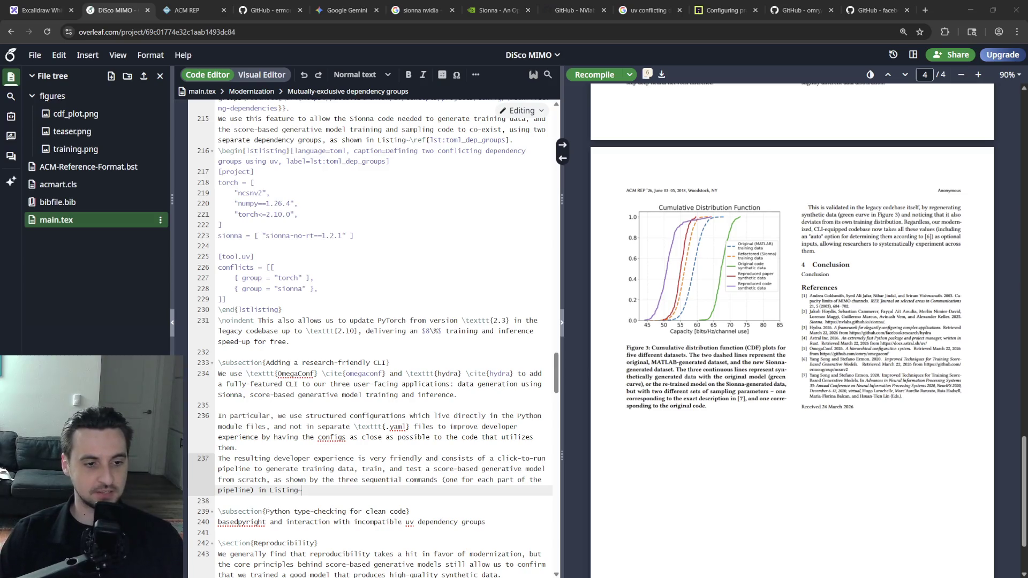
{"action": "scroll", "coordinate": [642, 412], "scroll_direction": "up", "scroll_amount": 2}
{"action": "scroll", "coordinate": [641, 404], "scroll_direction": "up", "scroll_amount": 2}
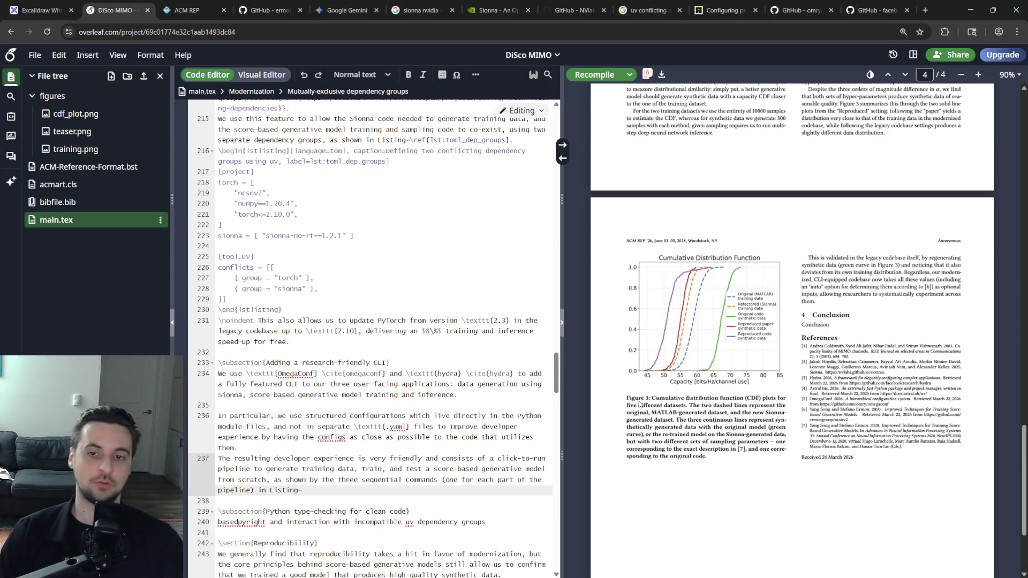
{"action": "scroll", "coordinate": [633, 392], "scroll_direction": "down", "scroll_amount": 2}
{"action": "scroll", "coordinate": [707, 361], "scroll_direction": "up", "scroll_amount": 2}
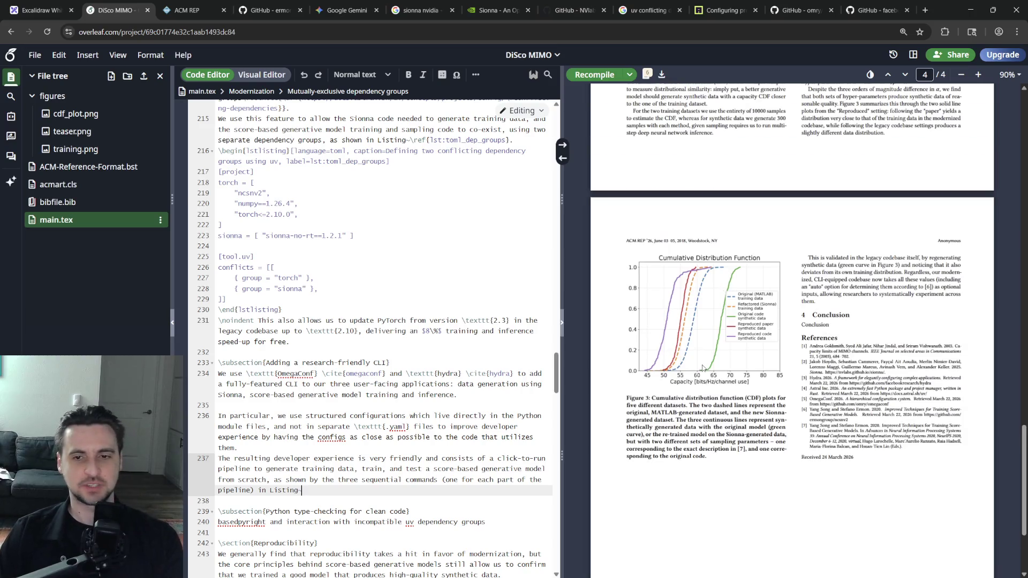
{"action": "scroll", "coordinate": [712, 400], "scroll_direction": "up", "scroll_amount": 3}
{"action": "scroll", "coordinate": [707, 387], "scroll_direction": "up", "scroll_amount": 2}
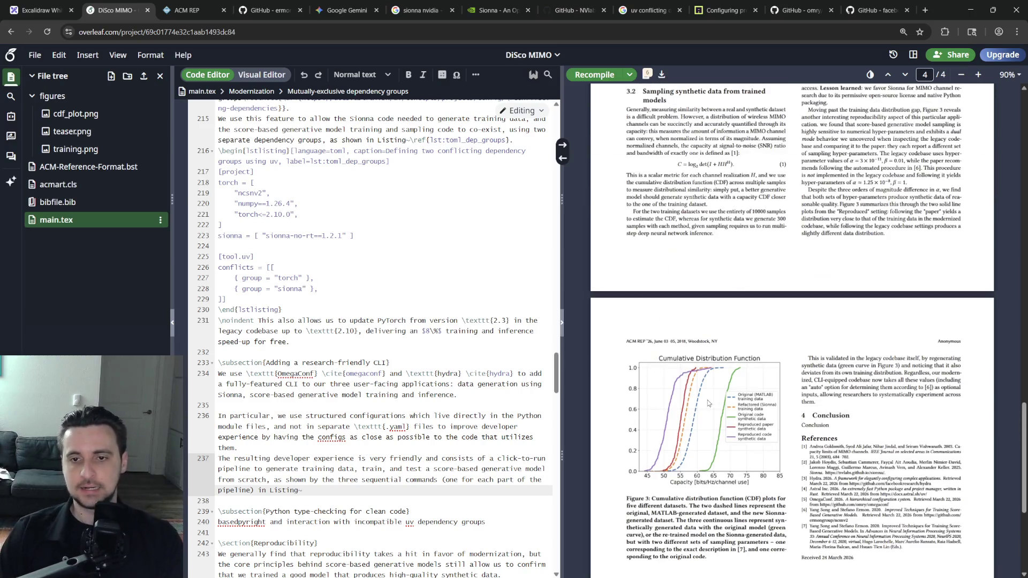
{"action": "scroll", "coordinate": [418, 394], "scroll_direction": "down", "scroll_amount": 2}
{"action": "scroll", "coordinate": [418, 395], "scroll_direction": "down", "scroll_amount": 3}
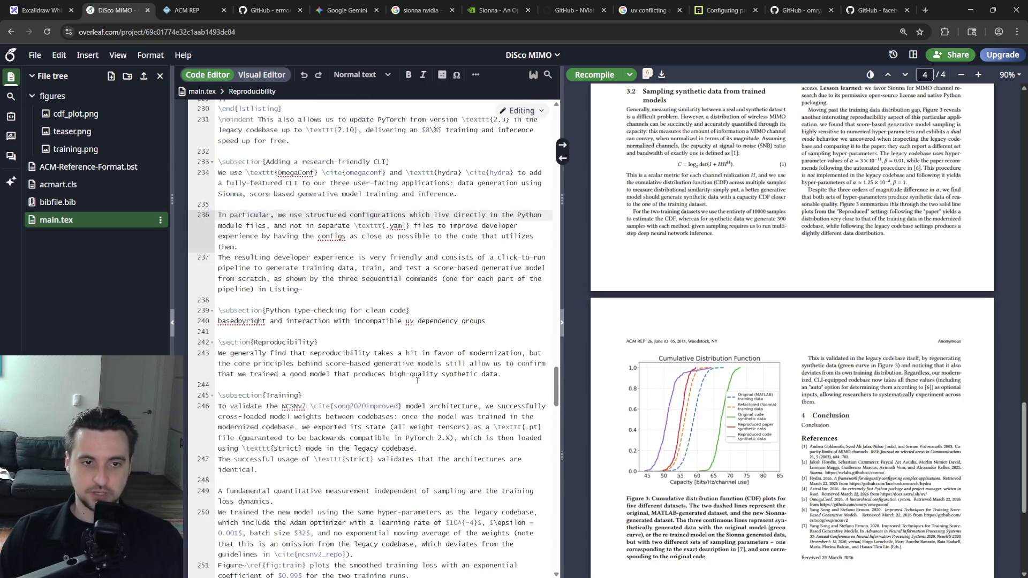
{"action": "left_click", "coordinate": [380, 291]}
{"action": "scroll", "coordinate": [380, 296], "scroll_direction": "down", "scroll_amount": 5}
{"action": "scroll", "coordinate": [374, 322], "scroll_direction": "up", "scroll_amount": 2}
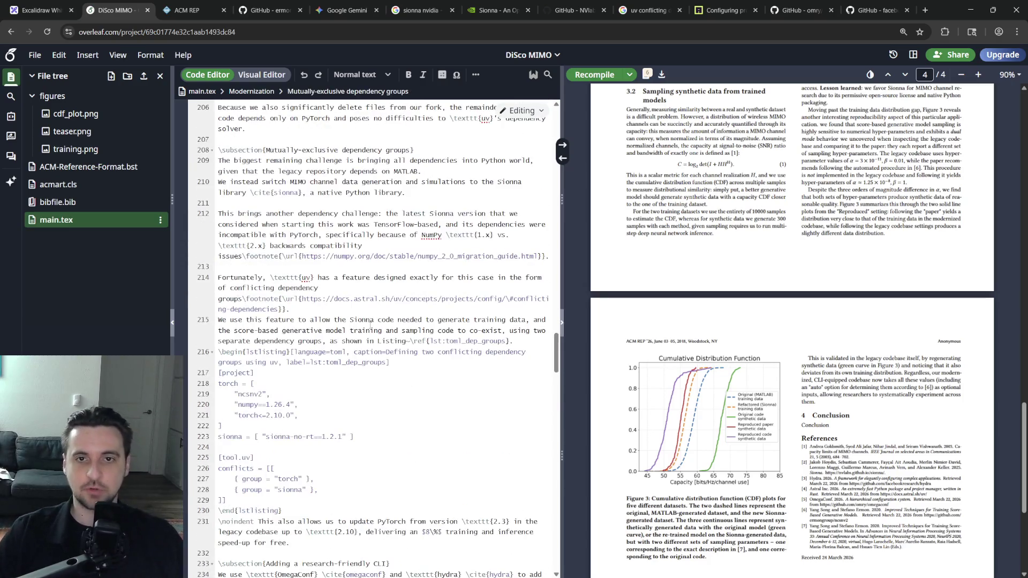
{"action": "scroll", "coordinate": [371, 327], "scroll_direction": "up", "scroll_amount": 3}
{"action": "left_click", "coordinate": [330, 283]}
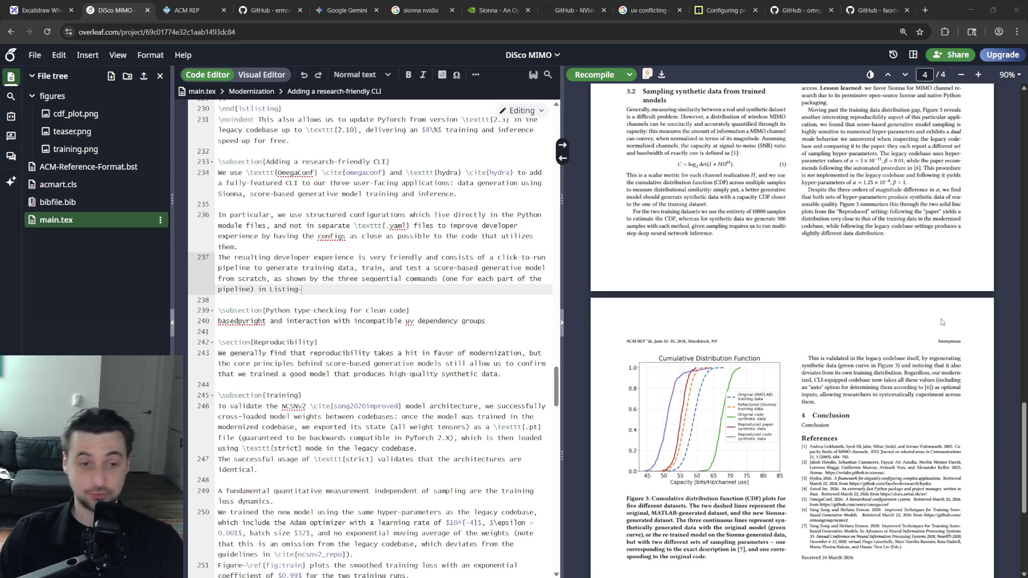
Change 'resulting' to 'final' in the developer-experience paragraph and add a blank line above it.
{"action": "left_click", "coordinate": [386, 343]}
{"action": "left_click", "coordinate": [377, 291]}
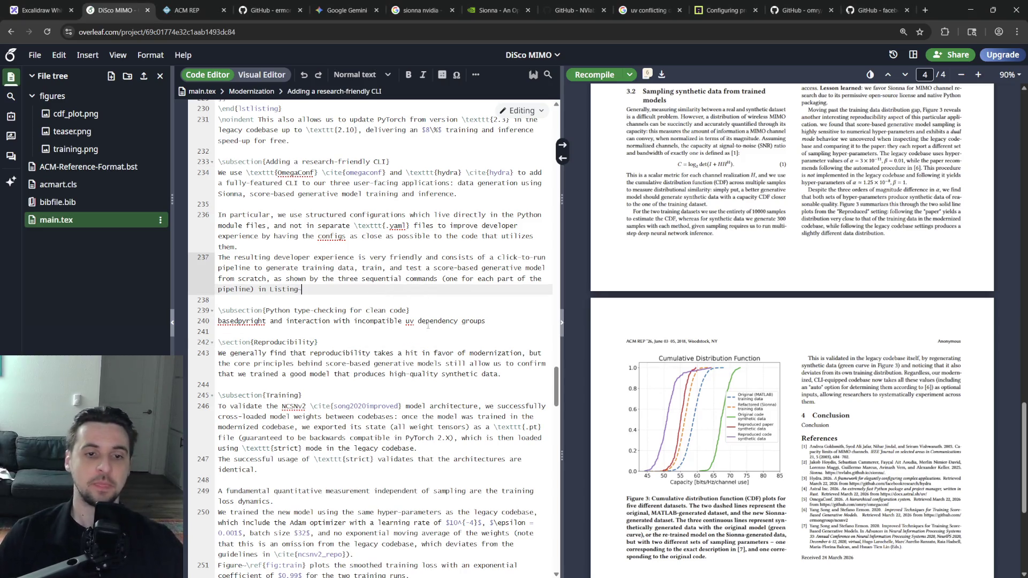
{"action": "key", "text": "Down"}
{"action": "key", "text": "Up"}
{"action": "key", "text": "Up"}
{"action": "key", "text": "Up"}
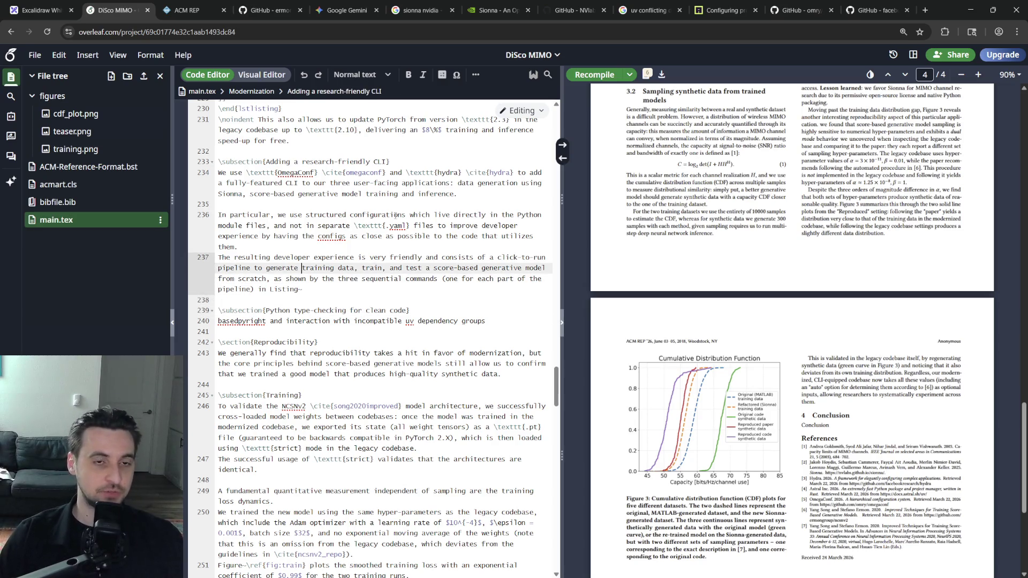
{"action": "scroll", "coordinate": [412, 257], "scroll_direction": "up", "scroll_amount": 2}
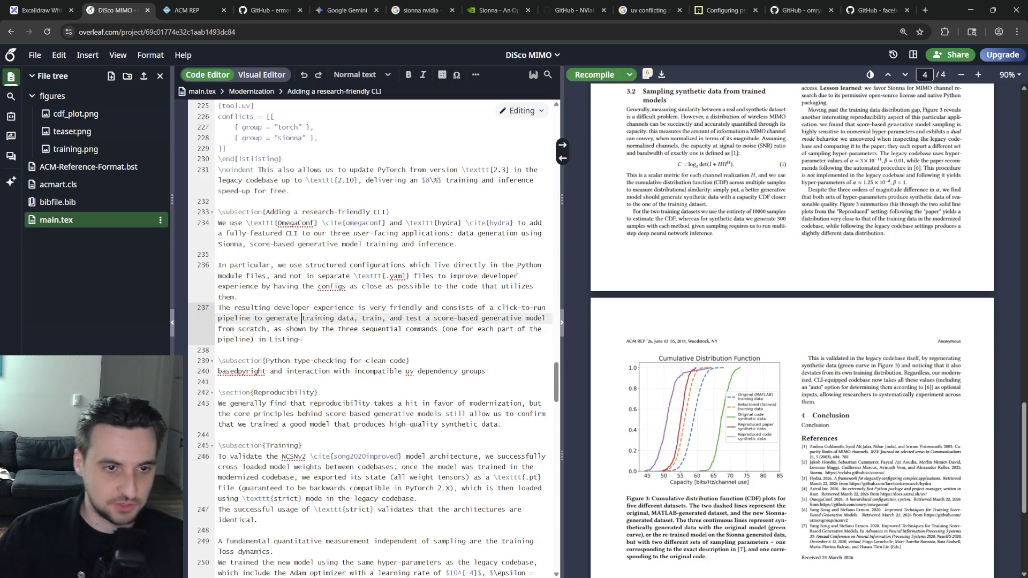
{"action": "key", "text": "Down"}
{"action": "key", "text": "Down"}
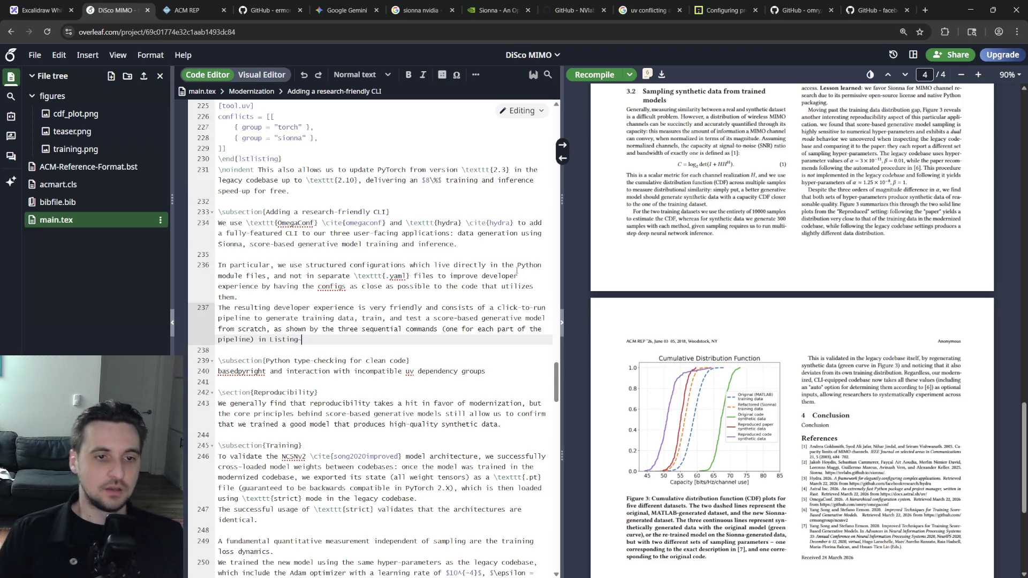
{"action": "key", "text": "Up"}
{"action": "key", "text": "Up"}
{"action": "key", "text": "Up"}
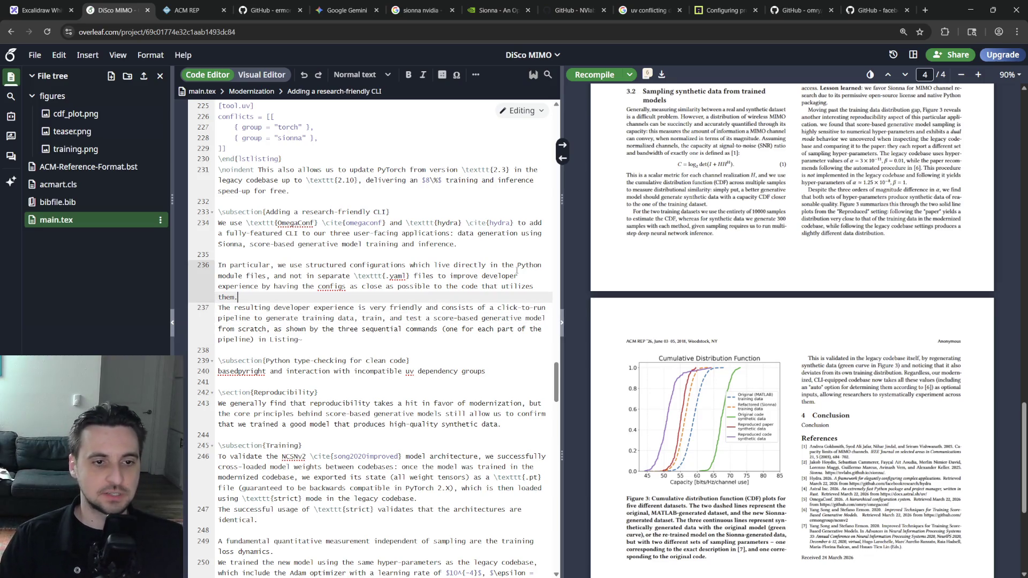
{"action": "key", "text": "Down"}
{"action": "key", "text": "ctrl+BackSpace"}
{"action": "type", "text": "final"}
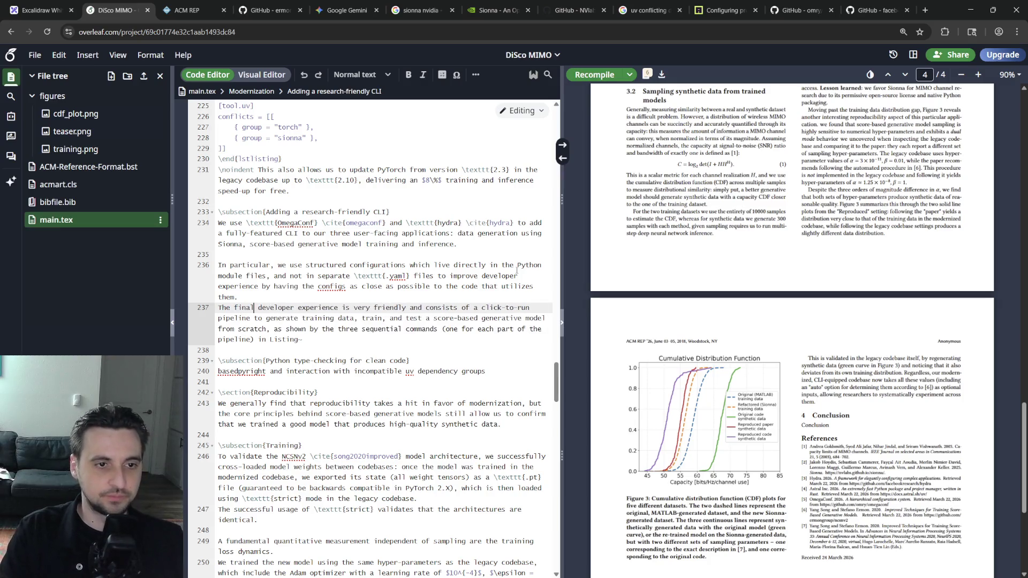
{"action": "key", "text": "Home"}
{"action": "key", "text": "Return"}
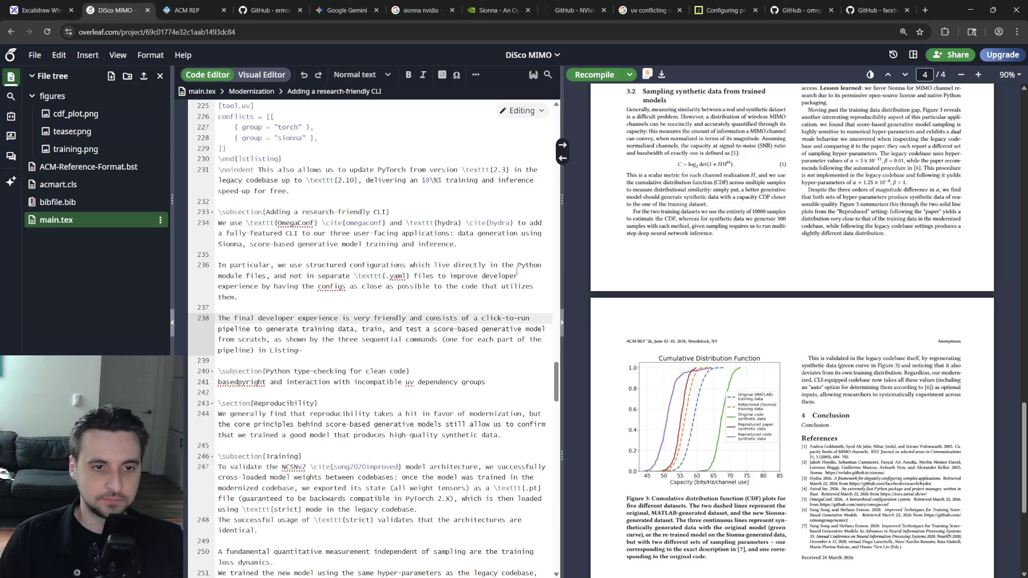
Merge the 'In particular' text into the opening paragraph and add a blank line after the CLI paragraph.
{"action": "key", "text": "Down"}
{"action": "key", "text": "Down"}
{"action": "key", "text": "End"}
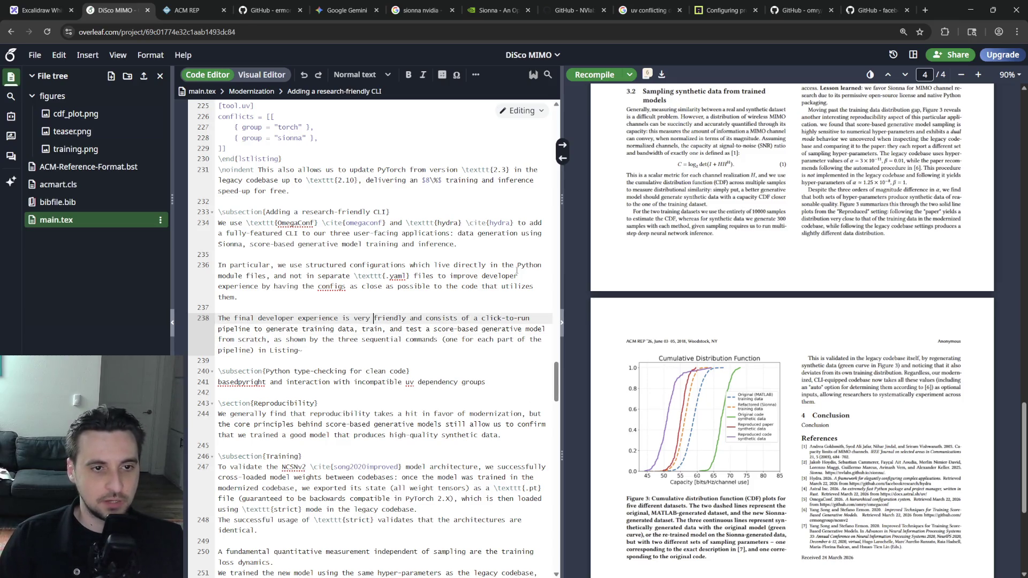
{"action": "key", "text": "Up"}
{"action": "key", "text": "Up"}
{"action": "key", "text": "Up"}
{"action": "key", "text": "ctrl+d"}
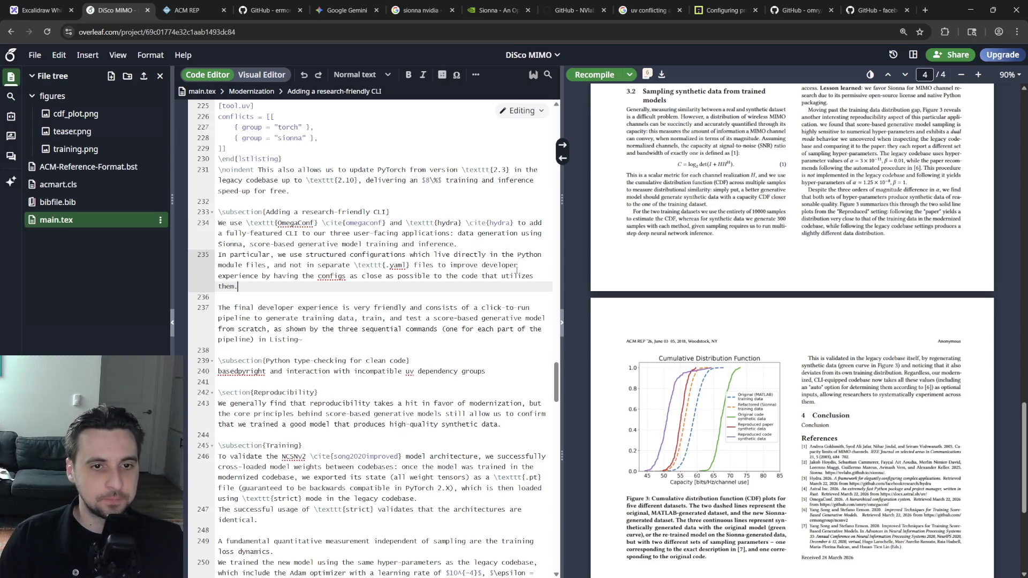
{"action": "key", "text": "Down"}
{"action": "key", "text": "Down"}
{"action": "key", "text": "Down"}
{"action": "key", "text": "End"}
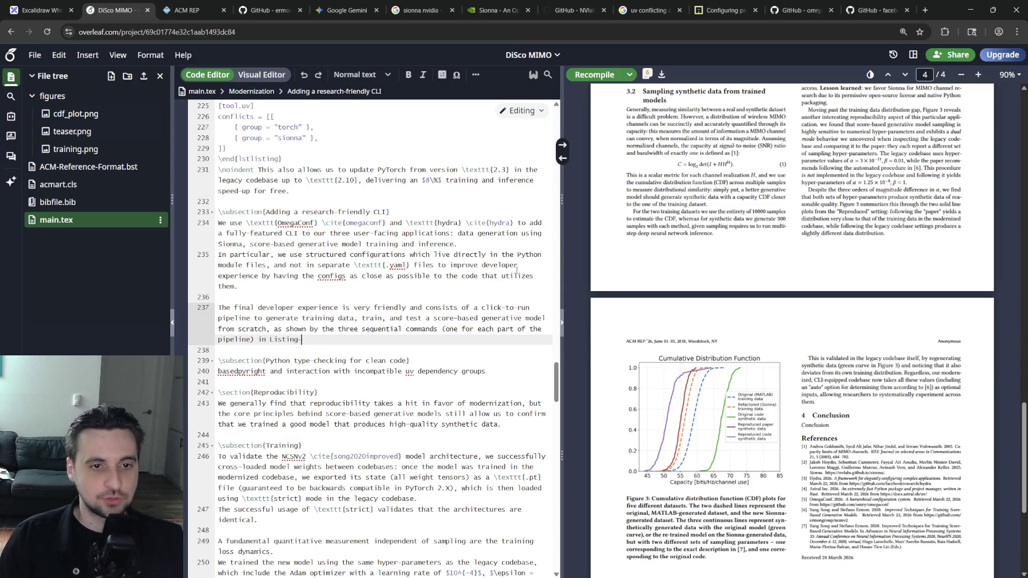
{"action": "key", "text": "Return"}
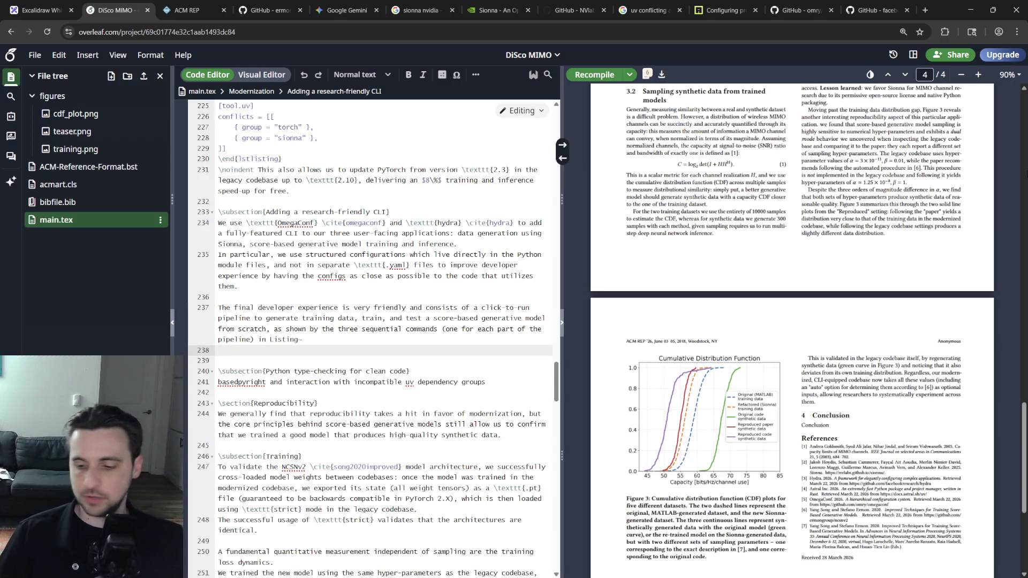
{"action": "scroll", "coordinate": [369, 322], "scroll_direction": "up", "scroll_amount": 5}
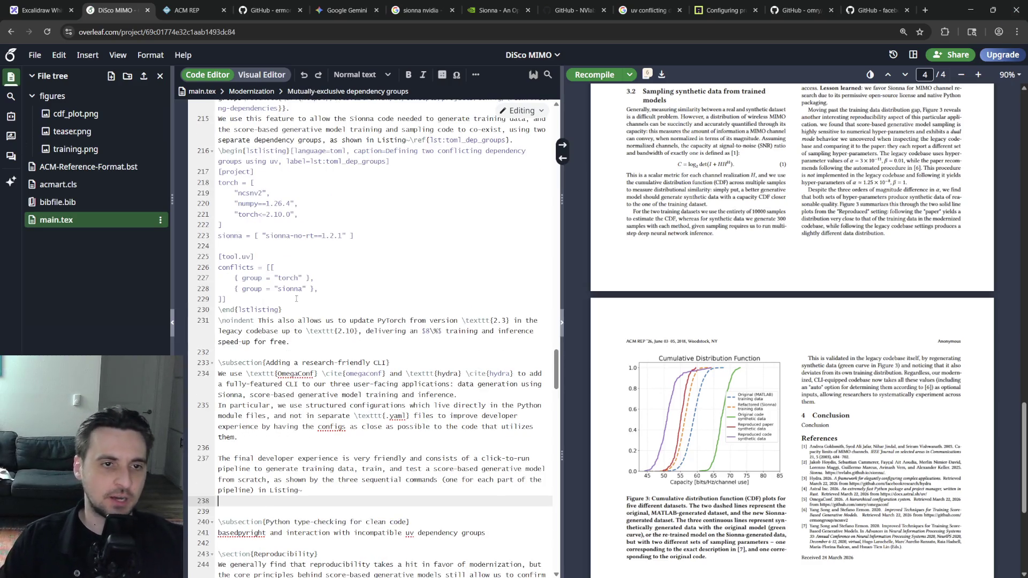
{"action": "left_click_drag", "start_coordinate": [282, 310], "coordinate": [219, 150]}
Copy the TOML listing and ask Gemini how to do Bash listings instead.
{"action": "key", "text": "ctrl+c"}
{"action": "left_click", "coordinate": [204, 257]}
{"action": "left_click", "coordinate": [347, 10]}
{"action": "left_click", "coordinate": [393, 528]}
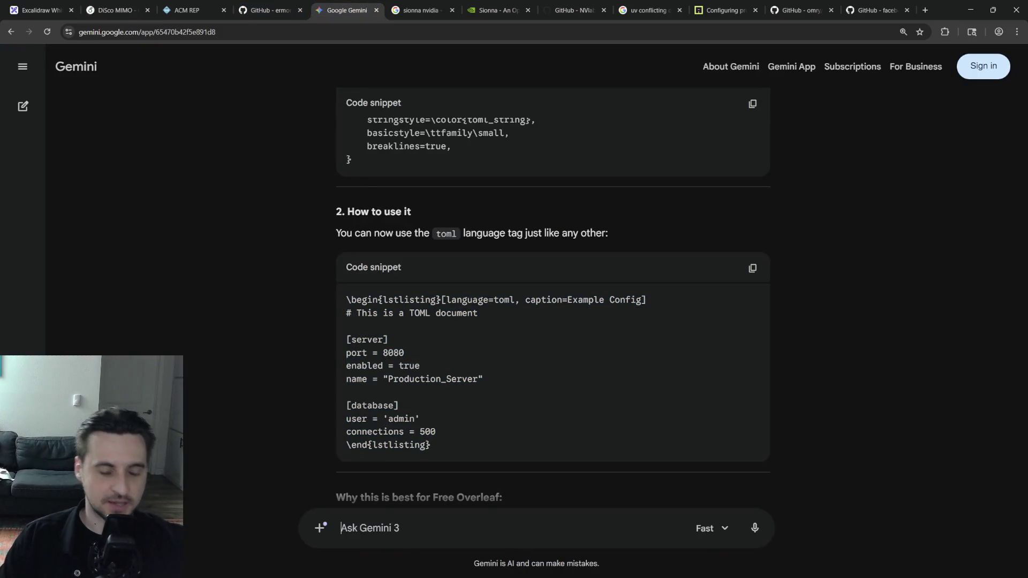
{"action": "type", "text": "Can you give me Bnash"}
{"action": "key", "text": "BackSpace"}
{"action": "key", "text": "BackSpace"}
{"action": "key", "text": "BackSpace"}
{"action": "type", "text": "ash language too? Or does it have it? Or can we just use pla"}
{"action": "key", "text": "Return"}
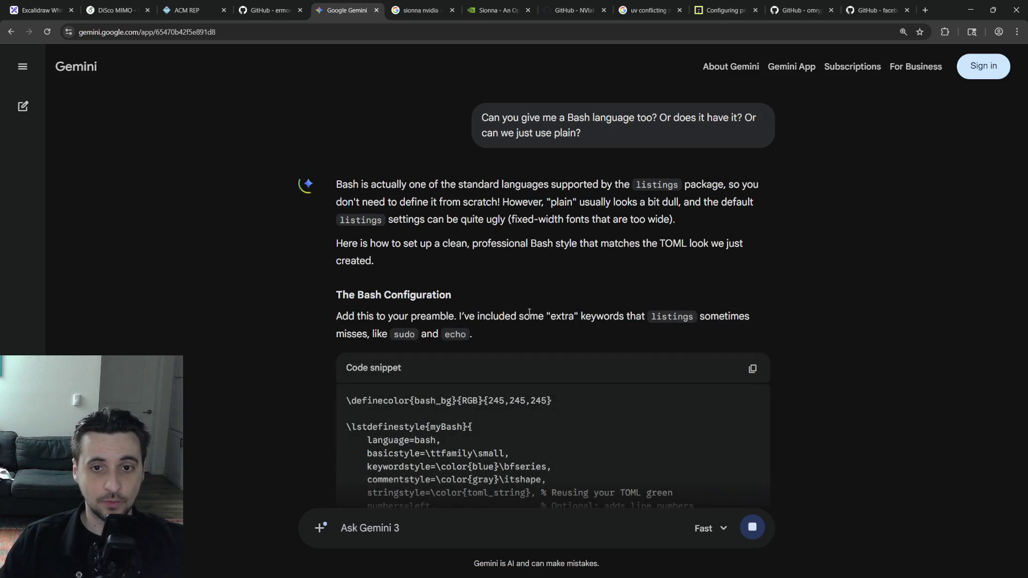
{"action": "scroll", "coordinate": [528, 312], "scroll_direction": "down", "scroll_amount": 3}
{"action": "scroll", "coordinate": [528, 312], "scroll_direction": "down", "scroll_amount": 3}
{"action": "scroll", "coordinate": [528, 311], "scroll_direction": "down", "scroll_amount": 3}
{"action": "scroll", "coordinate": [528, 312], "scroll_direction": "down", "scroll_amount": 3}
Tell Gemini 'I can't afford it, let's use plain' and copy its minimal bash lstlisting example.
{"action": "left_click", "coordinate": [452, 530]}
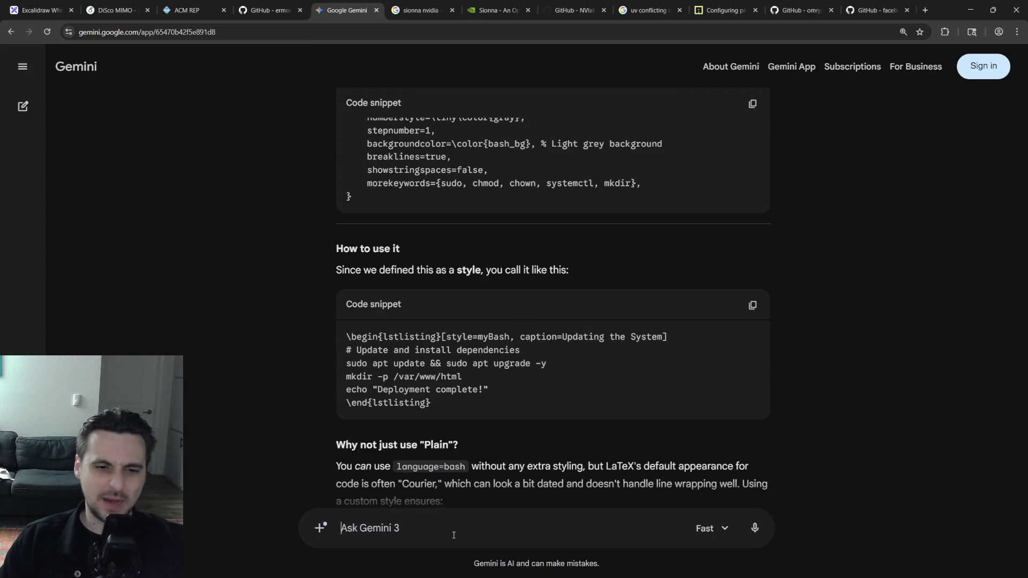
{"action": "type", "text": "I can't afford it, let's use plain"}
{"action": "key", "text": "Return"}
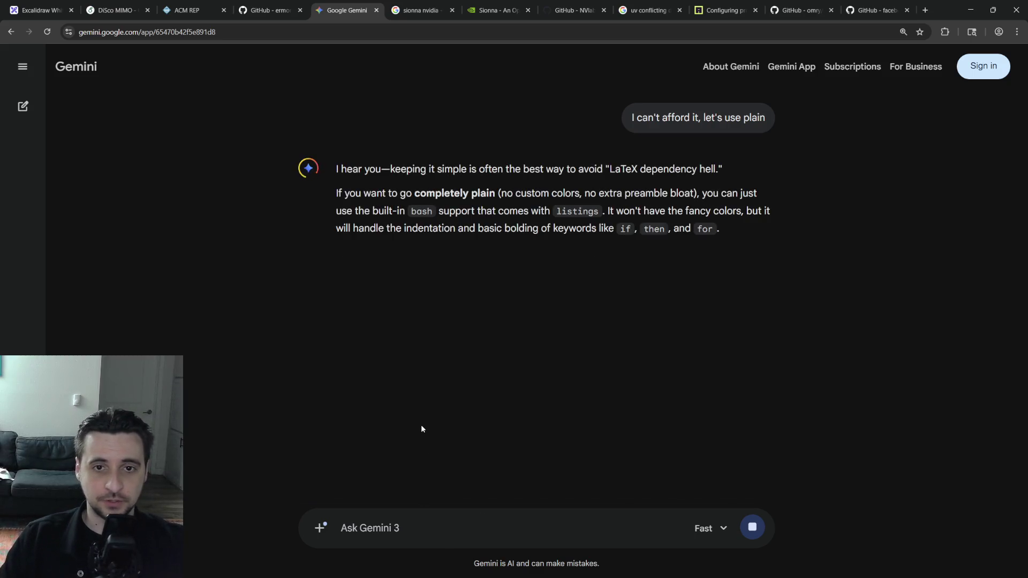
{"action": "scroll", "coordinate": [446, 391], "scroll_direction": "down", "scroll_amount": 1}
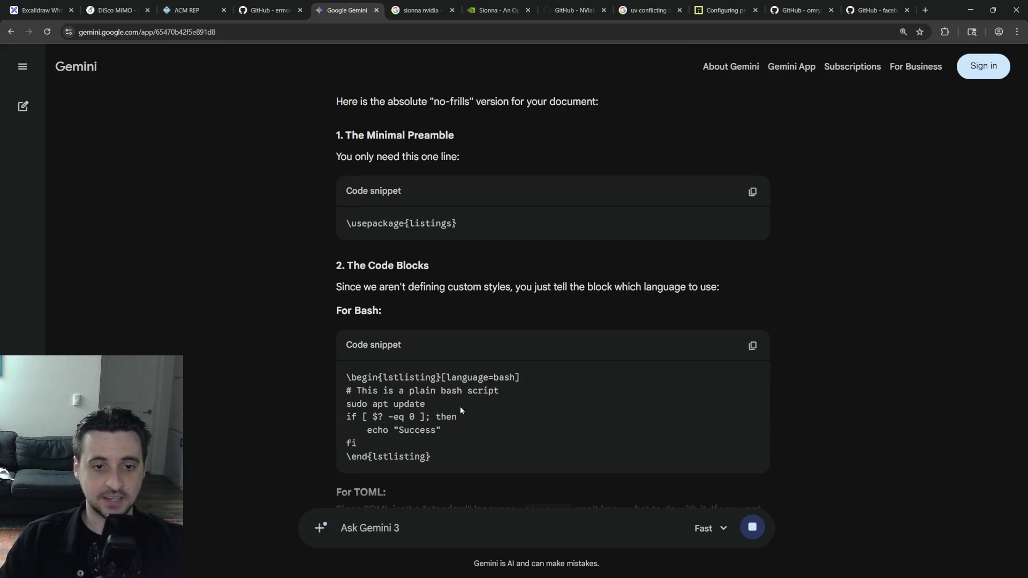
{"action": "left_click_drag", "start_coordinate": [457, 454], "coordinate": [346, 377]}
{"action": "key", "text": "ctrl+c"}
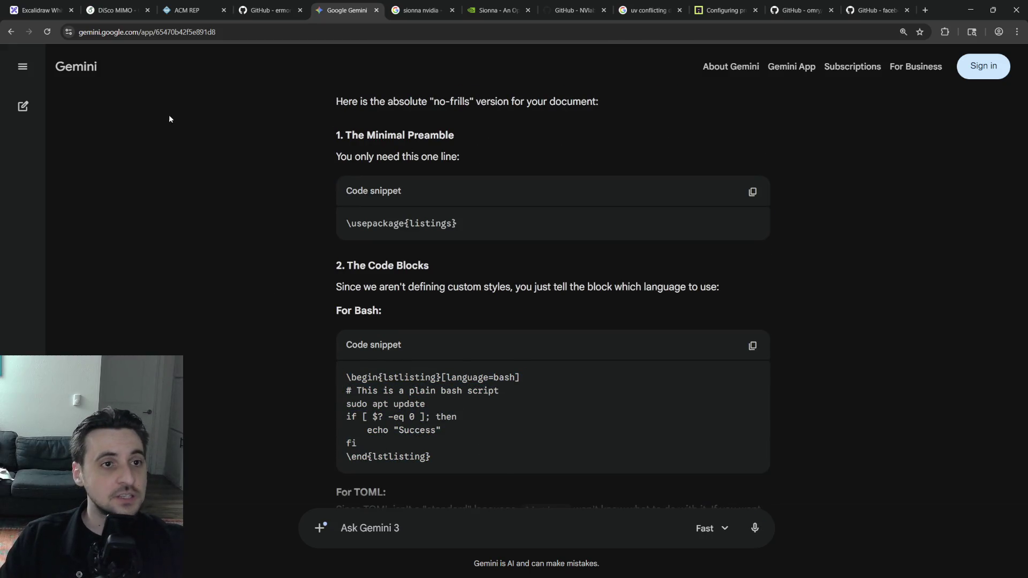
Paste Gemini's plain bash listing example on empty line 238 below the developer-experience paragraph.
{"action": "left_click", "coordinate": [117, 10]}
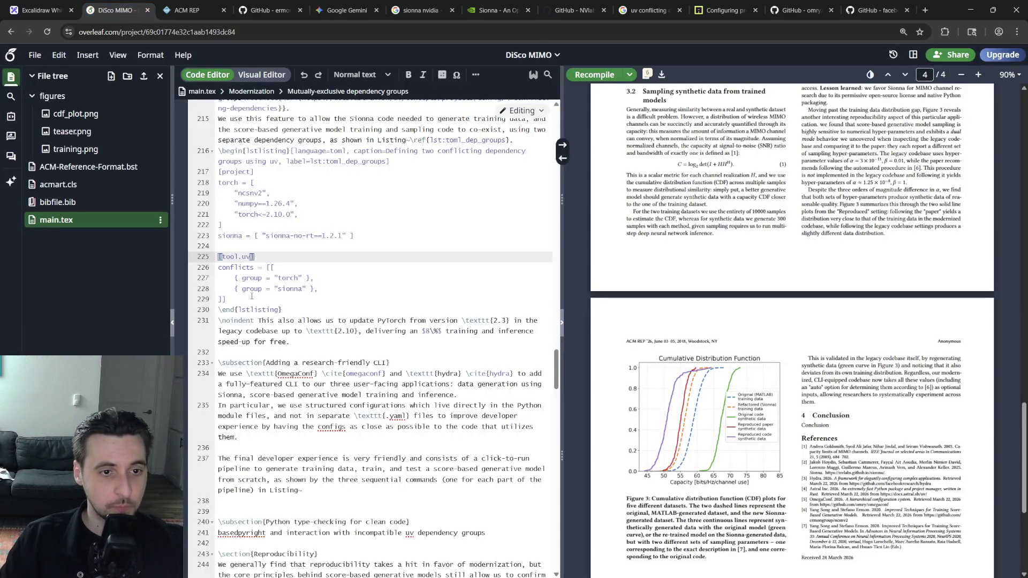
{"action": "scroll", "coordinate": [252, 297], "scroll_direction": "down", "scroll_amount": 1}
{"action": "left_click", "coordinate": [304, 452]}
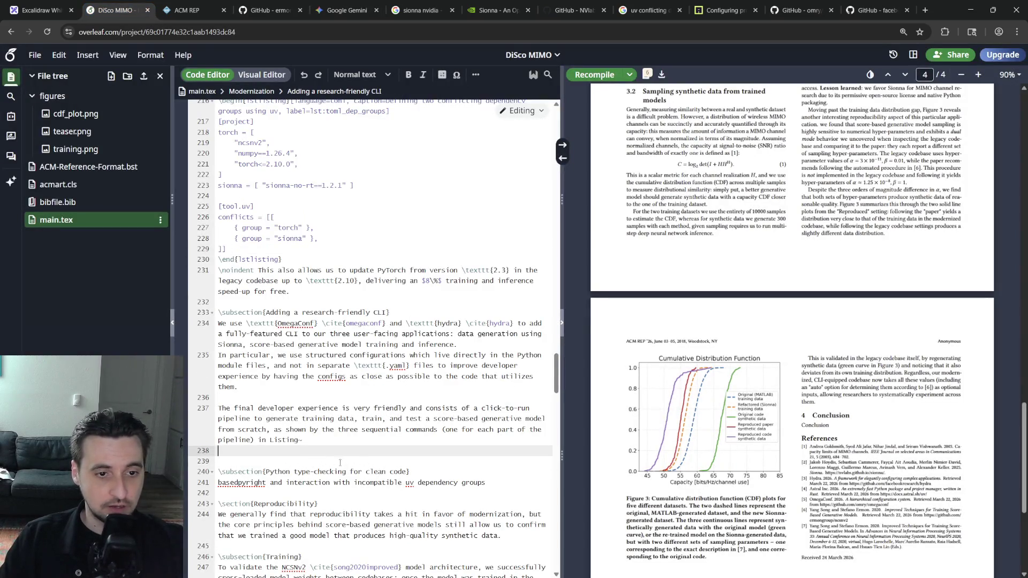
{"action": "left_click", "coordinate": [345, 10]}
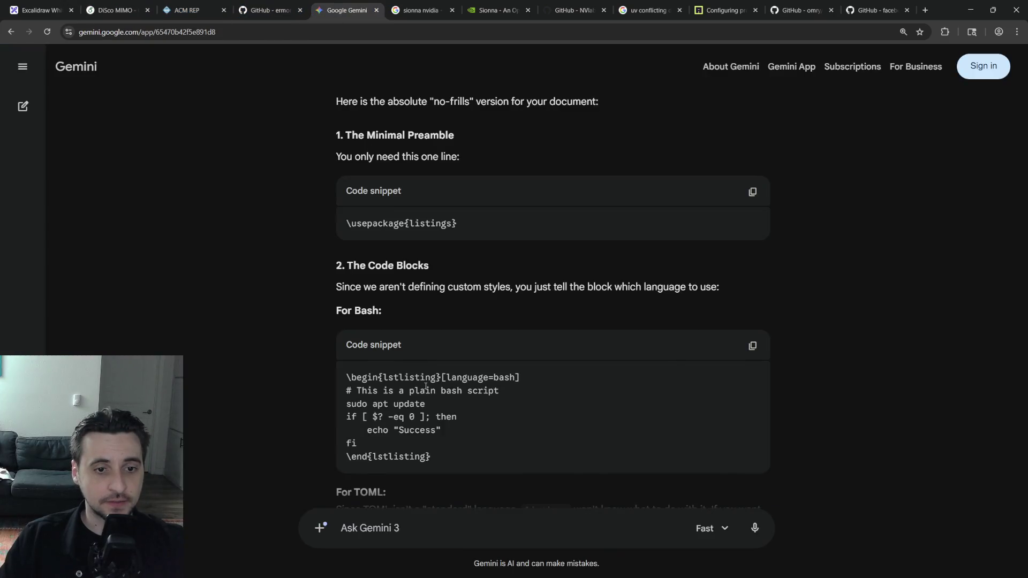
{"action": "scroll", "coordinate": [425, 385], "scroll_direction": "down", "scroll_amount": 1}
{"action": "left_click", "coordinate": [753, 244]}
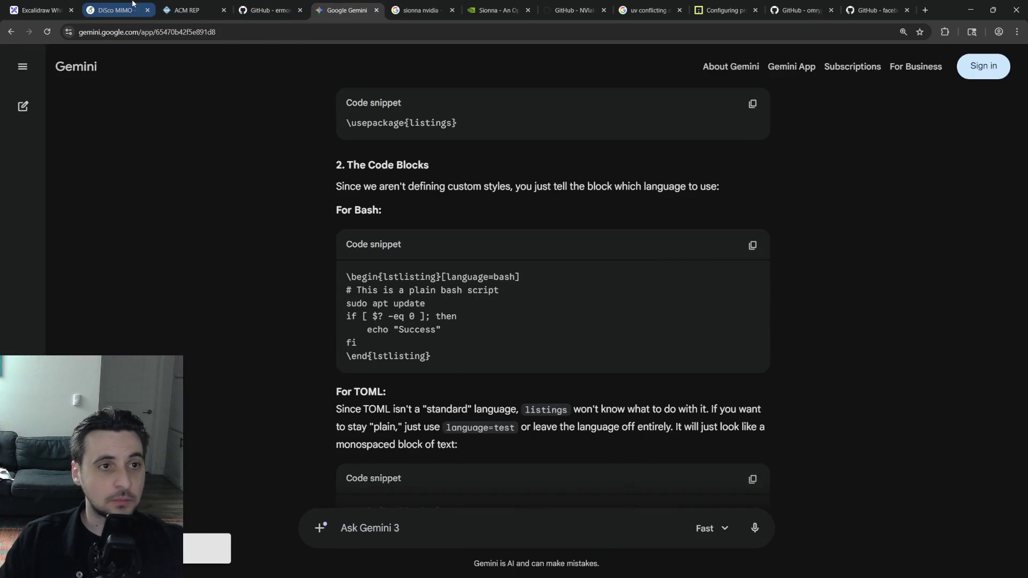
{"action": "left_click", "coordinate": [113, 9]}
{"action": "key", "text": "ctrl+v"}
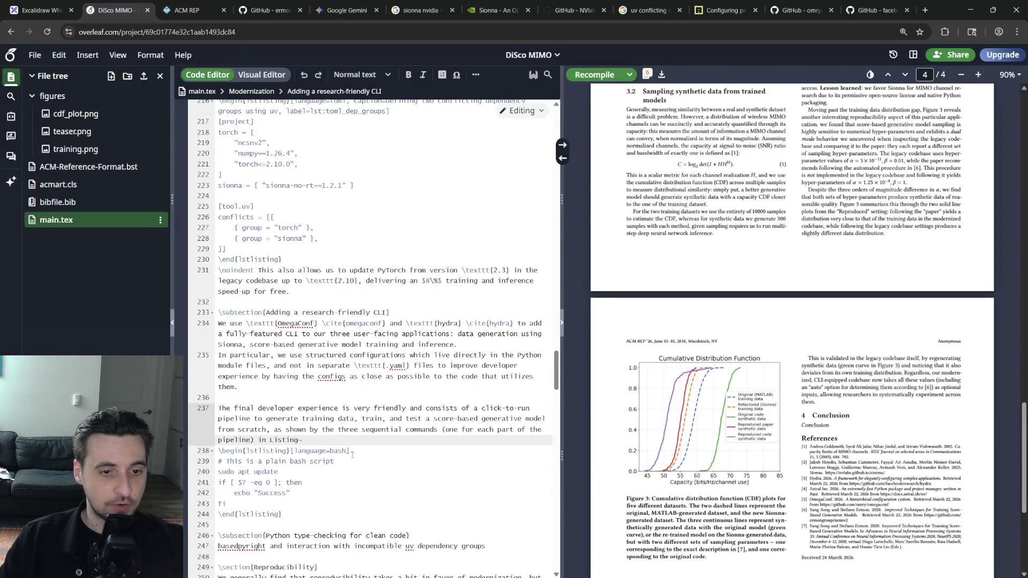
{"action": "scroll", "coordinate": [352, 455], "scroll_direction": "up", "scroll_amount": 5}
{"action": "scroll", "coordinate": [345, 453], "scroll_direction": "down", "scroll_amount": 3}
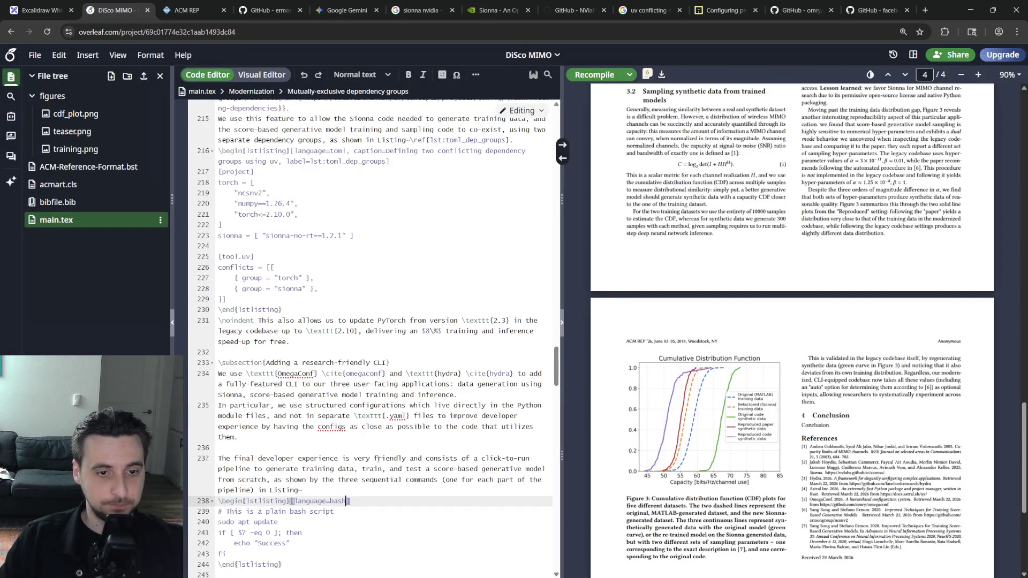
Give the listing caption Stuff and label lst:bash_devex, and reference it after 'Listing~'.
{"action": "key", "text": "BackSpace"}
{"action": "key", "text": "BackSpace"}
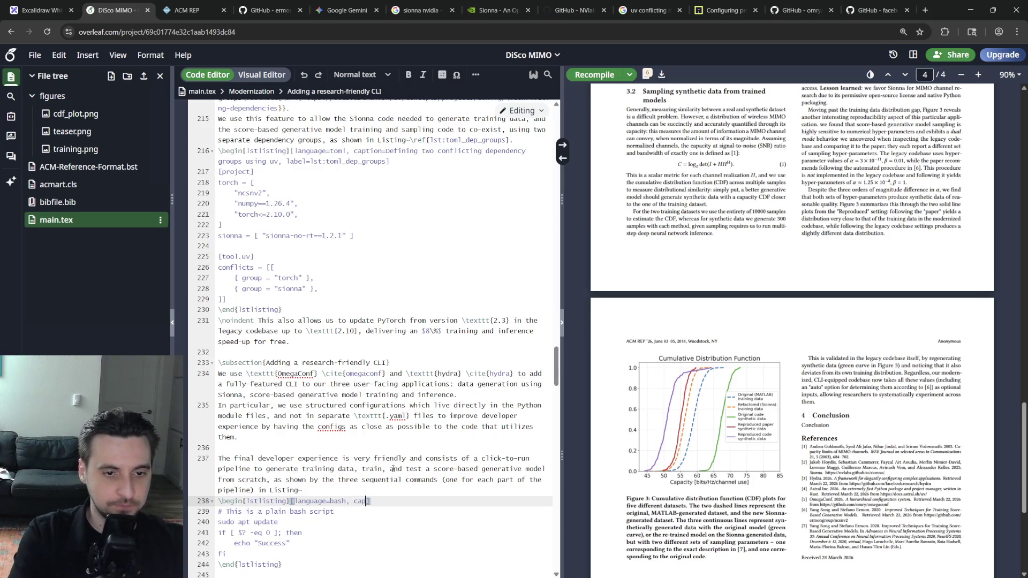
{"action": "type", "text": "ption={Stuff, "}
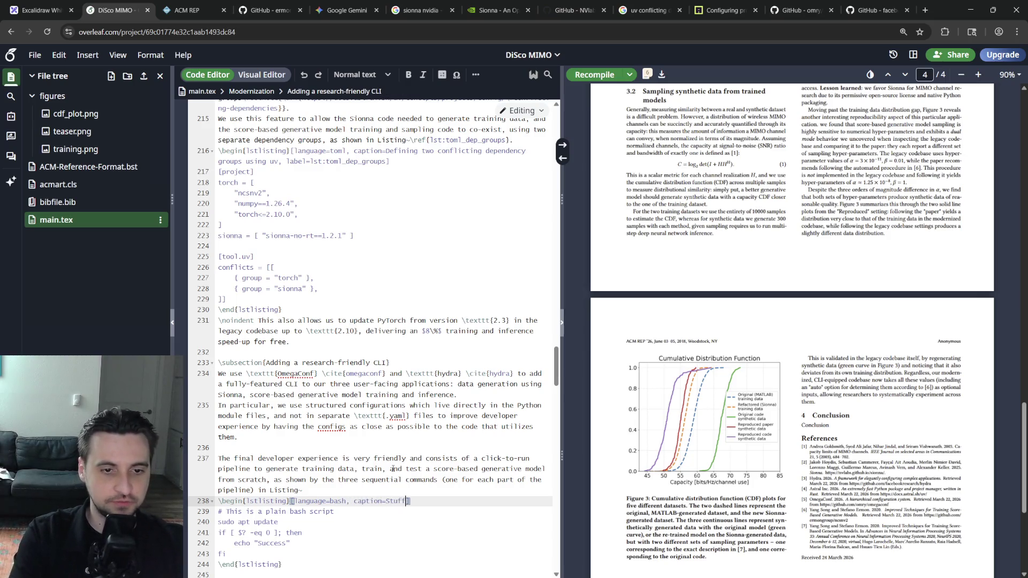
{"action": "type", "text": "label="}
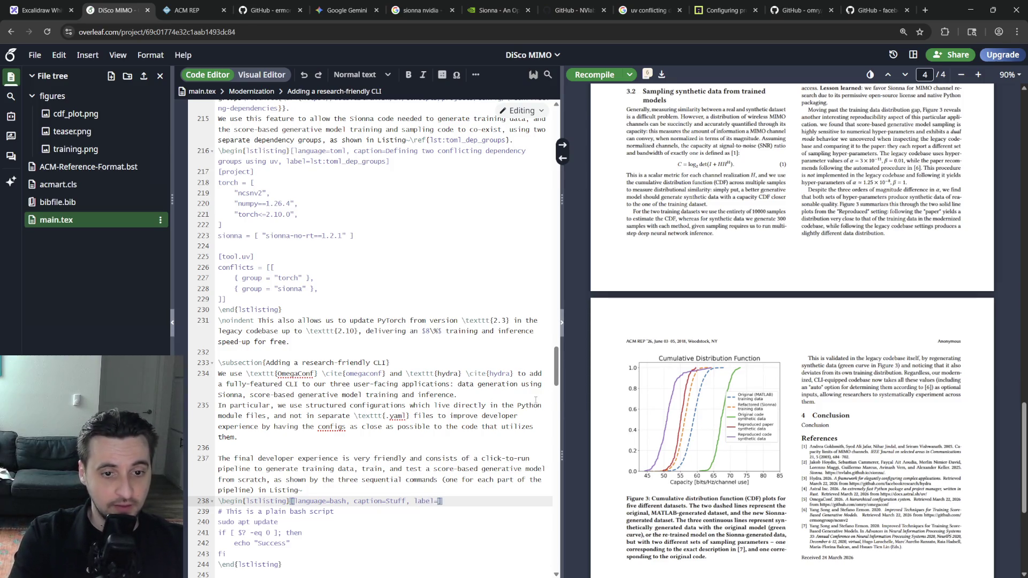
{"action": "type", "text": "lst:bash_devex]"}
{"action": "key", "text": "Up"}
{"action": "type", "text": "ef{"}
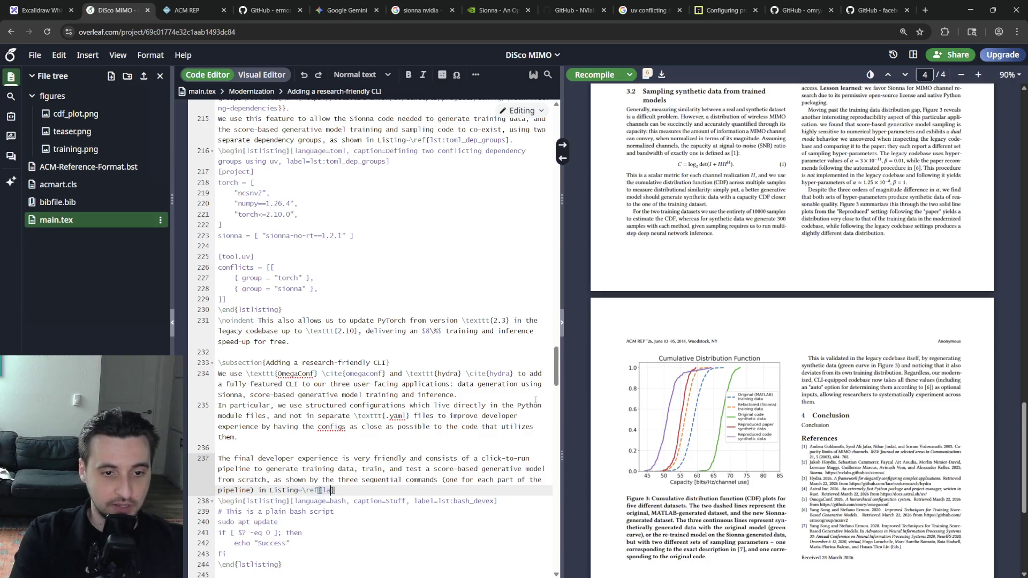
{"action": "type", "text": "ls"}
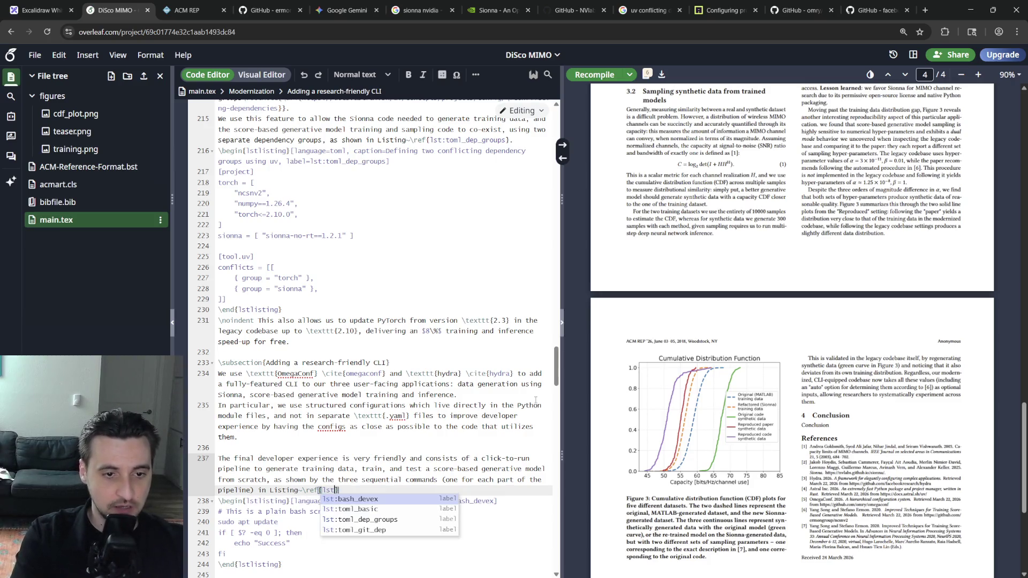
{"action": "type", "text": "t"}
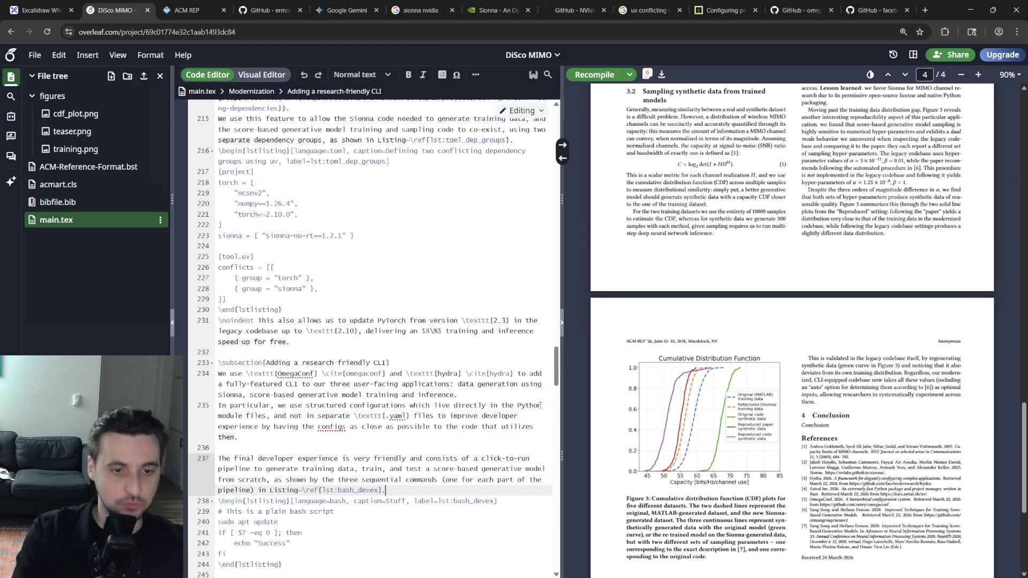
{"action": "key", "text": "Return"}
{"action": "type", "text": "."}
Replace the example commands with a '# Generate data' comment and start the 'Notably' paragraph below the listing.
{"action": "key", "text": "Down"}
{"action": "key", "text": "Down"}
{"action": "key", "text": "Down"}
{"action": "key", "text": "Down"}
{"action": "key", "text": "Down"}
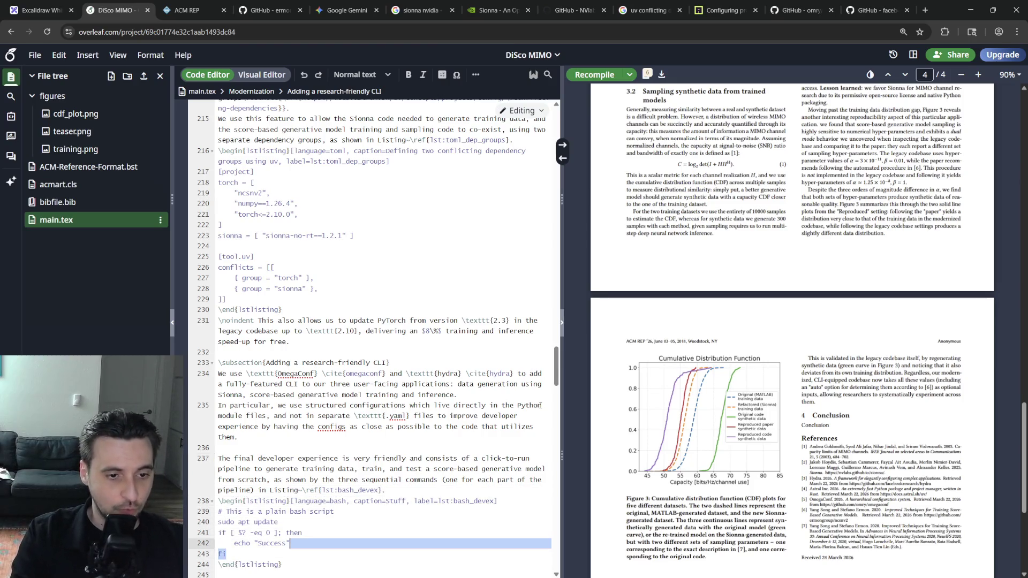
{"action": "key", "text": "shift+Up"}
{"action": "key", "text": "shift+Up"}
{"action": "key", "text": "shift+Up"}
{"action": "key", "text": "shift+Up"}
{"action": "key", "text": "shift+Up"}
{"action": "key", "text": "shift+Home"}
{"action": "key", "text": "BackSpace"}
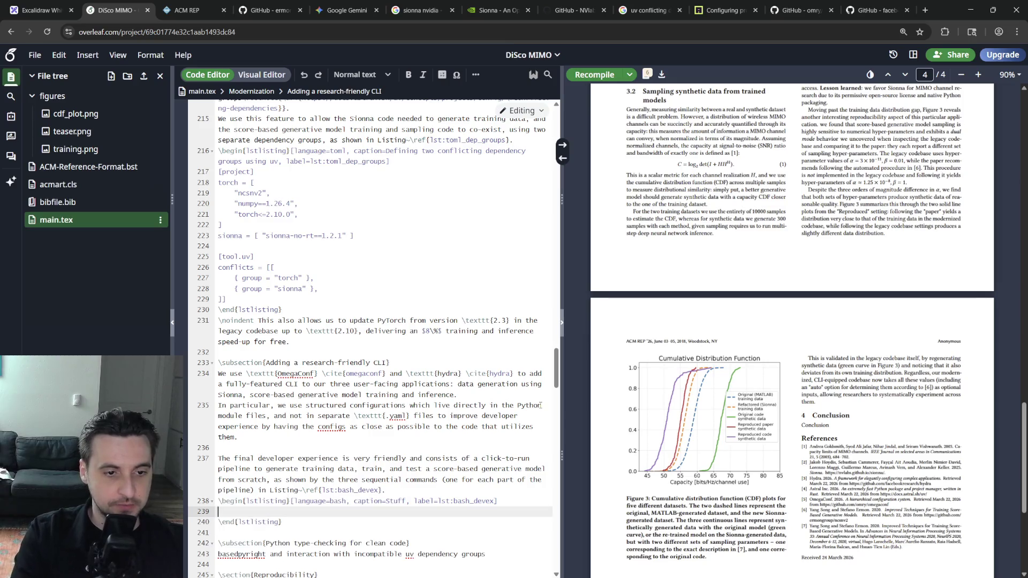
{"action": "type", "text": "# "}
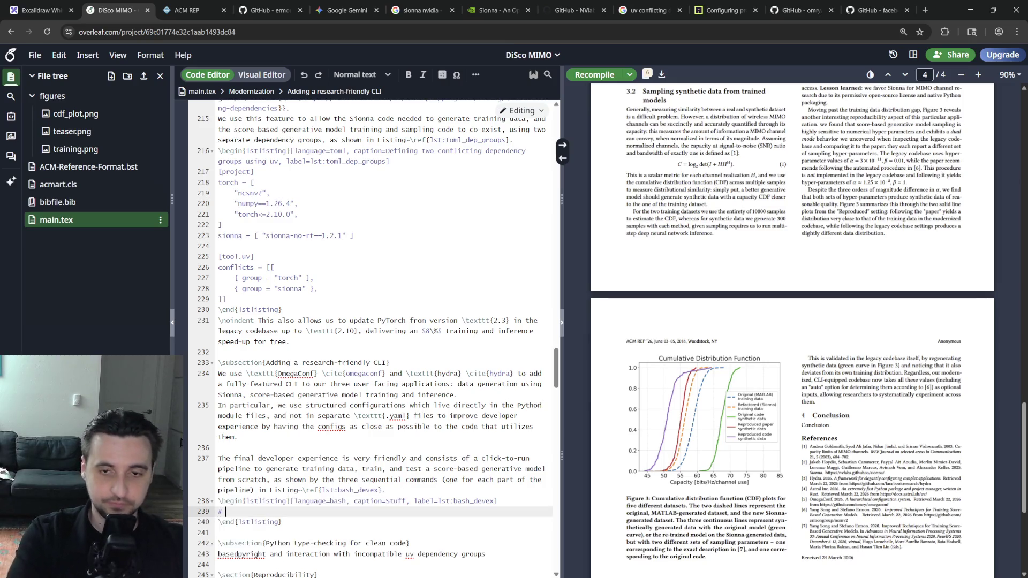
{"action": "type", "text": "c data"}
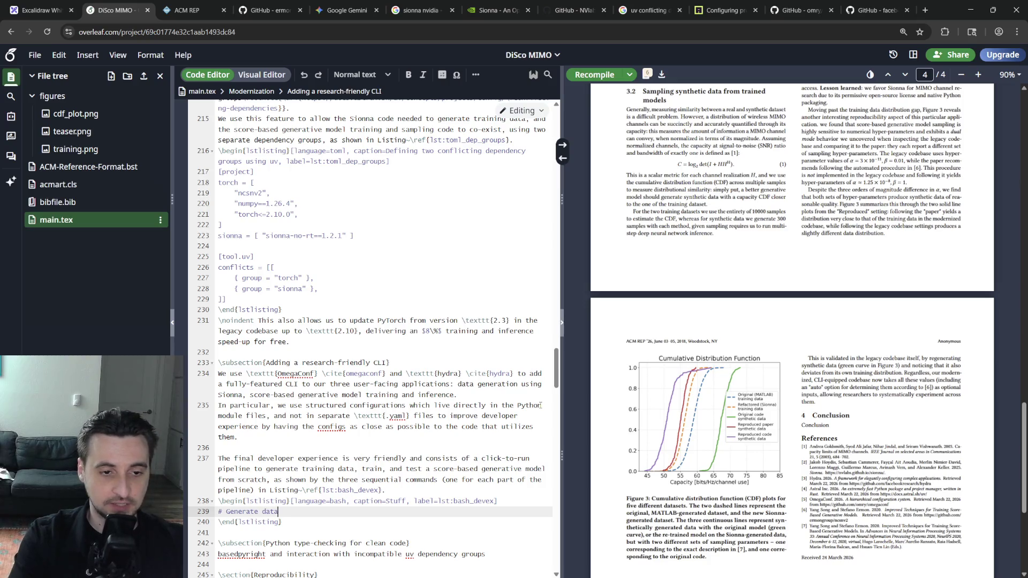
{"action": "type", "text": " aniles"}
{"action": "key", "text": "Down"}
{"action": "key", "text": "End"}
{"action": "key", "text": "Return"}
{"action": "key", "text": "Return"}
{"action": "type", "text": "Notably, we also paramete"}
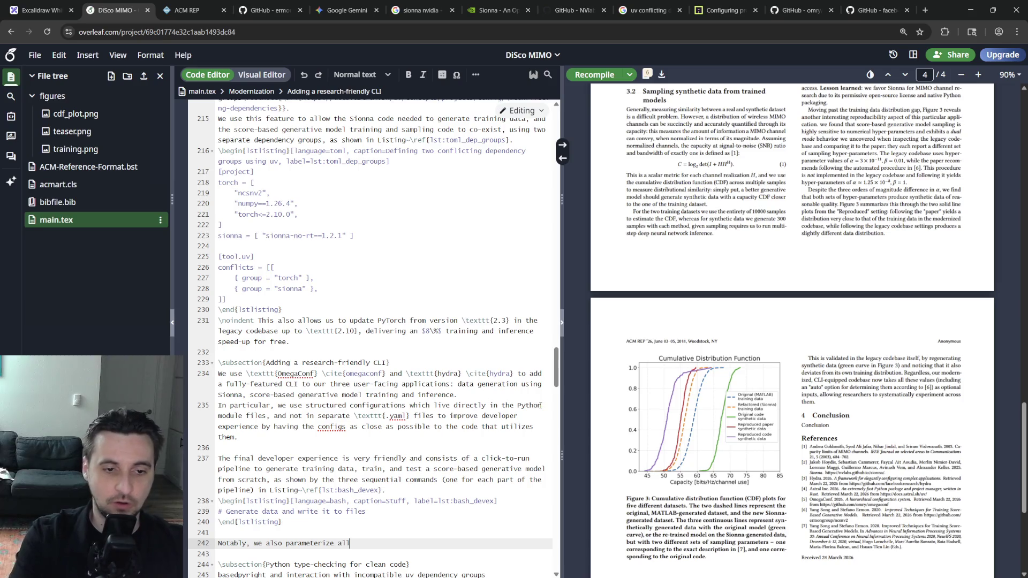
{"action": "type", "text": " file"}
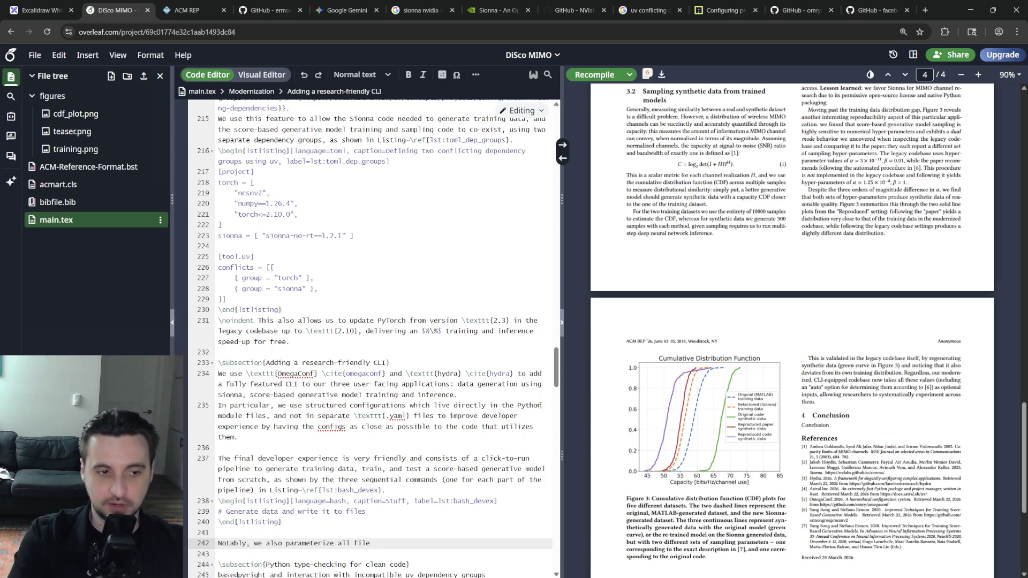
{"action": "type", "text": "nput/output"}
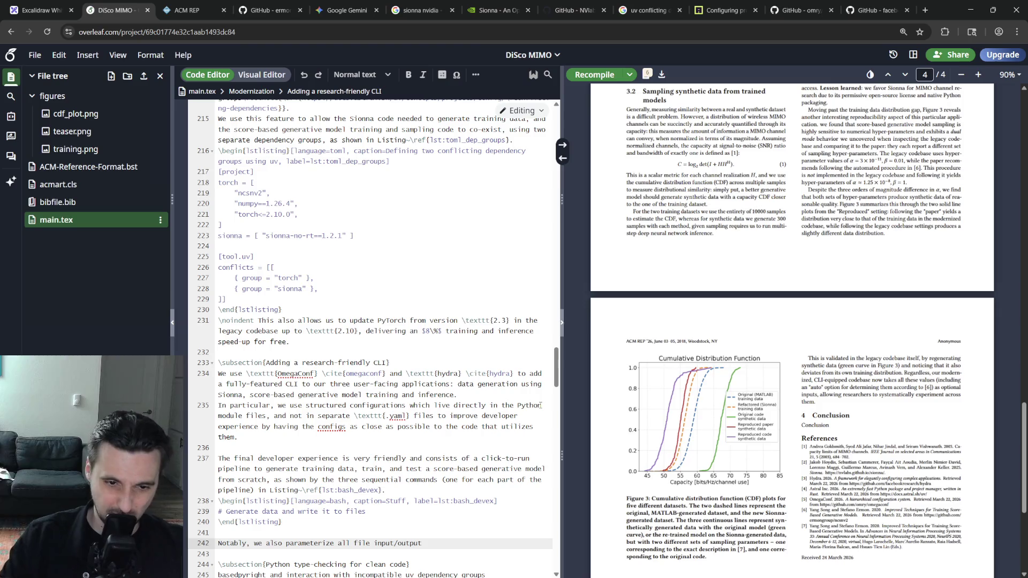
Finish the 'Notably' paragraph with the verbose-error-for-missing-input clause and discard a trial follow-up sentence.
{"action": "key", "text": "BackSpace"}
{"action": "type", "text": "s"}
{"action": "type", "text": "s"}
{"action": "type", "text": " to full"}
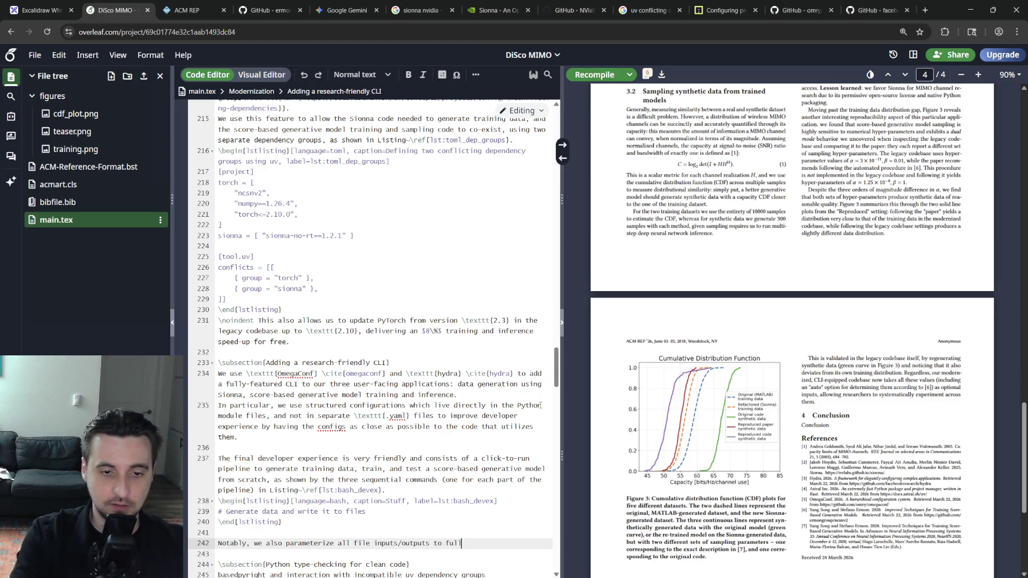
{"action": "type", "text": "y specif"}
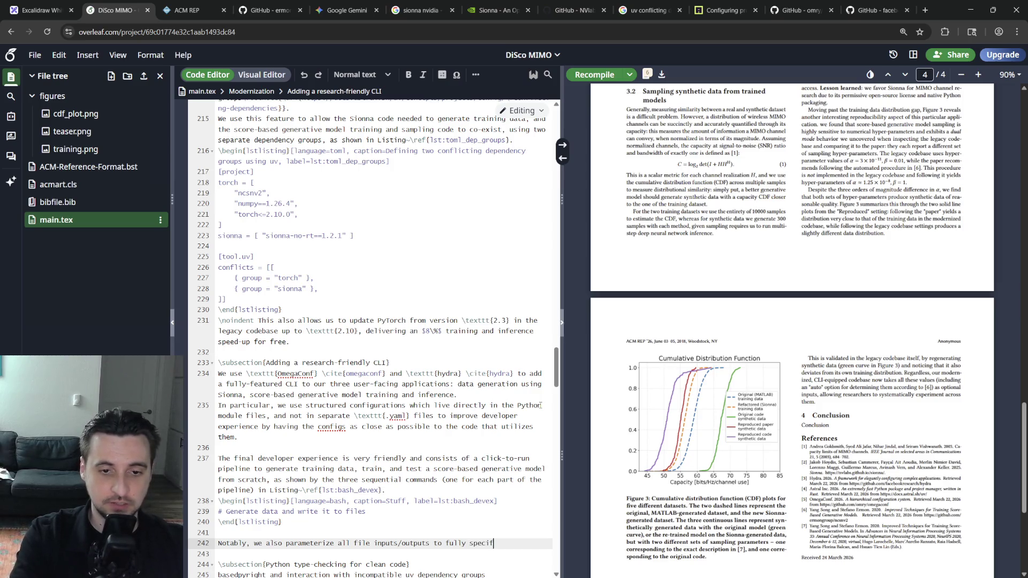
{"action": "type", "text": "ied paths"}
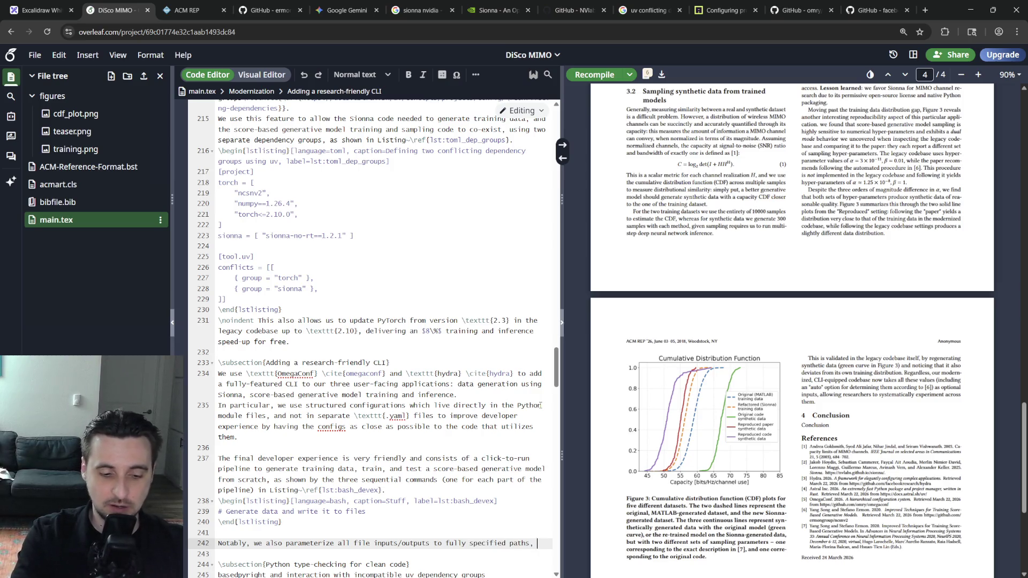
{"action": "type", "text": ", augmented by robust post-ini"}
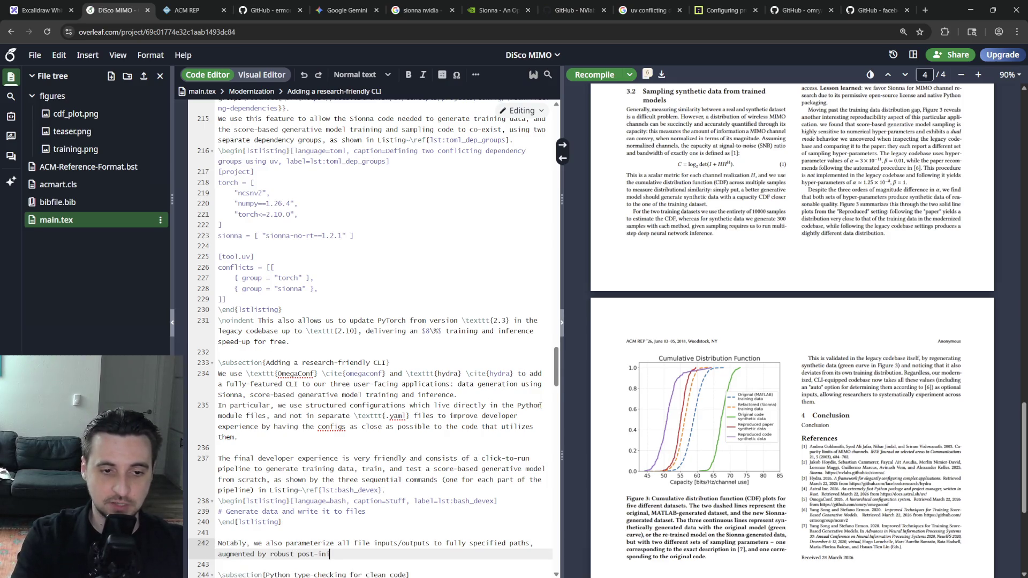
{"action": "type", "text": "atio"}
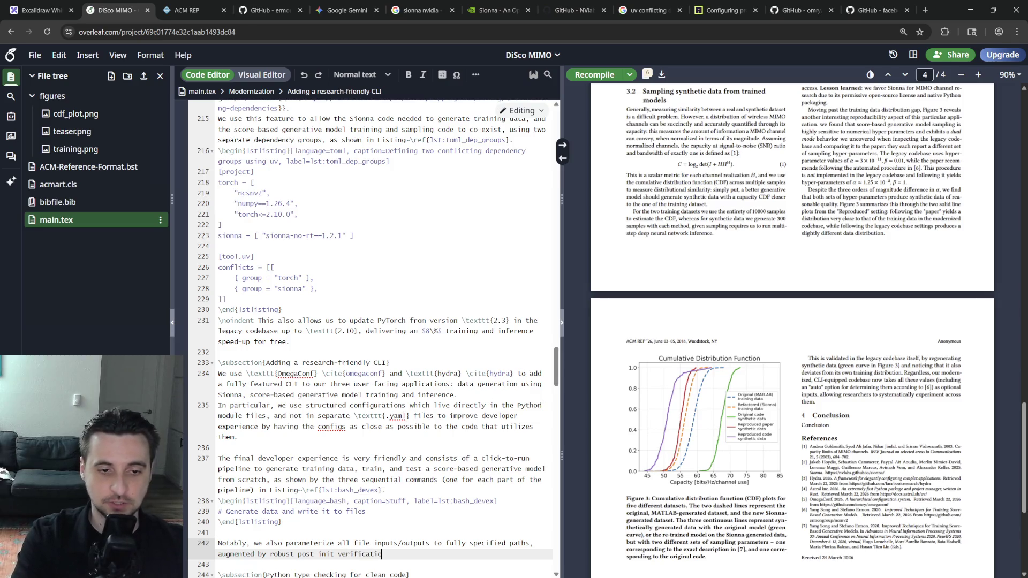
{"action": "type", "text": " each app -- if a"}
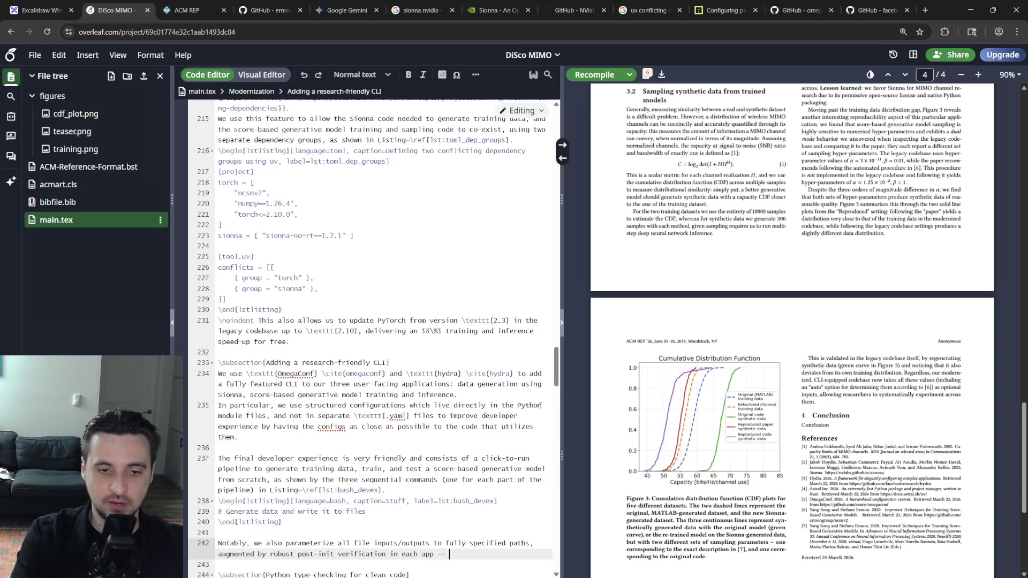
{"action": "type", "text": "n i"}
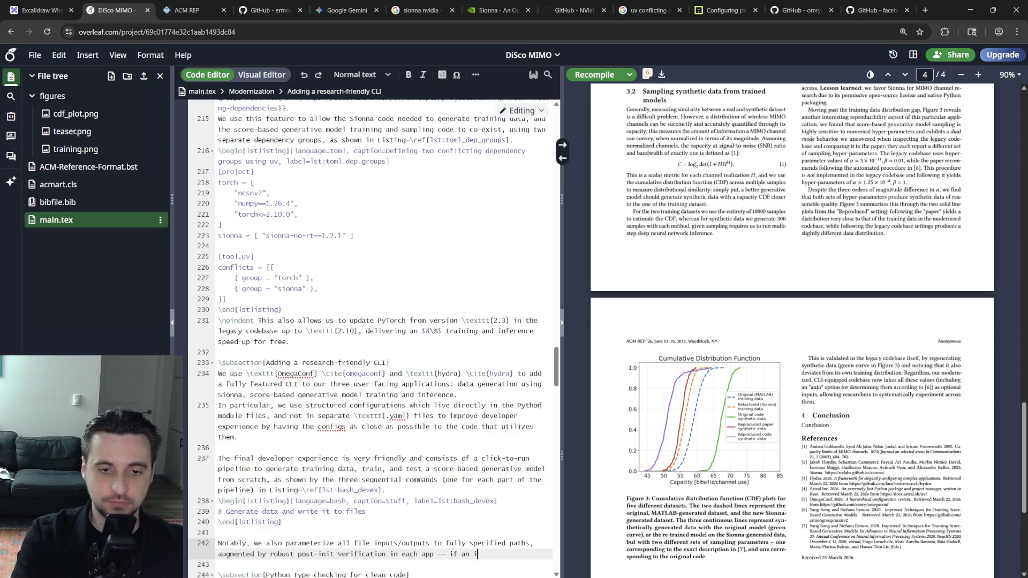
{"action": "type", "text": "nput file does not exist, an"}
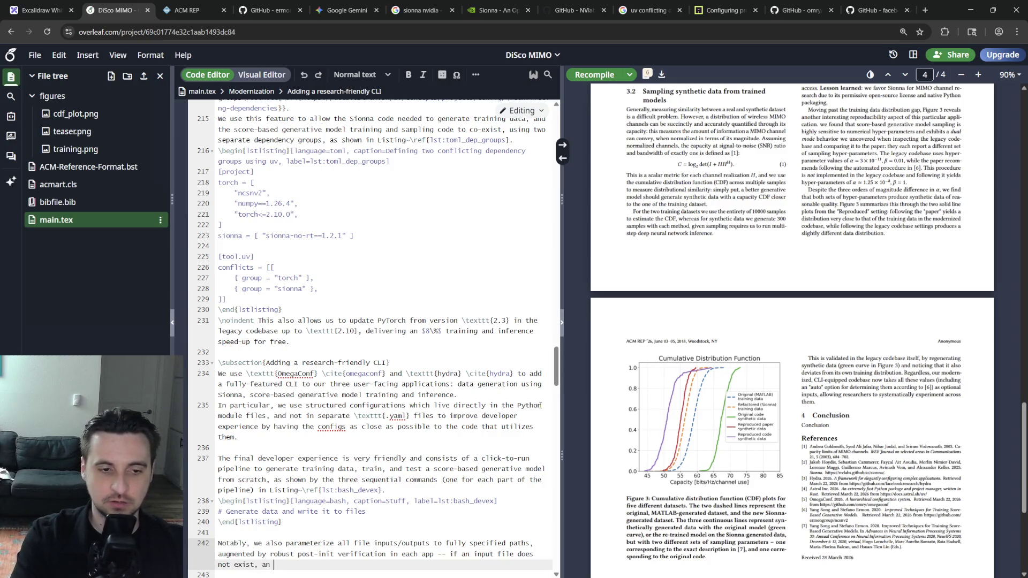
{"action": "key", "text": "BackSpace"}
{"action": "type", "text": "verbose erro"}
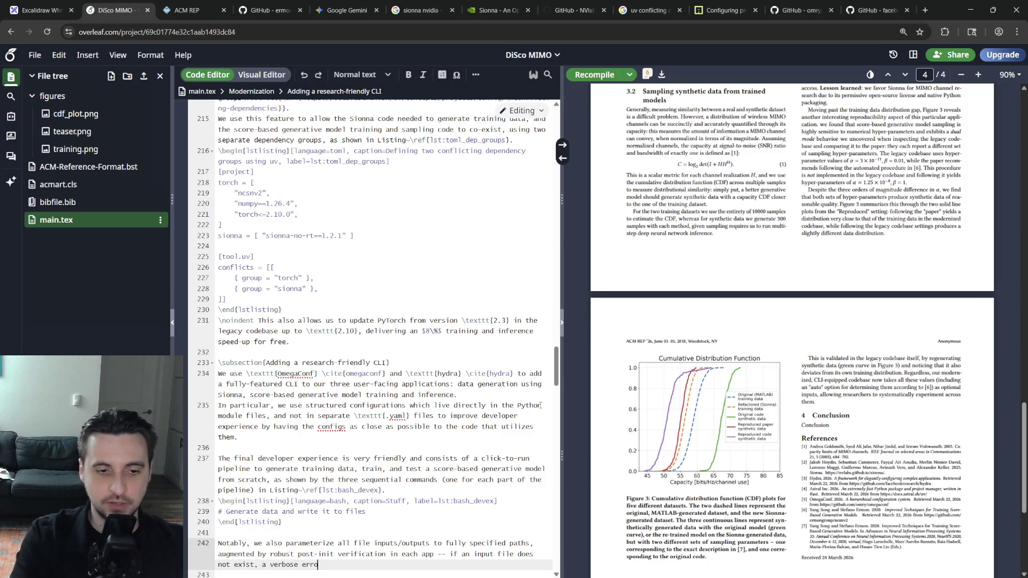
{"action": "type", "text": "r is raised to the "}
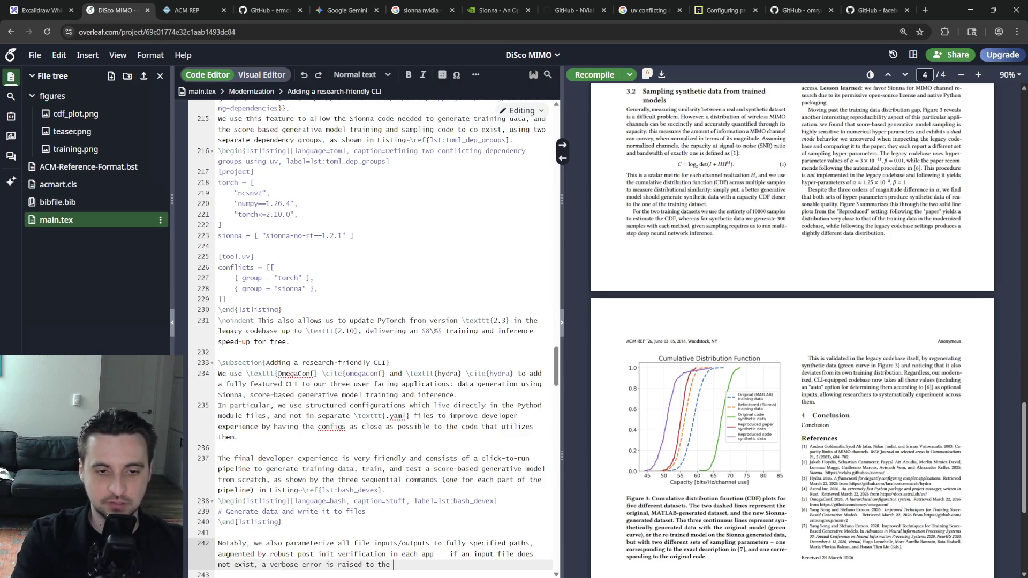
{"action": "type", "text": "researcher."}
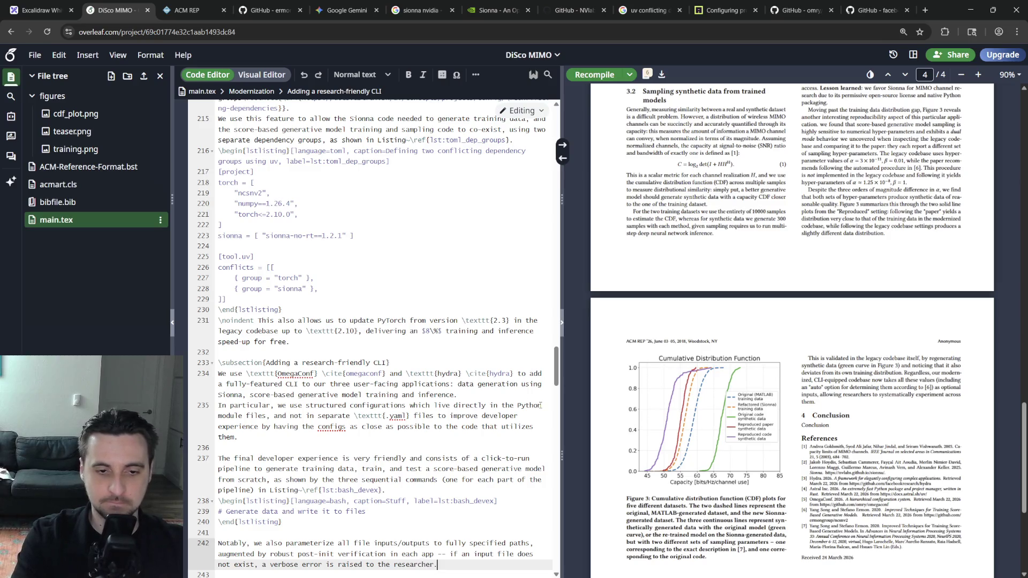
{"action": "key", "text": "Return"}
{"action": "type", "text": "Thi"}
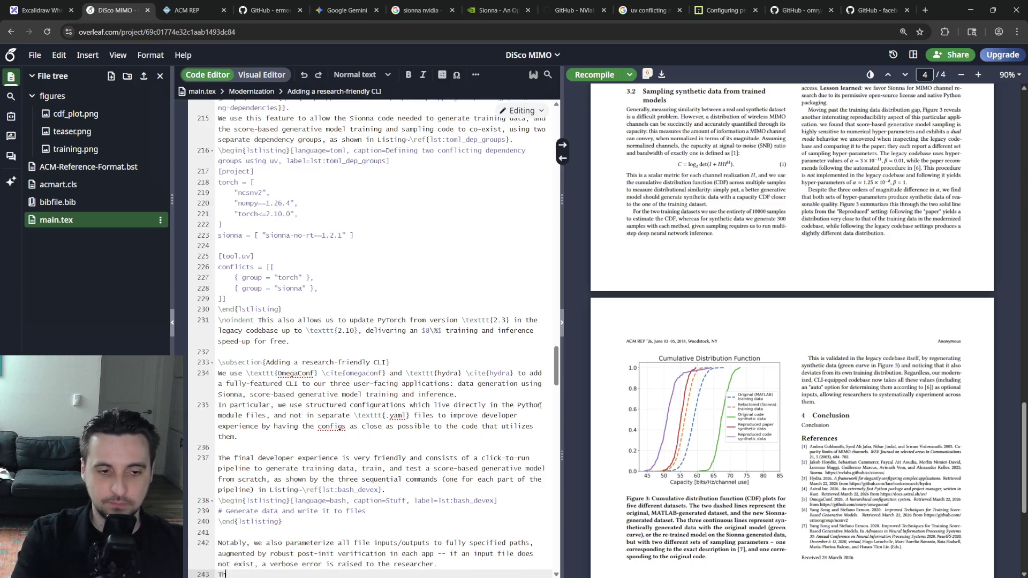
{"action": "scroll", "coordinate": [369, 337], "scroll_direction": "down", "scroll_amount": 1}
{"action": "type", "text": "C"}
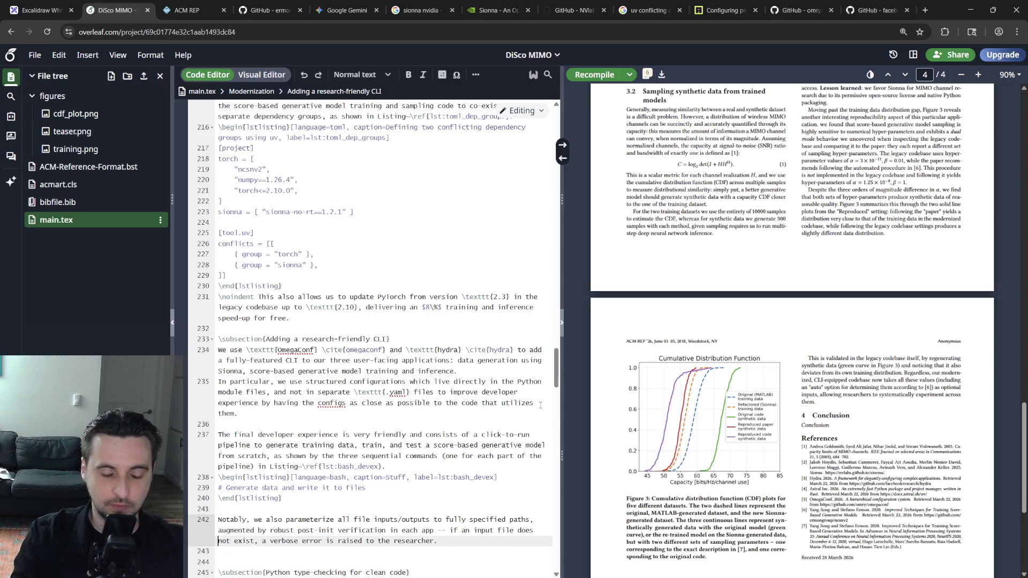
{"action": "type", "text": "om"}
{"action": "key", "text": "BackSpace"}
{"action": "key", "text": "BackSpace"}
{"action": "key", "text": "BackSpace"}
{"action": "type", "text": "This is miles ahea"}
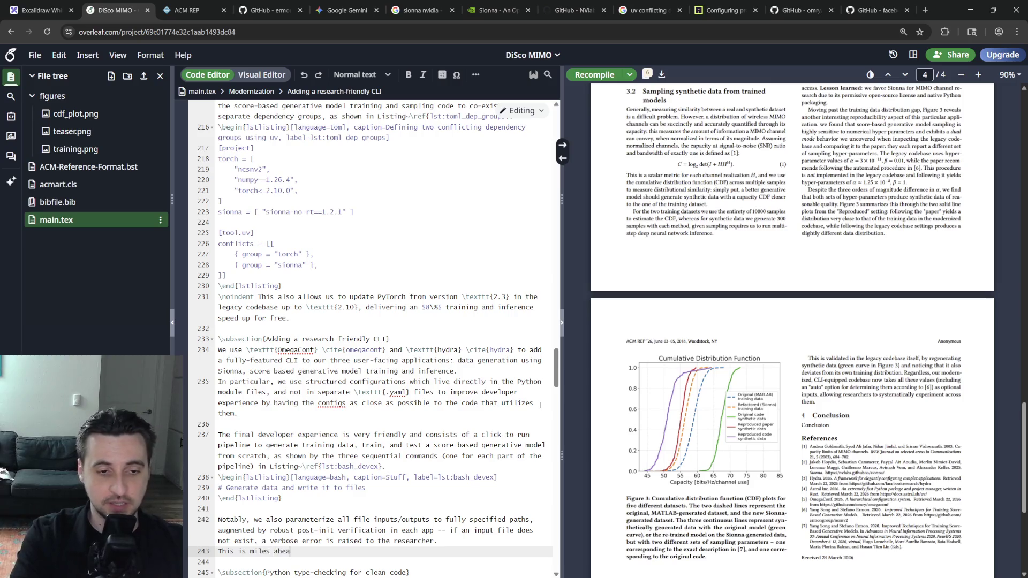
{"action": "key", "text": "BackSpace"}
{"action": "key", "text": "BackSpace"}
{"action": "key", "text": "BackSpace"}
{"action": "key", "text": "BackSpace"}
{"action": "key", "text": "BackSpace"}
{"action": "key", "text": "BackSpace"}
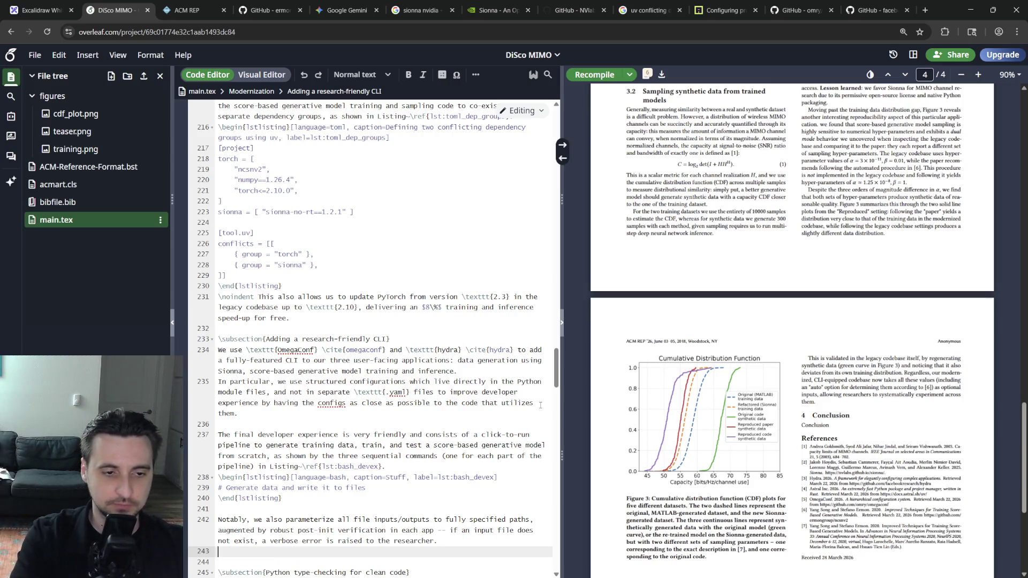
{"action": "key", "text": "ctrl+BackSpace"}
{"action": "key", "text": "BackSpace"}
{"action": "key", "text": "Up"}
{"action": "key", "text": "Up"}
{"action": "key", "text": "Up"}
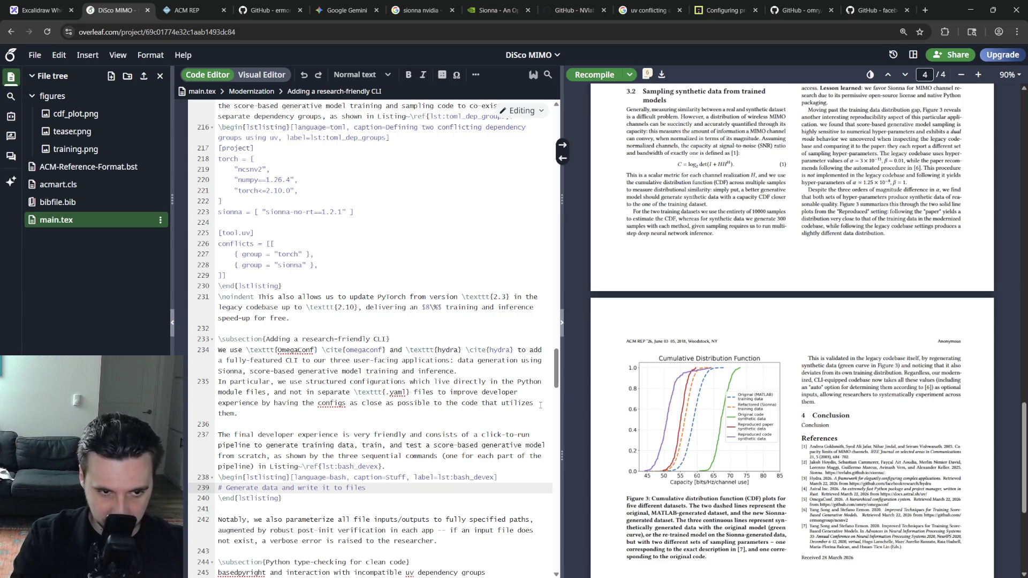
Add the 'uv run mimo.cdl' generation command, a '# Train on CDL channel data' comment, and begin the mimo.train command.
{"action": "key", "text": "Return"}
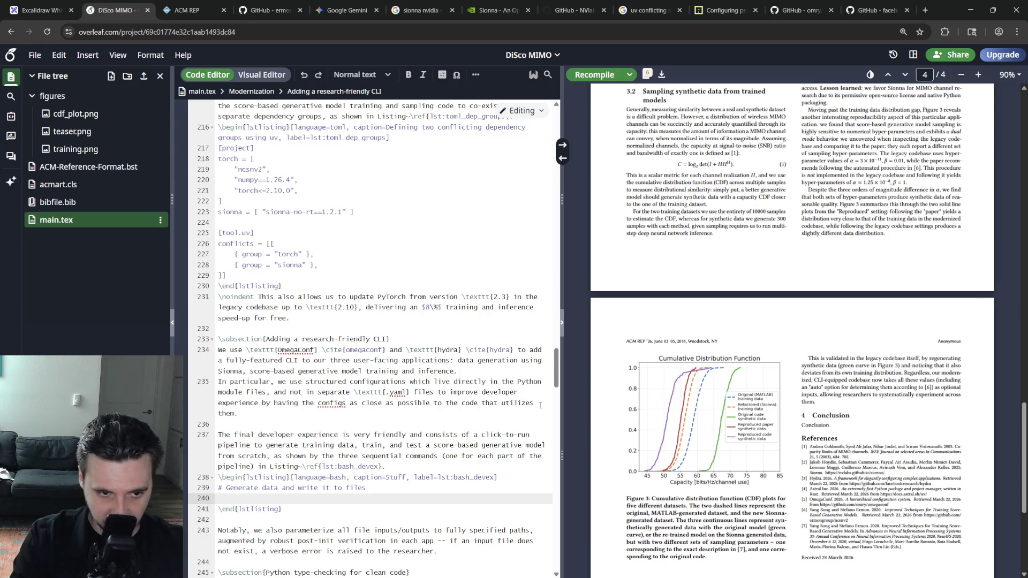
{"action": "type", "text": "uv run --group sionna -"}
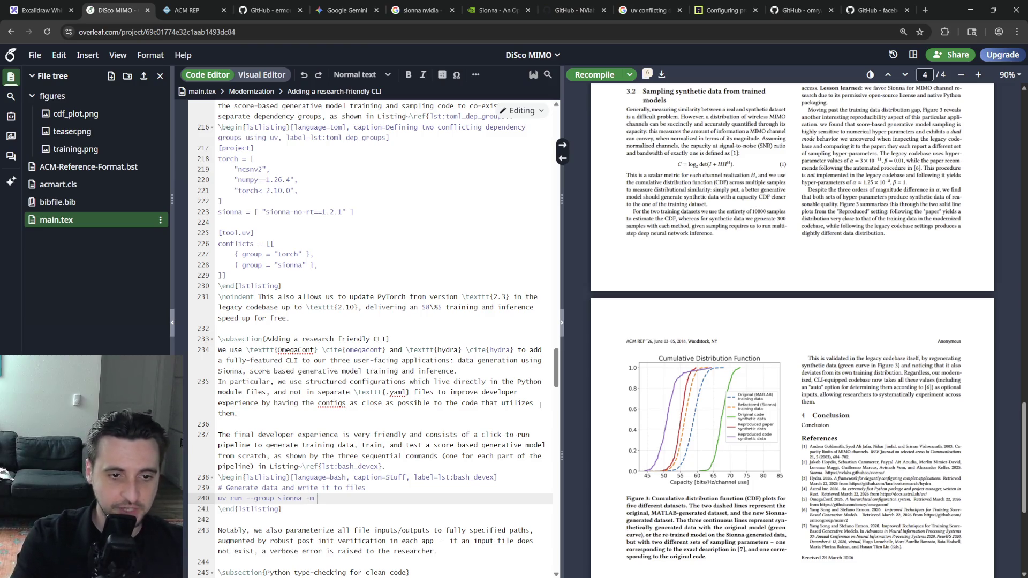
{"action": "type", "text": "mimo."}
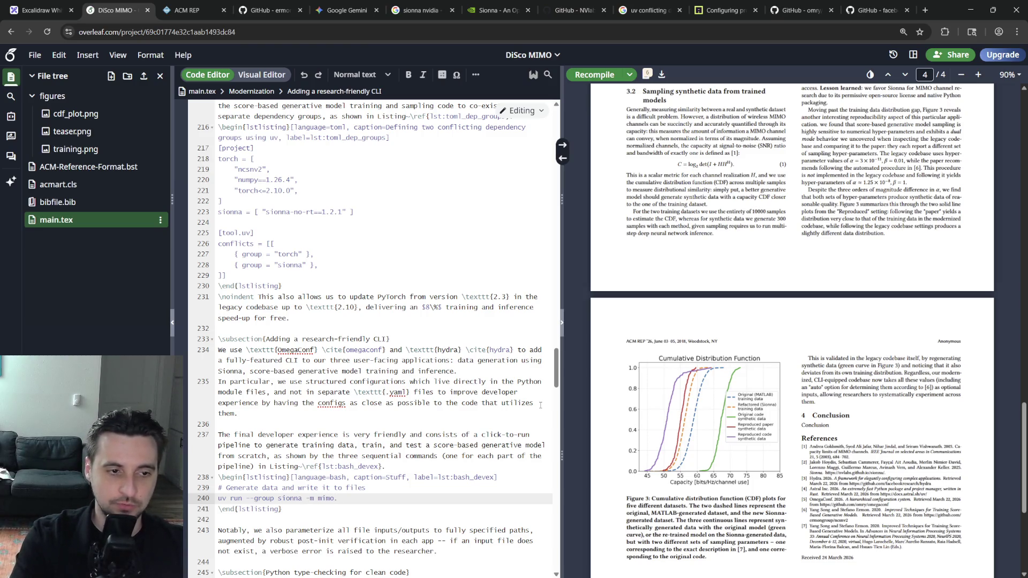
{"action": "type", "text": "cdf"}
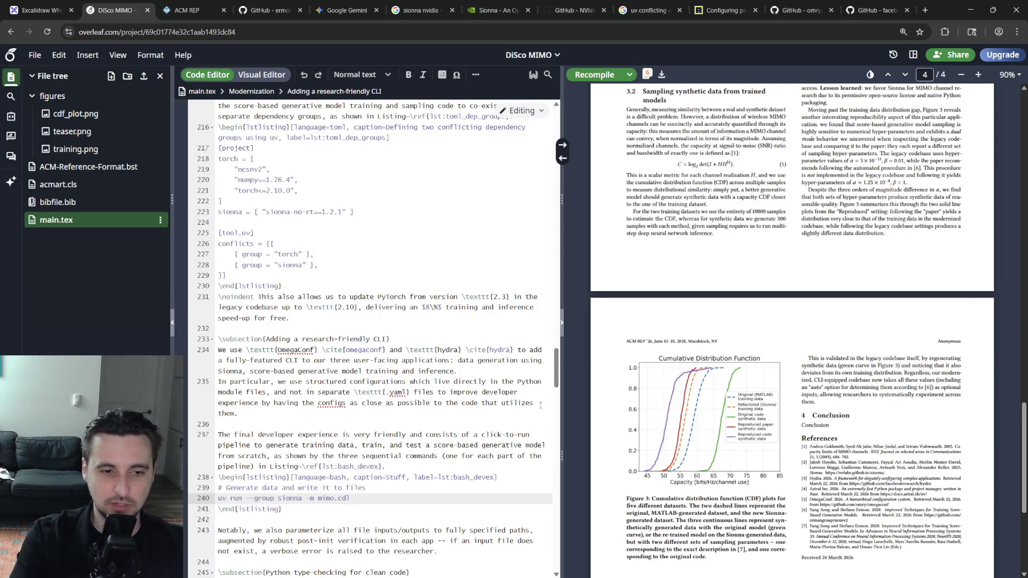
{"action": "type", "text": "save_file"}
{"action": "type", "text": "=\"path"}
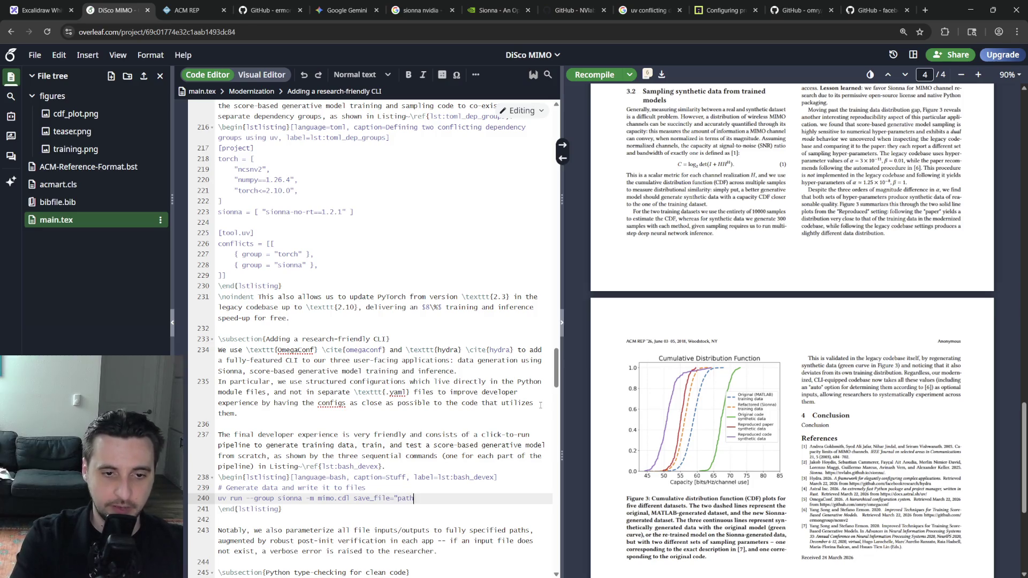
{"action": "type", "text": "/to/data"}
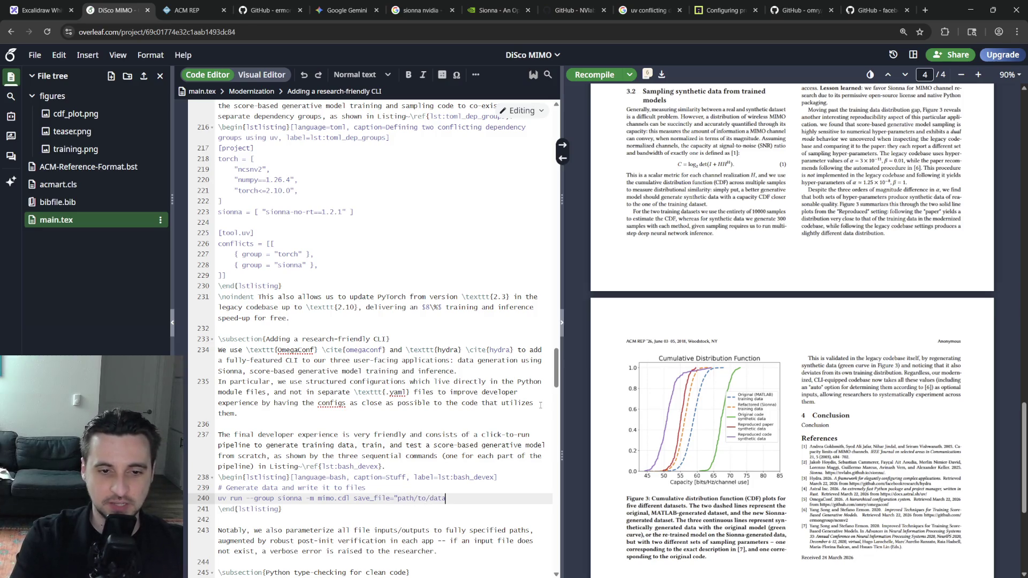
{"action": "type", "text": ".h5\""}
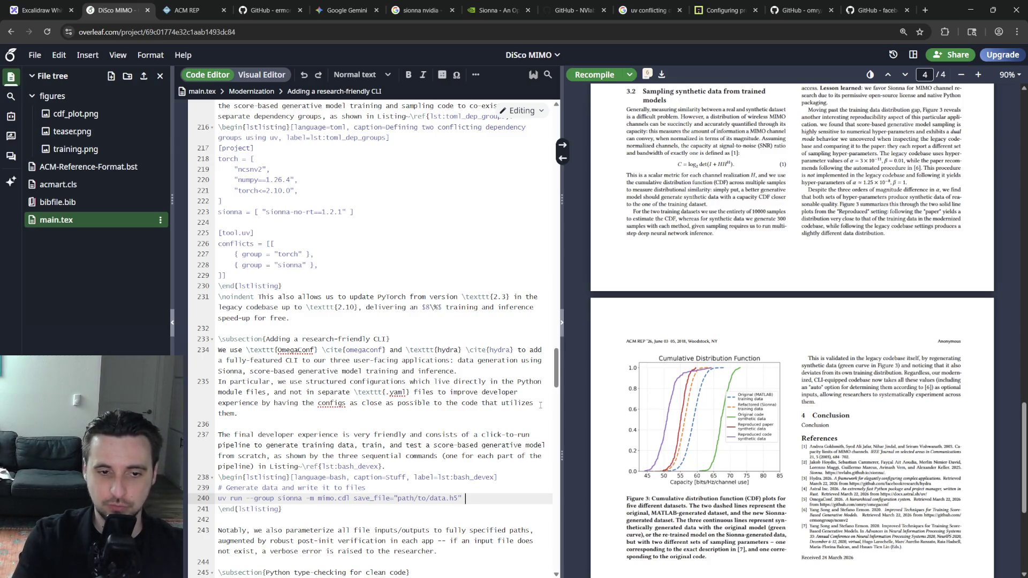
{"action": "key", "text": "Return"}
{"action": "key", "text": "Up"}
{"action": "key", "text": "Up"}
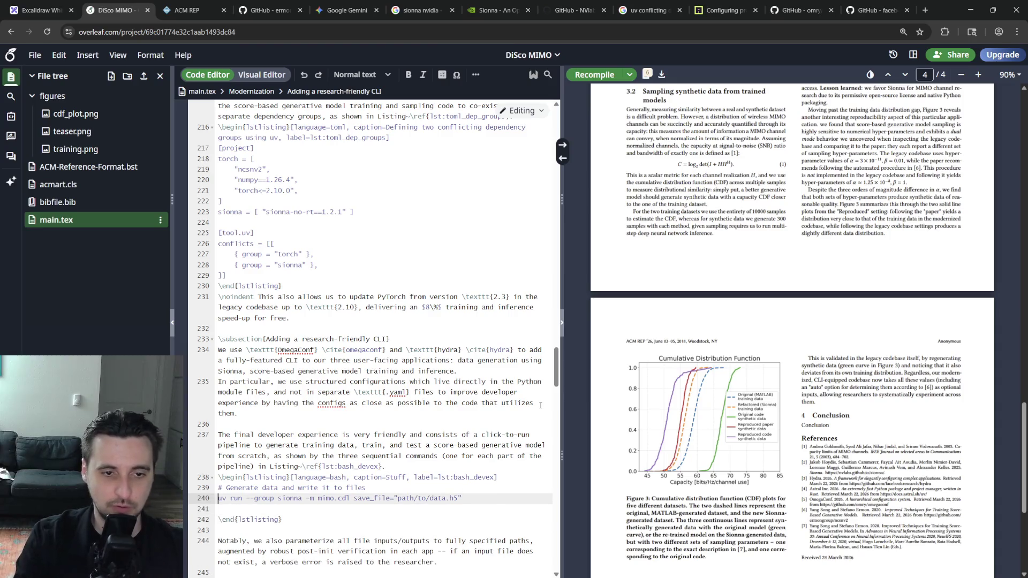
{"action": "key", "text": "End"}
{"action": "key", "text": "BackSpace"}
{"action": "key", "text": "Down"}
{"action": "key", "text": "Down"}
{"action": "type", "text": "# Train on gener"}
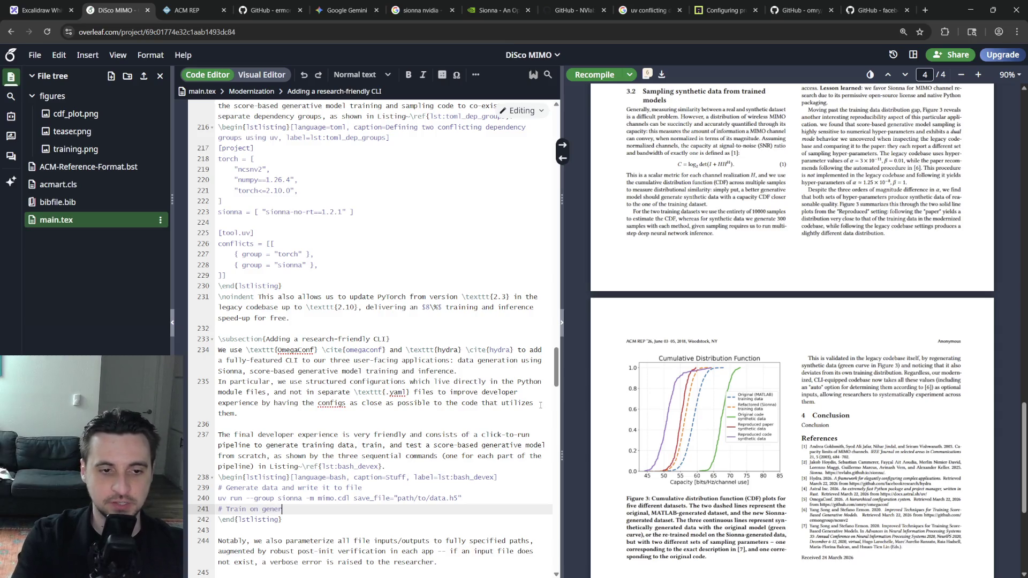
{"action": "key", "text": "BackSpace"}
{"action": "key", "text": "BackSpace"}
{"action": "key", "text": "BackSpace"}
{"action": "type", "text": "DL channel data"}
{"action": "key", "text": "Return"}
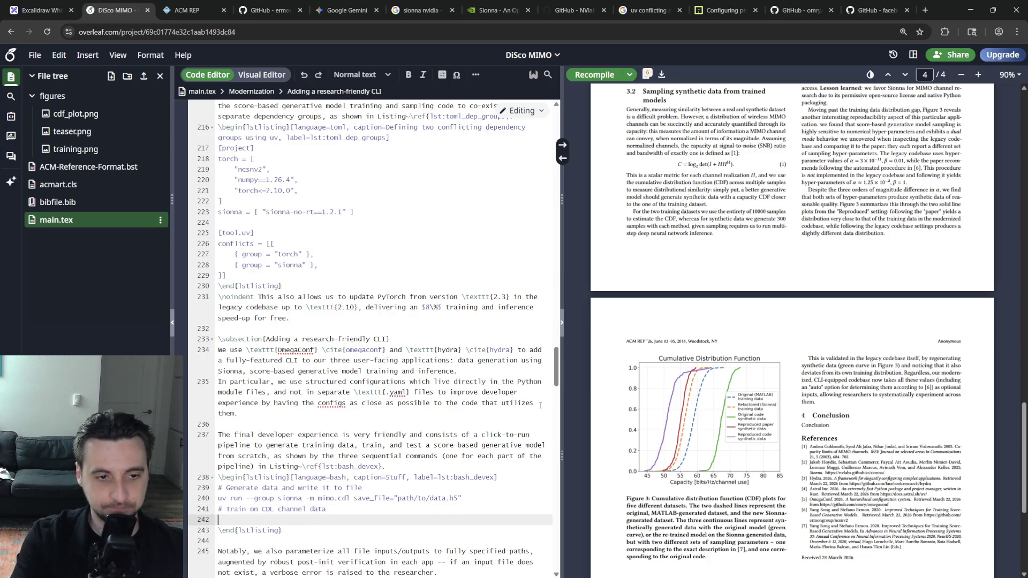
{"action": "type", "text": "uv run --group "}
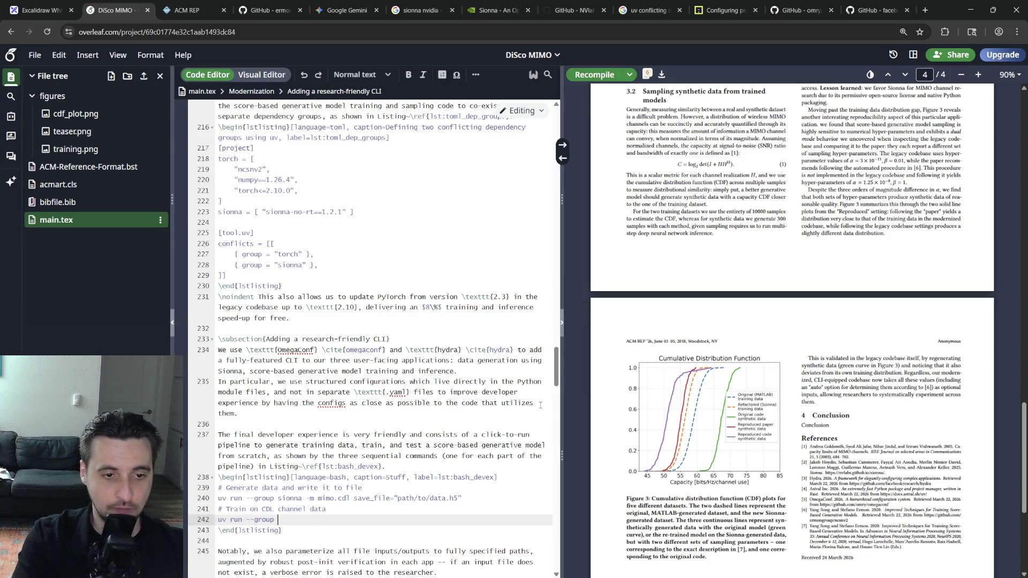
{"action": "type", "text": "torch -m mi"}
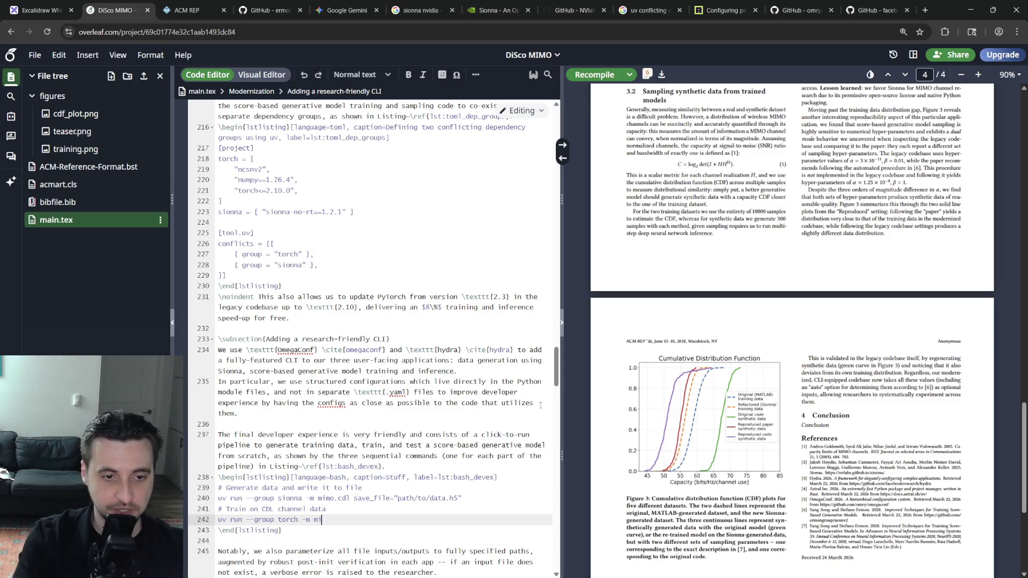
{"action": "type", "text": "mo.trai"}
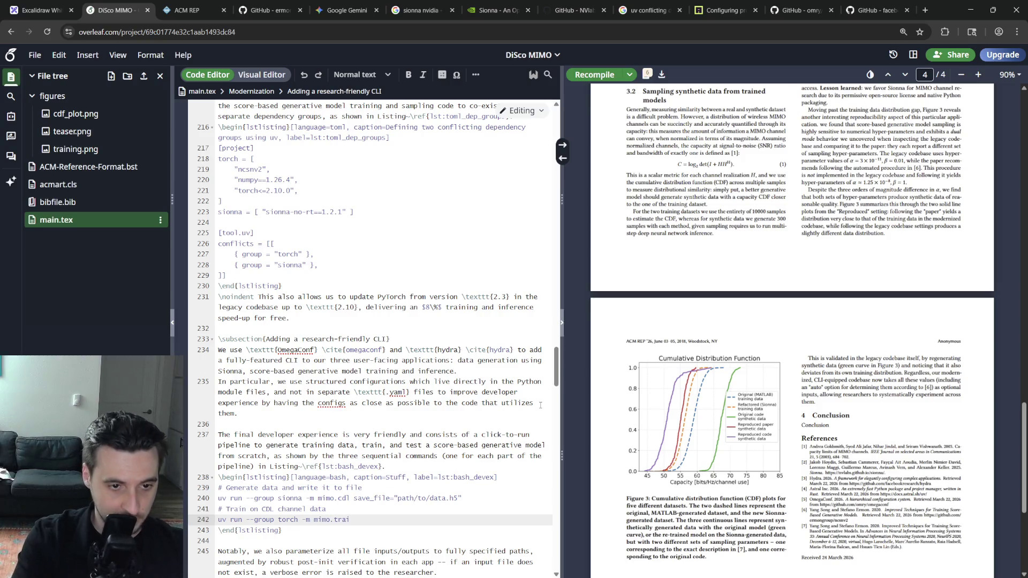
{"action": "type", "text": "n"}
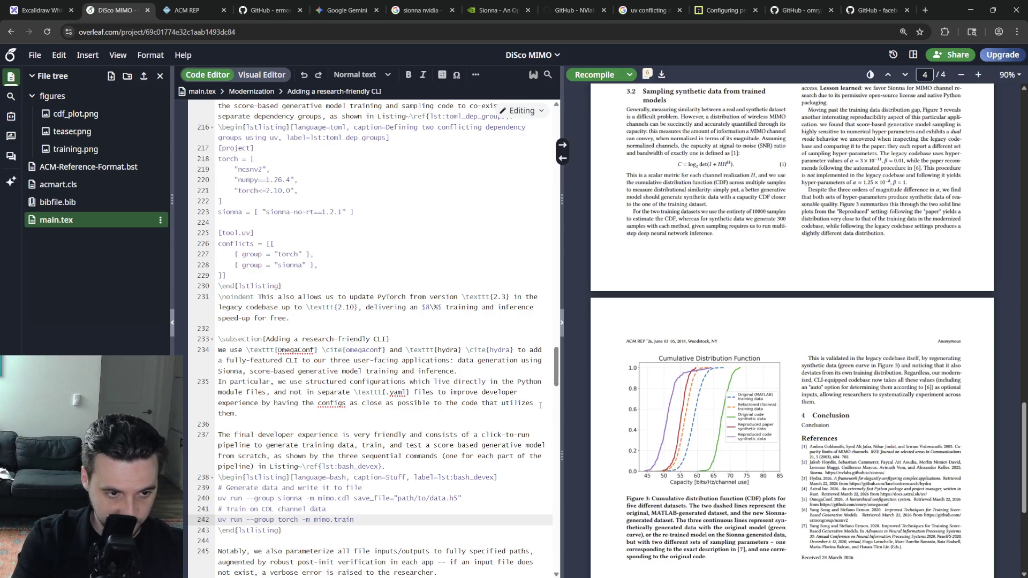